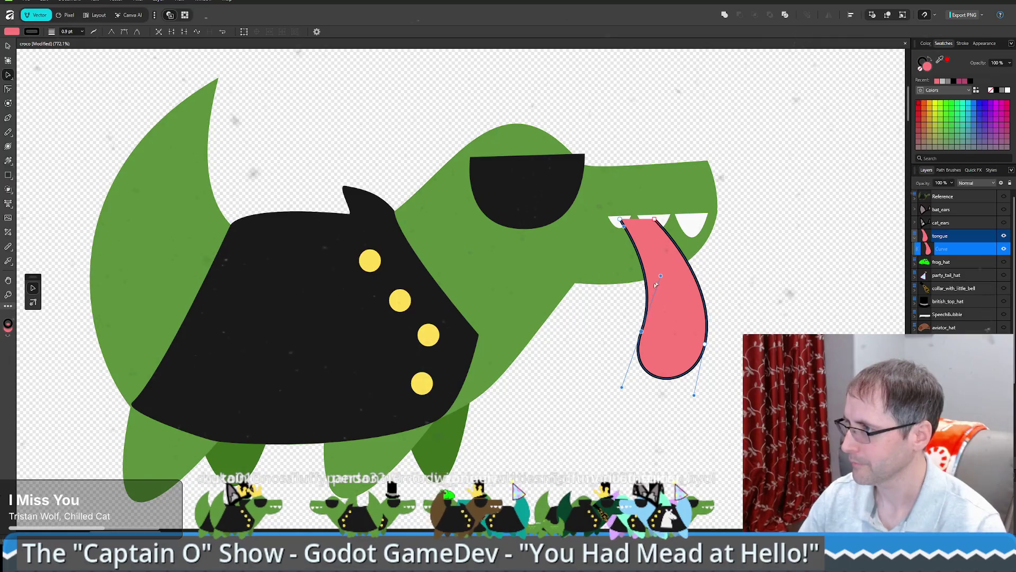
Step: Drag the tongue path's nodes and handles so its lower sides bulge outward and its edges curve more
left_click_drag(641, 332, 661, 294)
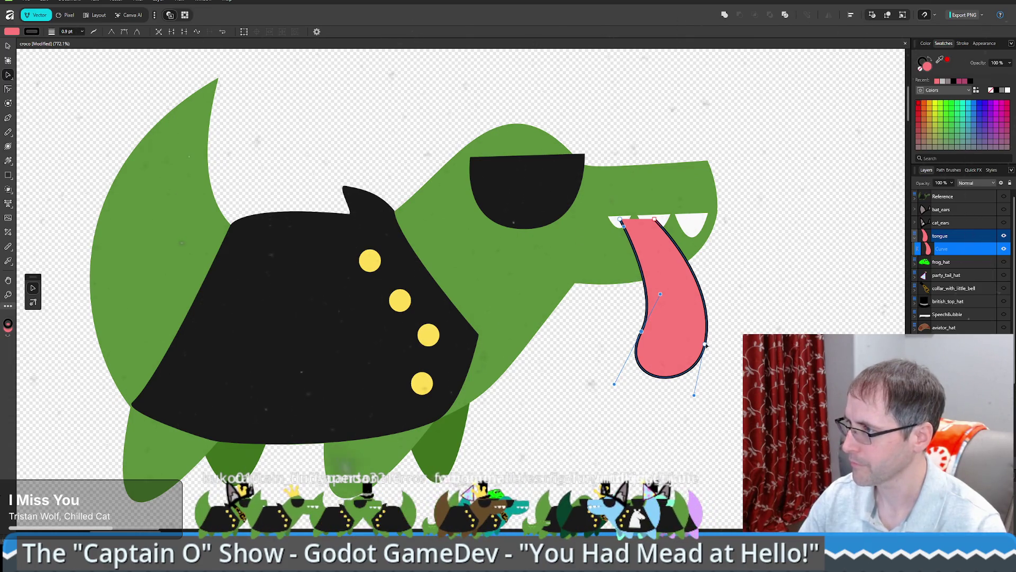
left_click_drag(705, 345, 709, 347)
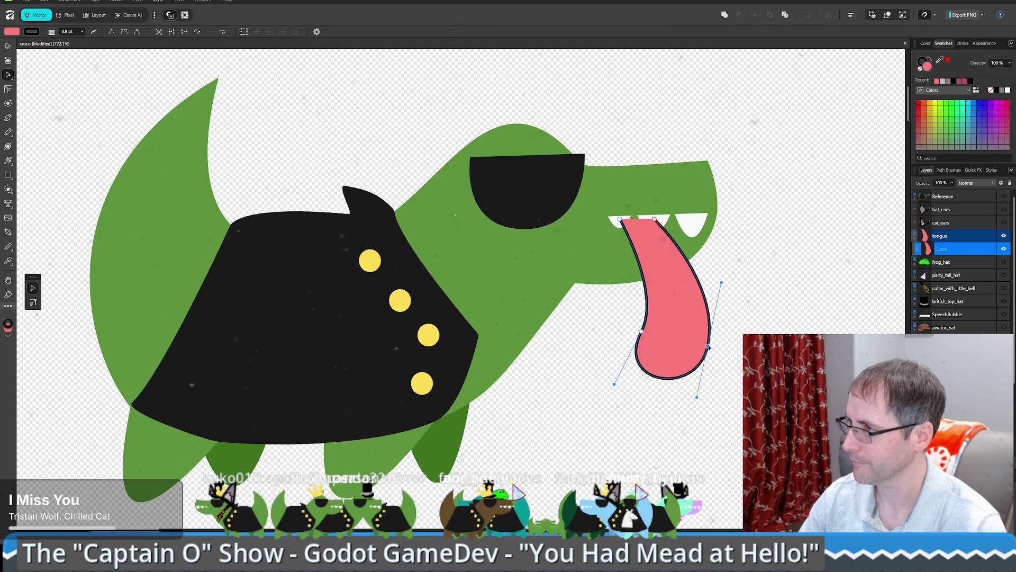
left_click_drag(723, 286, 724, 282)
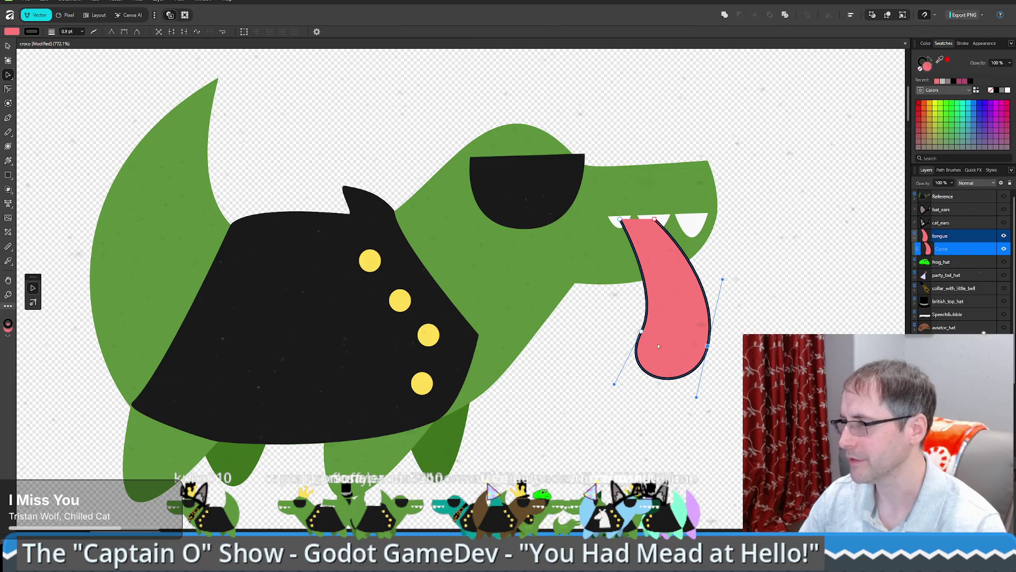
mouse_move(679, 350)
left_mouse_down()
mouse_move(621, 314)
mouse_move(615, 334)
mouse_move(627, 314)
mouse_move(708, 376)
left_mouse_up()
left_click(632, 300)
left_click_drag(694, 286, 711, 276)
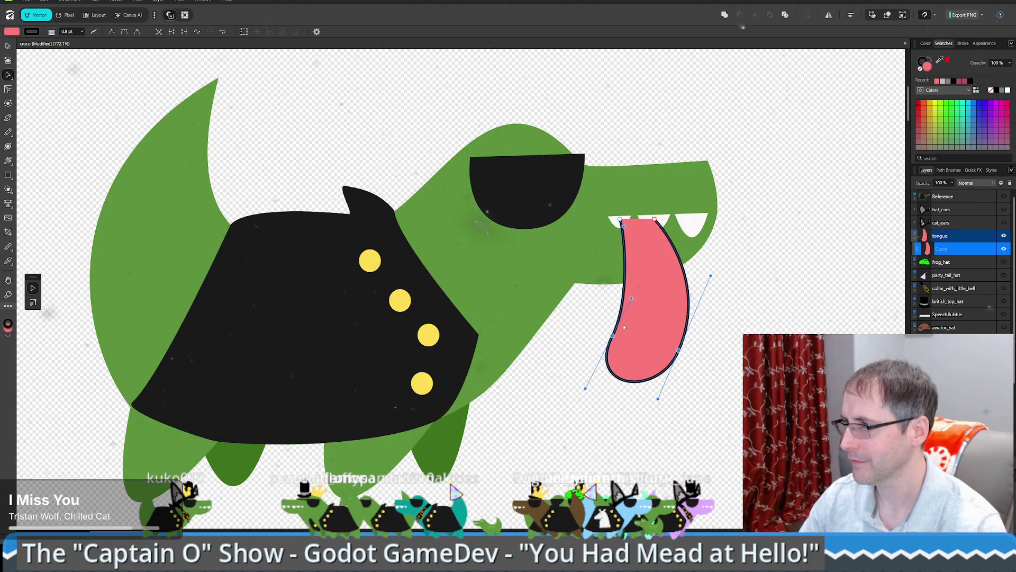
left_click_drag(632, 301, 635, 288)
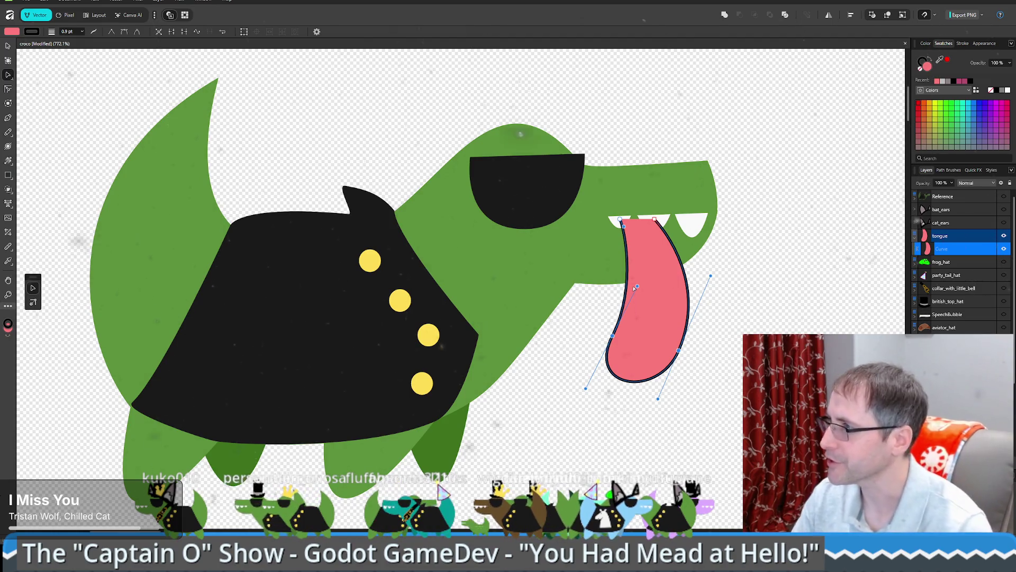
left_click(656, 220)
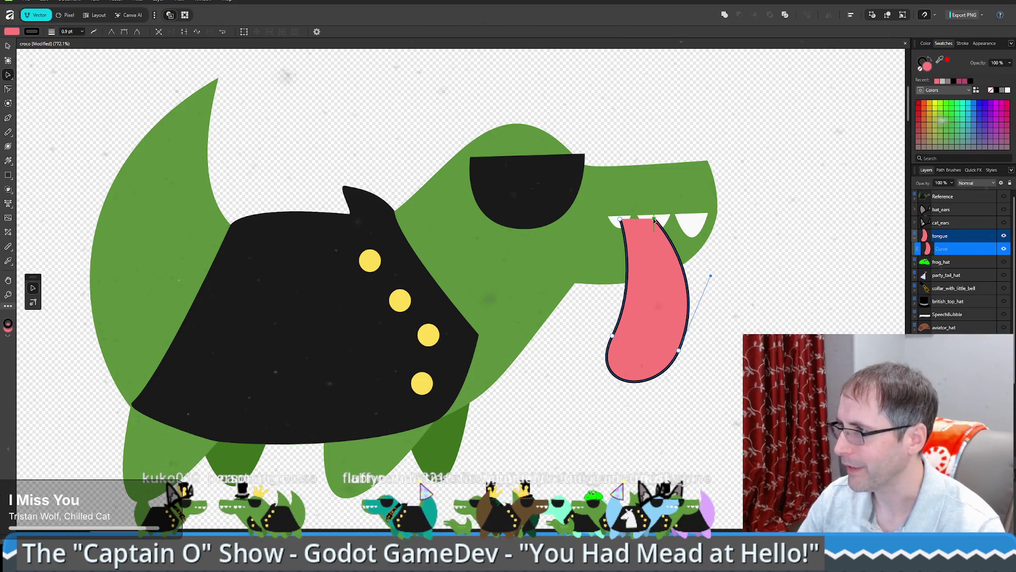
left_click(620, 218)
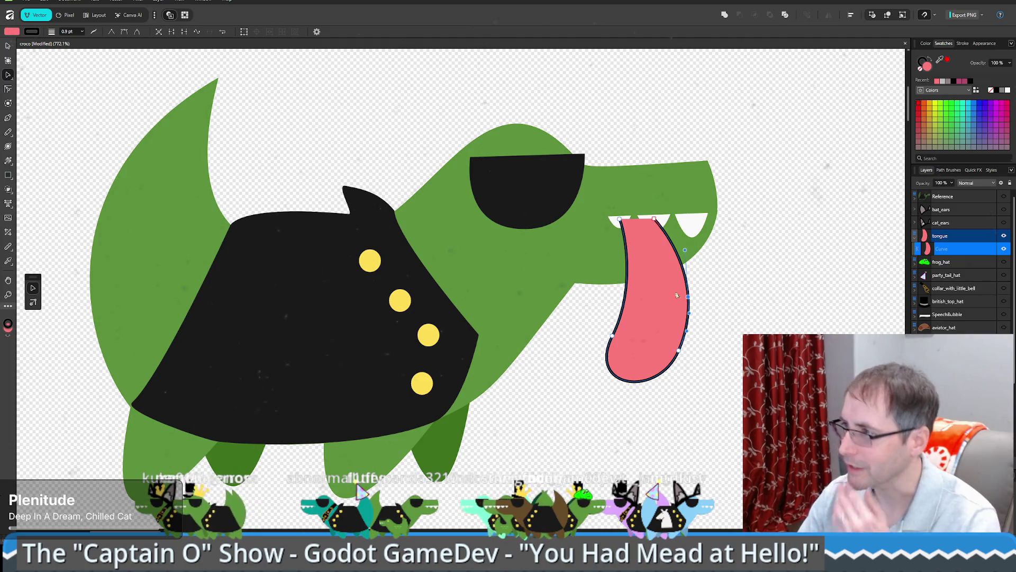
left_click(682, 352)
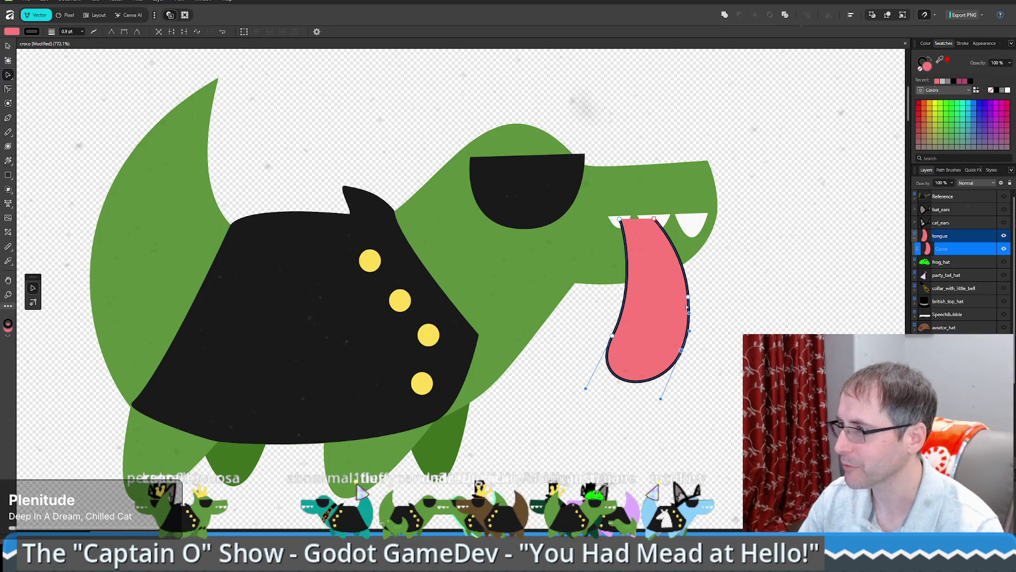
left_click_drag(691, 316, 692, 295)
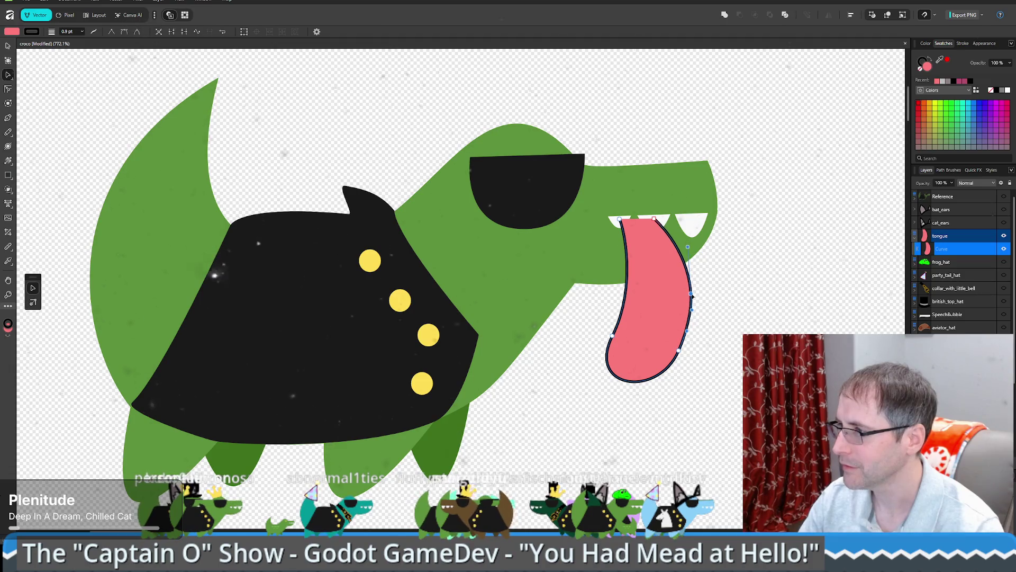
left_click(732, 311)
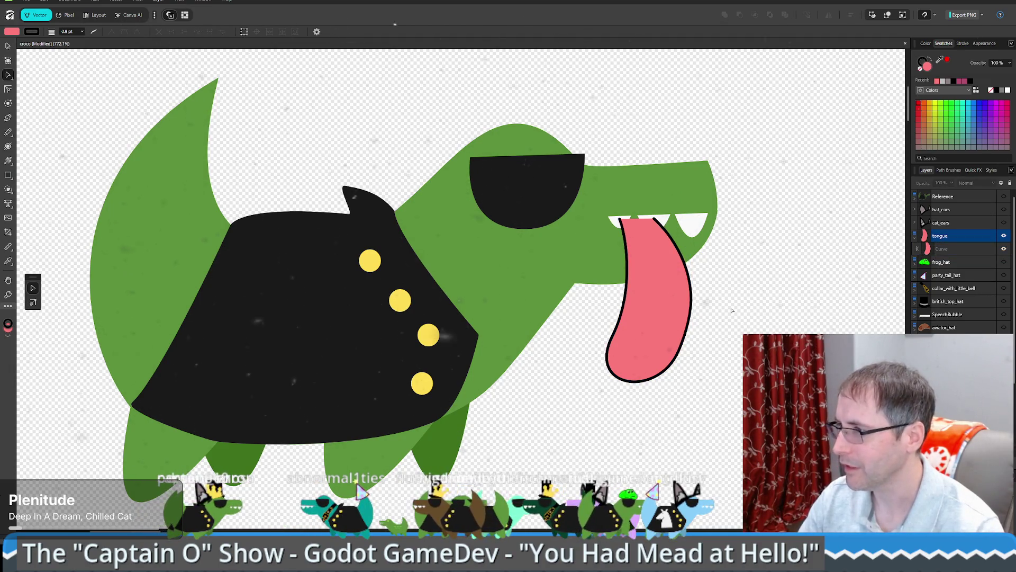
left_click(648, 242)
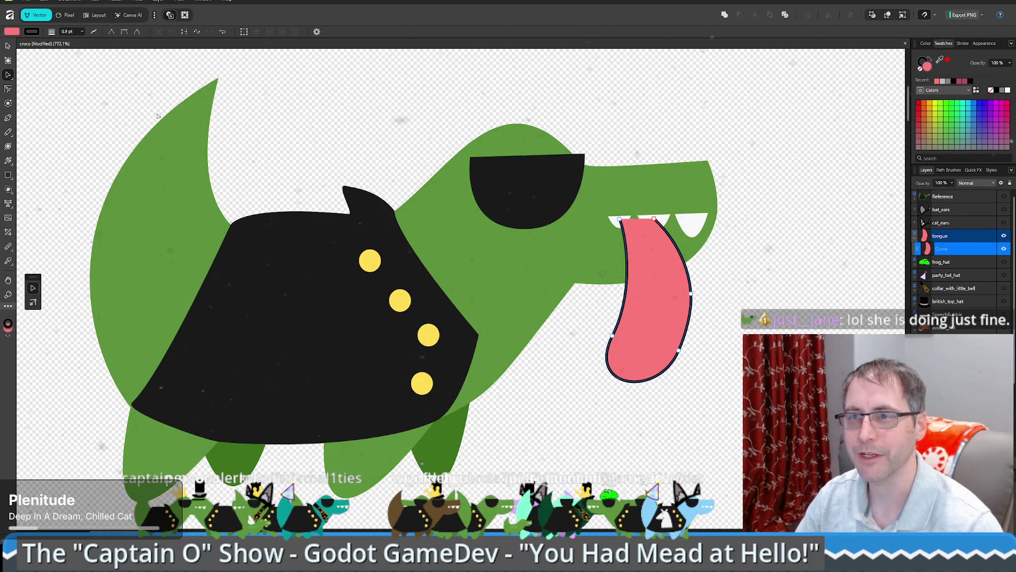
left_click(757, 201)
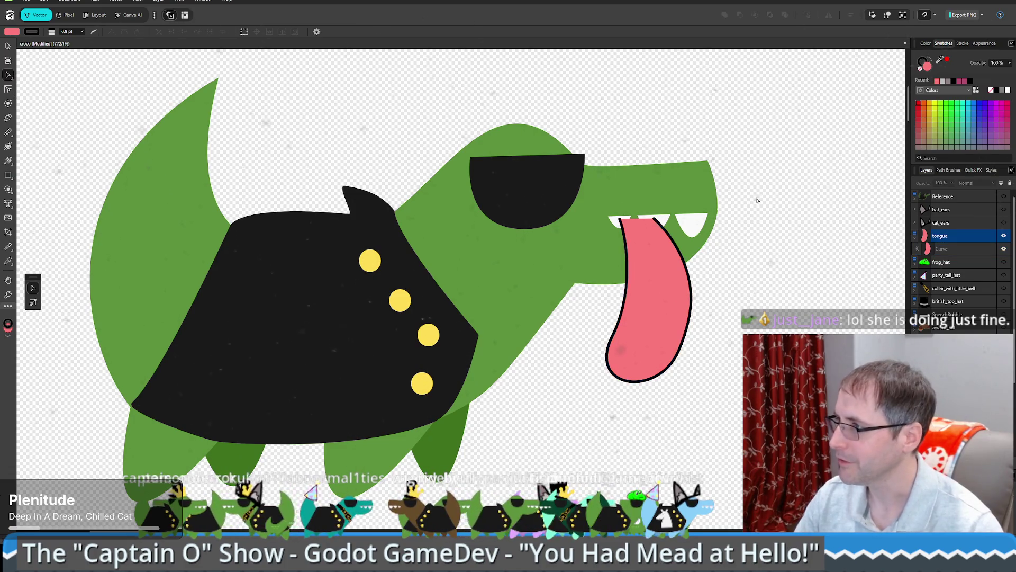
left_click(639, 270)
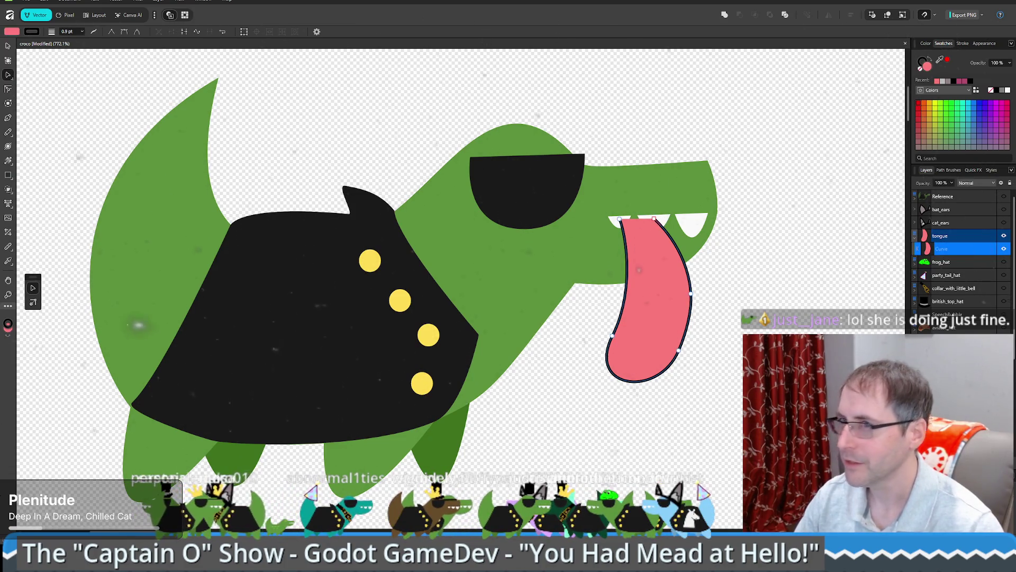
left_click(7, 119)
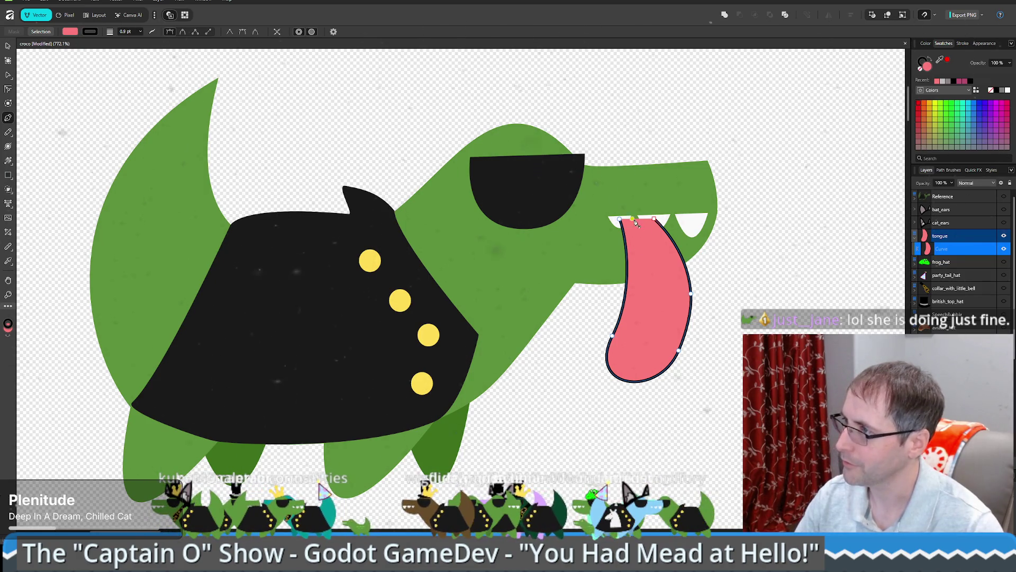
Step: In the tongue group, draw a Pen line from the tongue's top partway down its middle
left_click(948, 237)
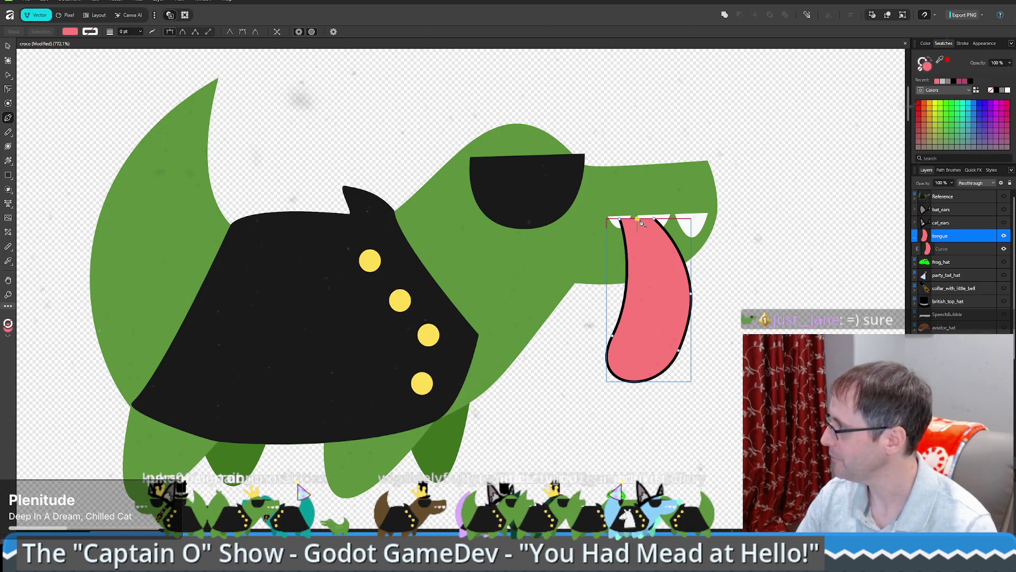
left_click_drag(638, 219, 661, 289)
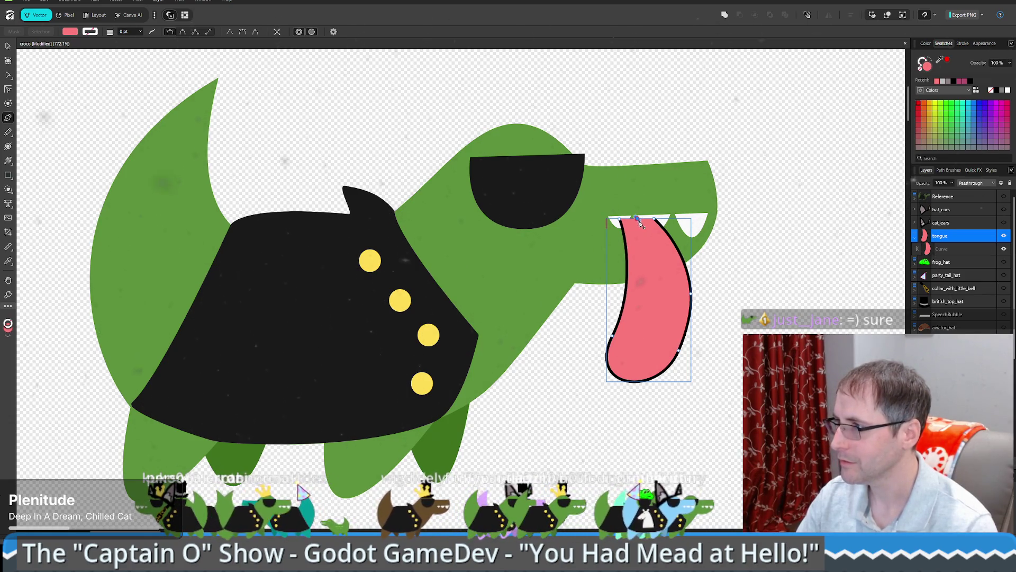
left_click(659, 328)
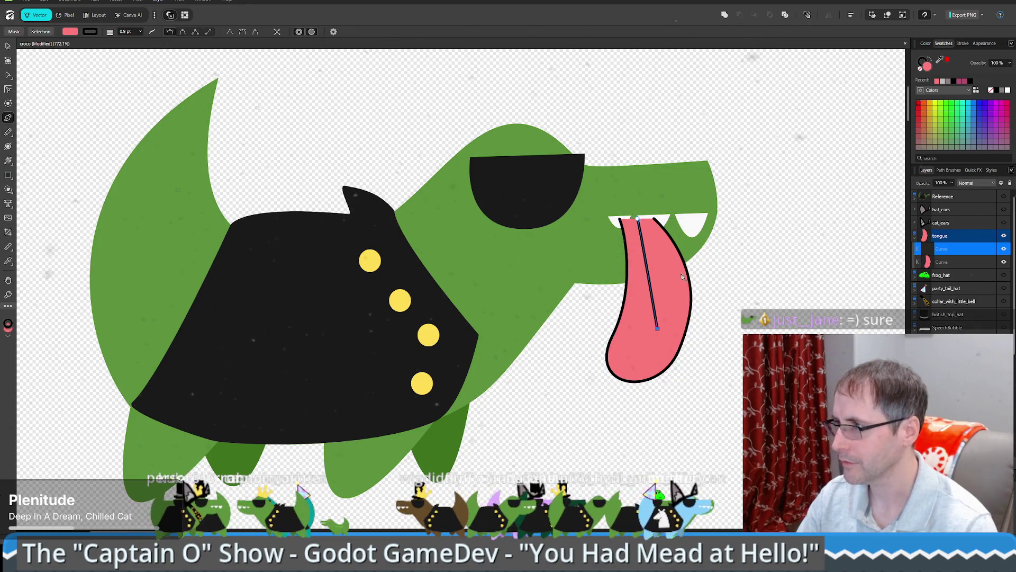
Step: Rename the new curve layer to 'crevas'
double_click(938, 251)
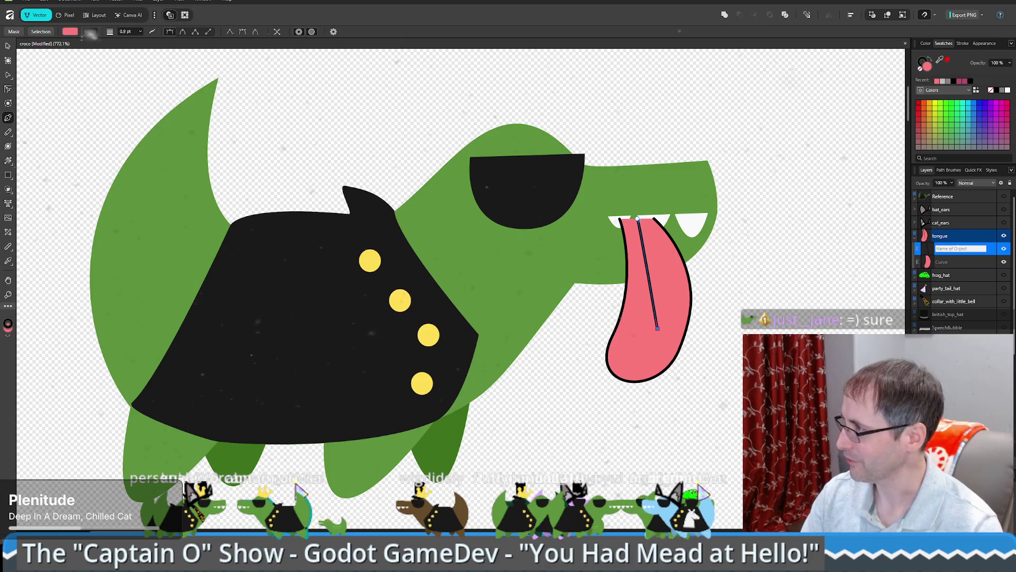
type("cre")
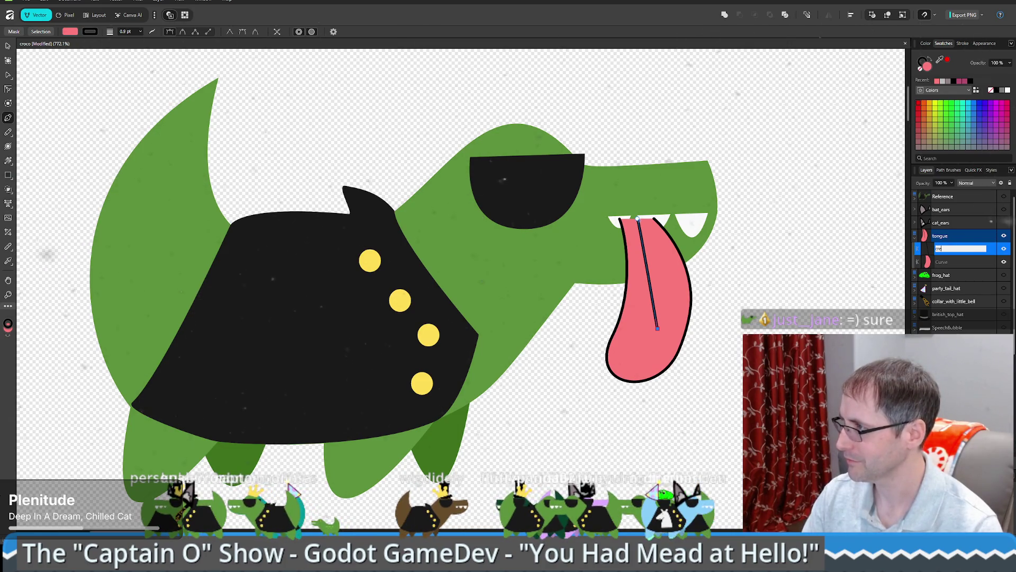
type("vas")
key("Return")
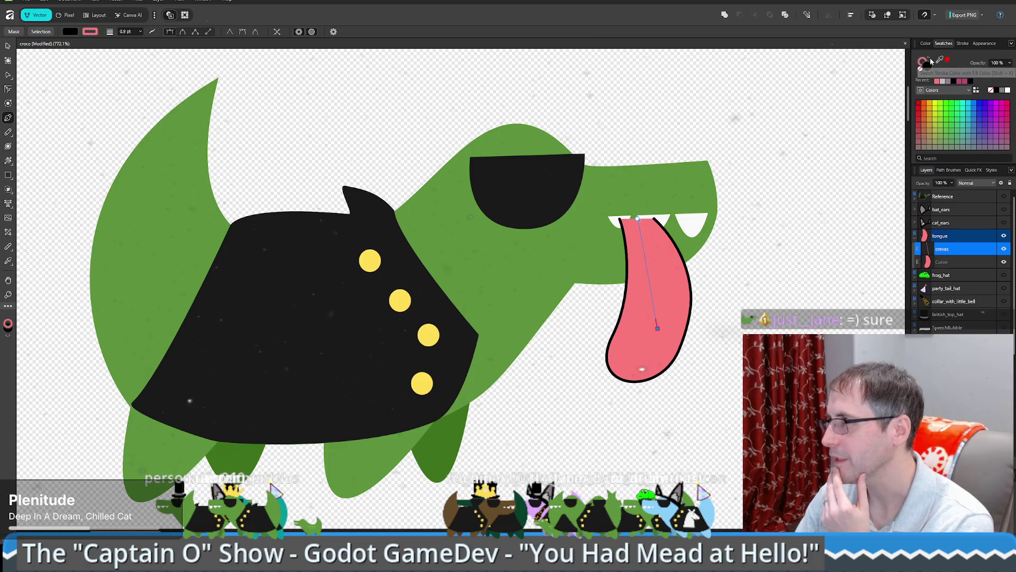
Step: Swap the crevas fill and stroke, then add nodes that close the line into a narrow sliver
left_click(928, 67)
double_click(929, 69)
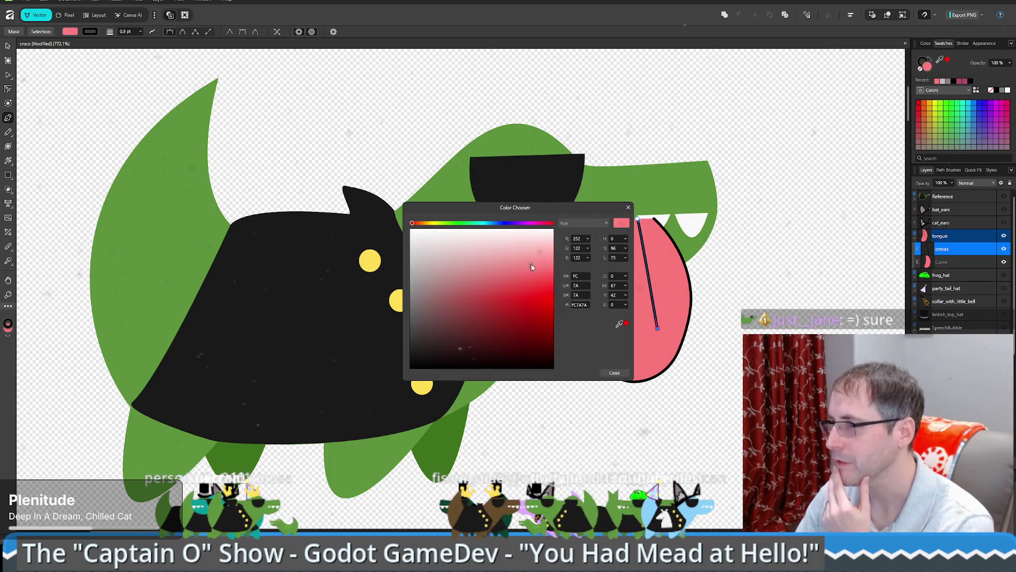
left_click(628, 207)
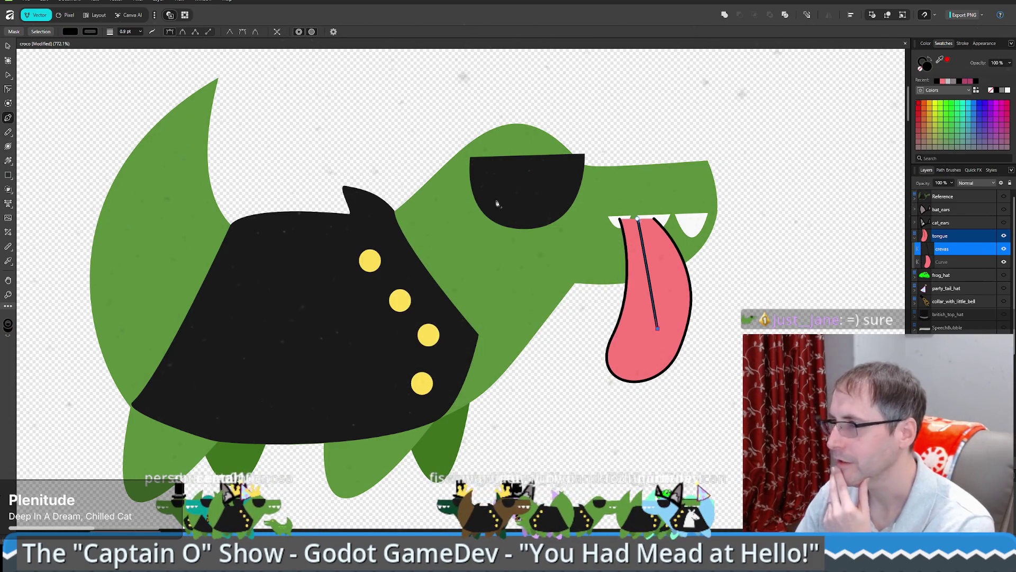
left_click(665, 274)
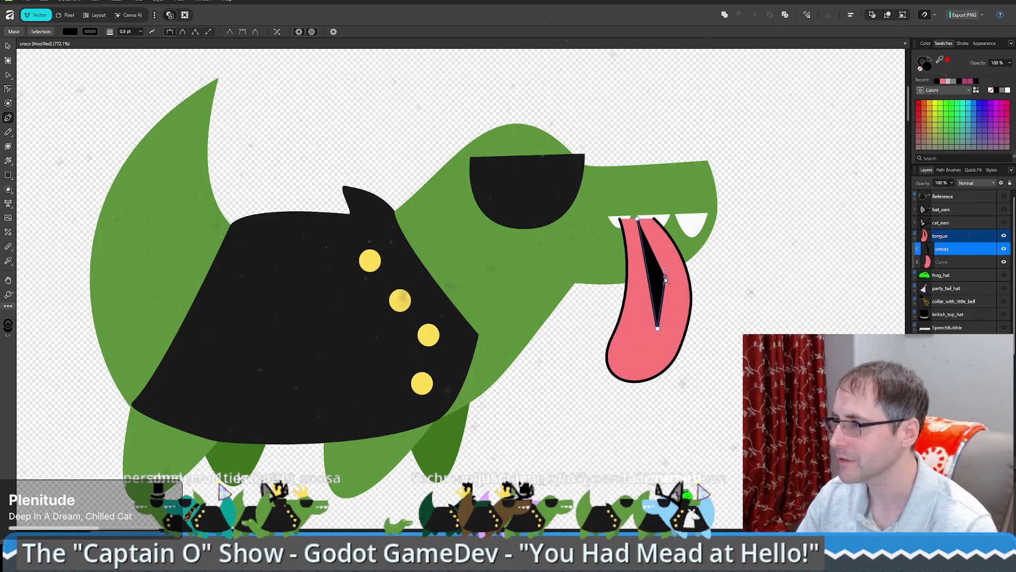
left_click(669, 301)
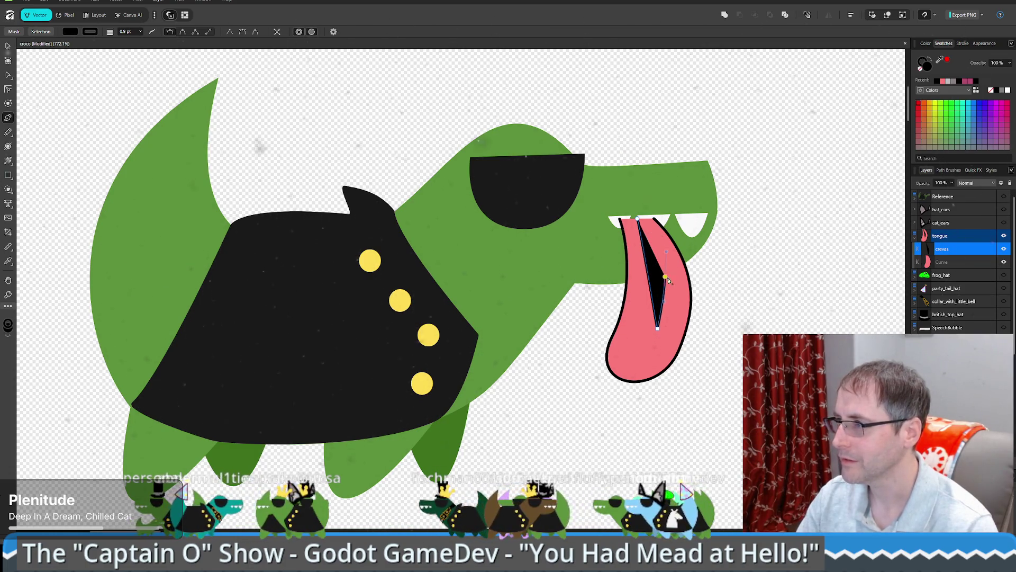
left_click(10, 75)
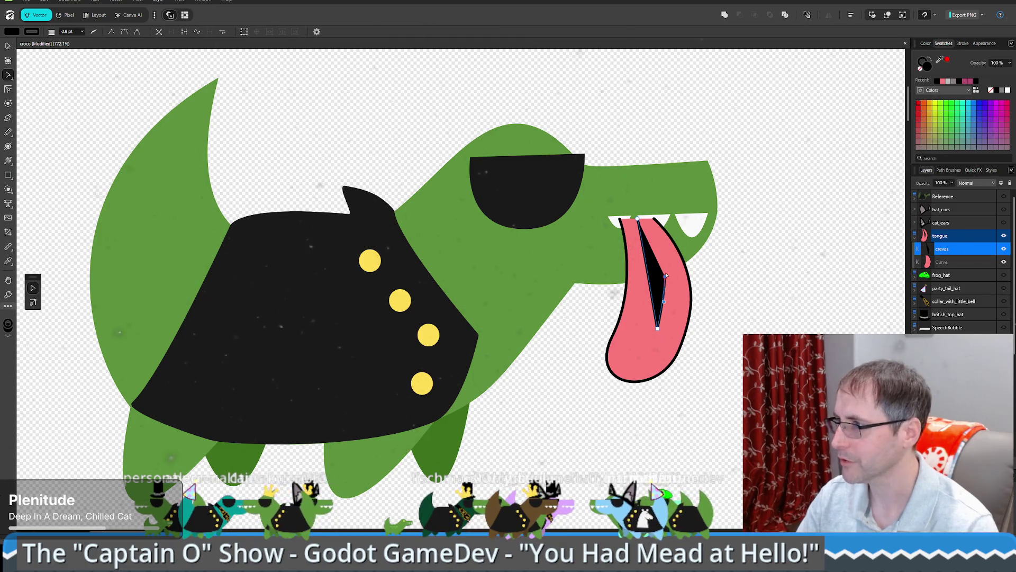
Step: Narrow the crevas sliver, move its top to the tongue's top, shorten it and bend it right
mouse_move(666, 277)
left_mouse_down()
mouse_move(650, 224)
mouse_move(671, 264)
left_mouse_up()
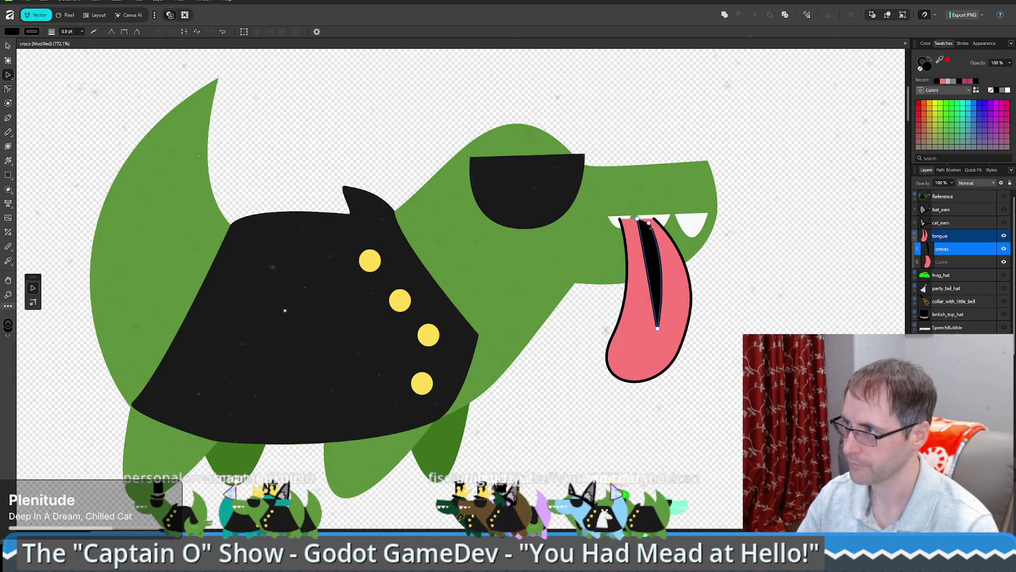
left_click_drag(651, 225, 649, 219)
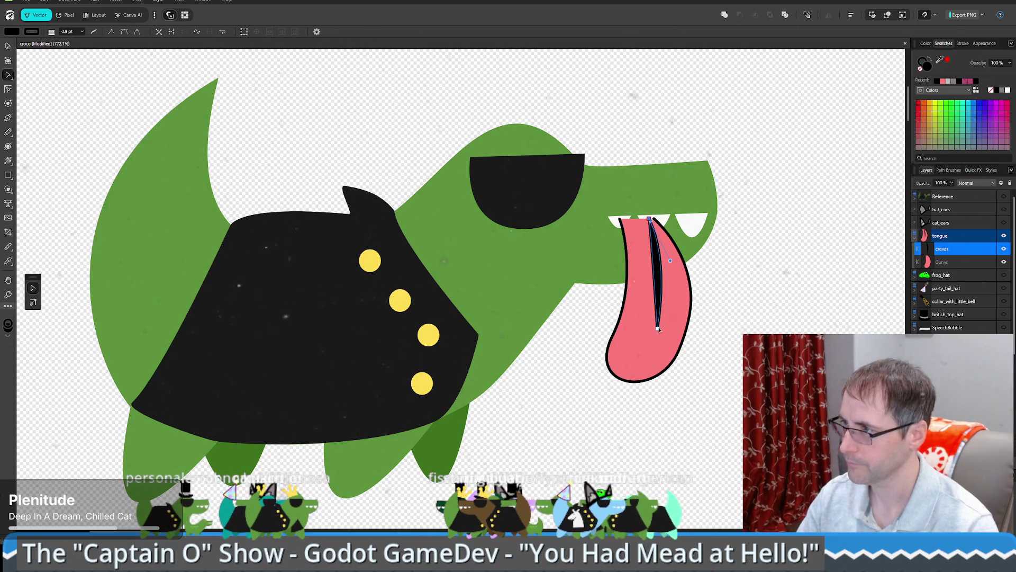
left_click_drag(658, 329, 653, 313)
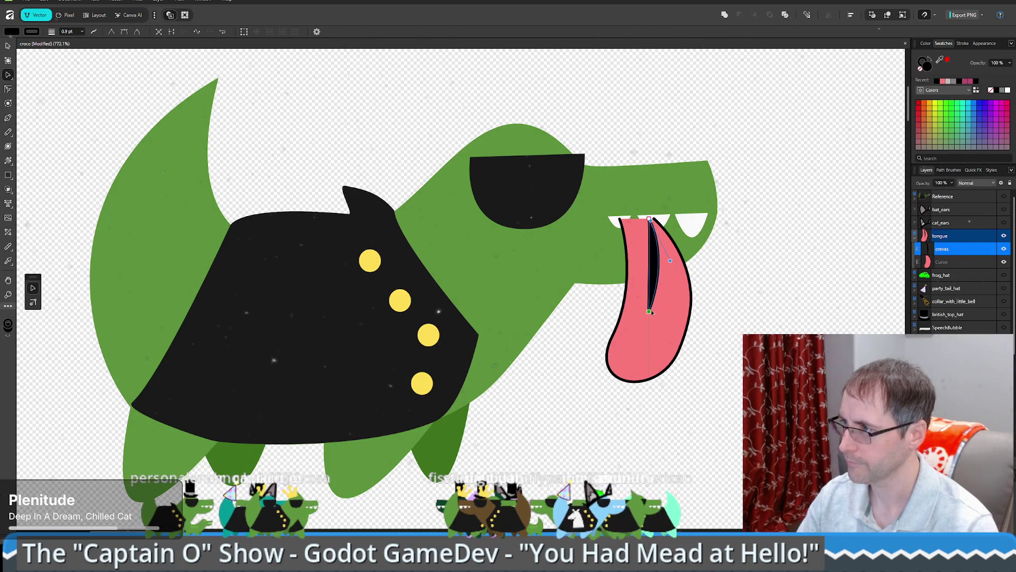
left_click(650, 279)
left_click(650, 279)
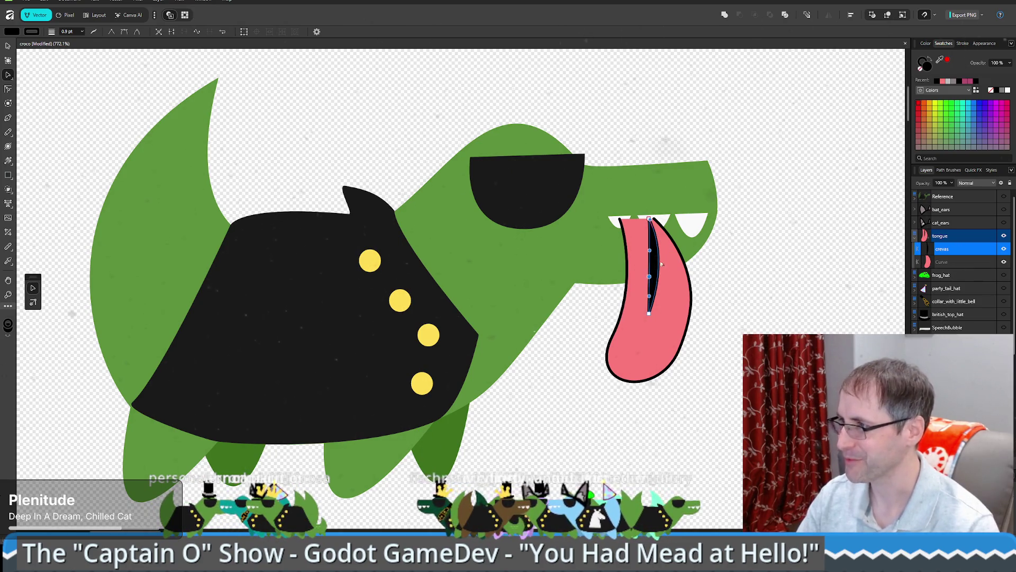
left_click_drag(650, 276, 654, 272)
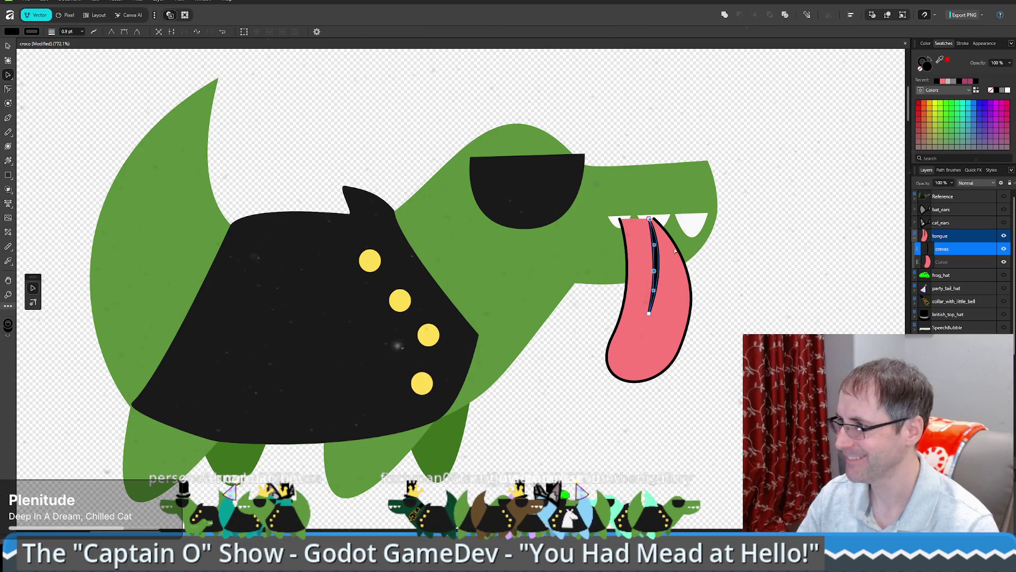
Step: Snap the crevice's top point to the teeth line and refine the curve near the top
left_click(699, 268)
left_click(647, 234)
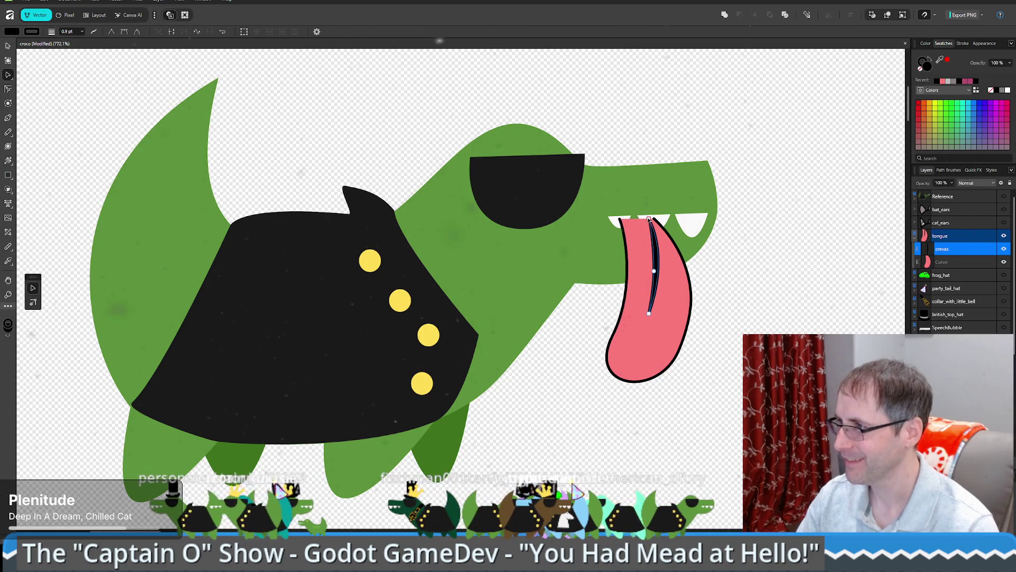
left_click_drag(643, 218, 649, 218)
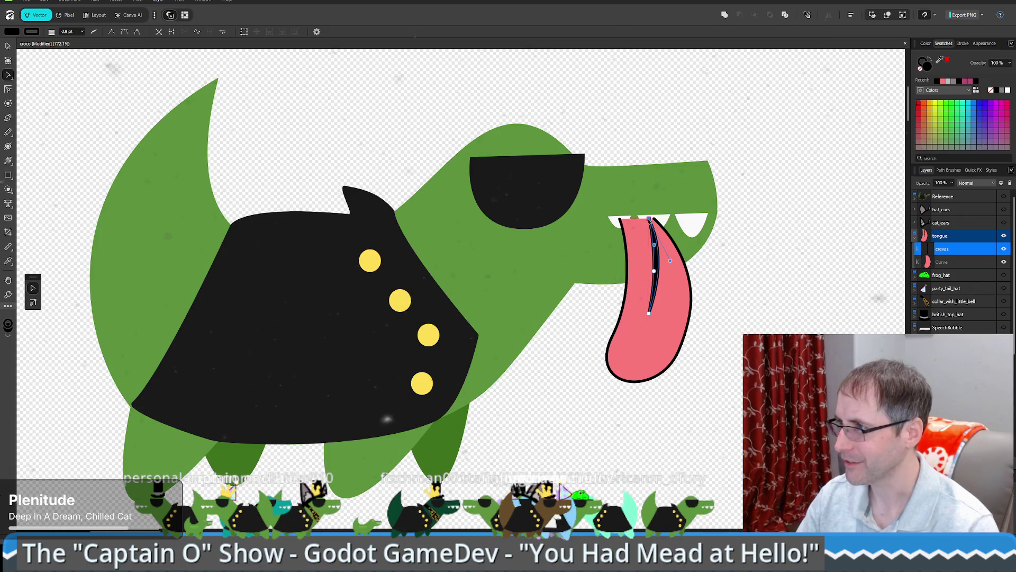
left_click(655, 236)
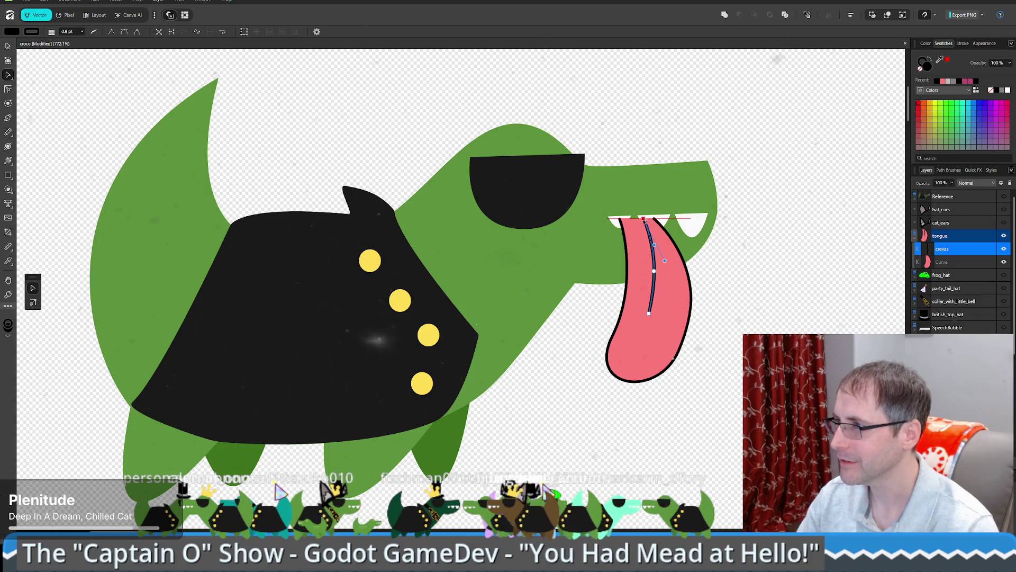
mouse_move(649, 218)
left_mouse_down()
mouse_move(633, 218)
mouse_move(649, 219)
left_mouse_up()
left_click_drag(671, 261, 668, 226)
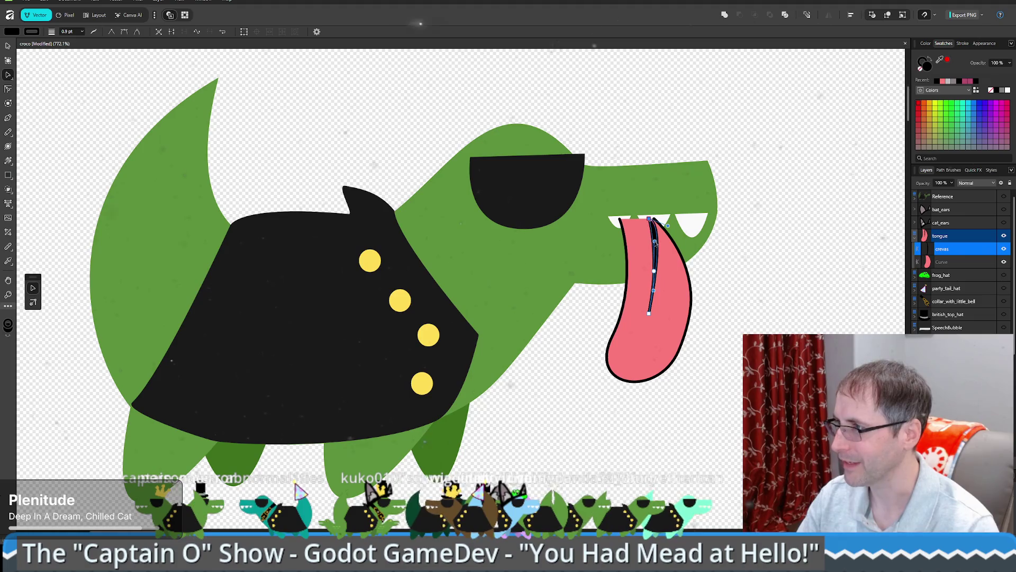
left_click_drag(656, 243, 655, 252)
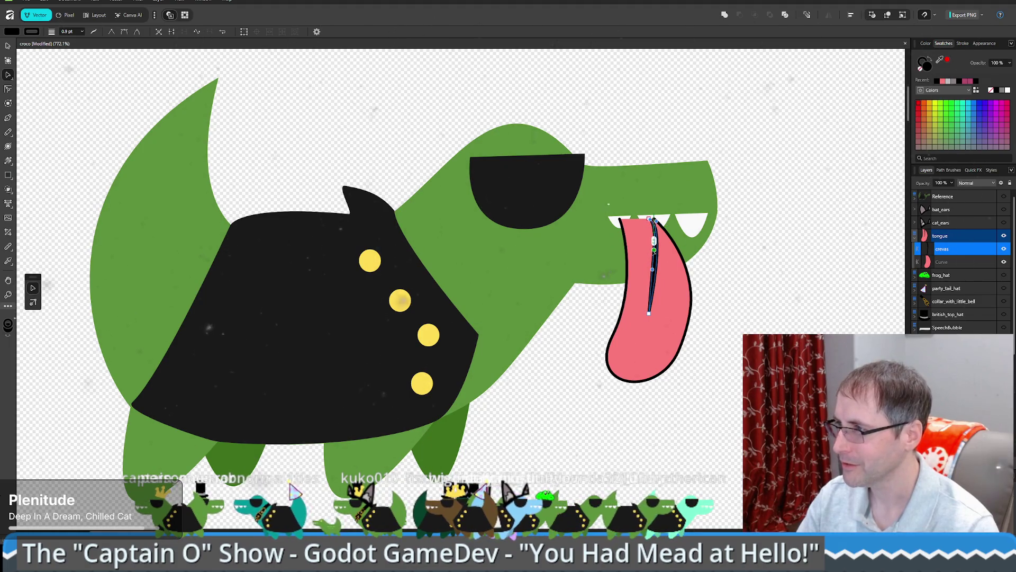
Step: Widen the crevas sliver by moving its bottom point and shifting its upper node down the tongue
scroll(666, 281, "up", 4)
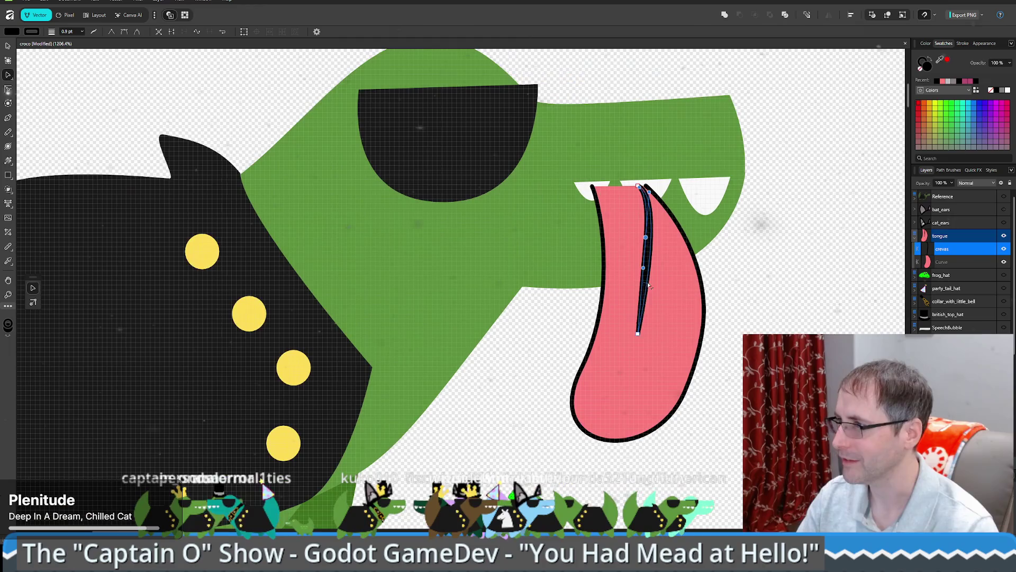
left_click_drag(638, 334, 630, 328)
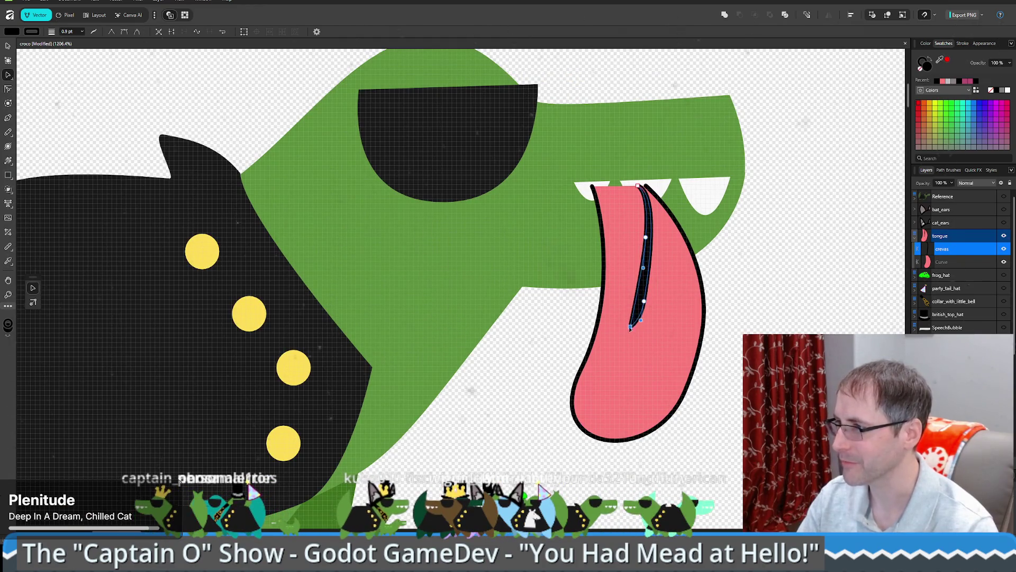
key("ctrl+z")
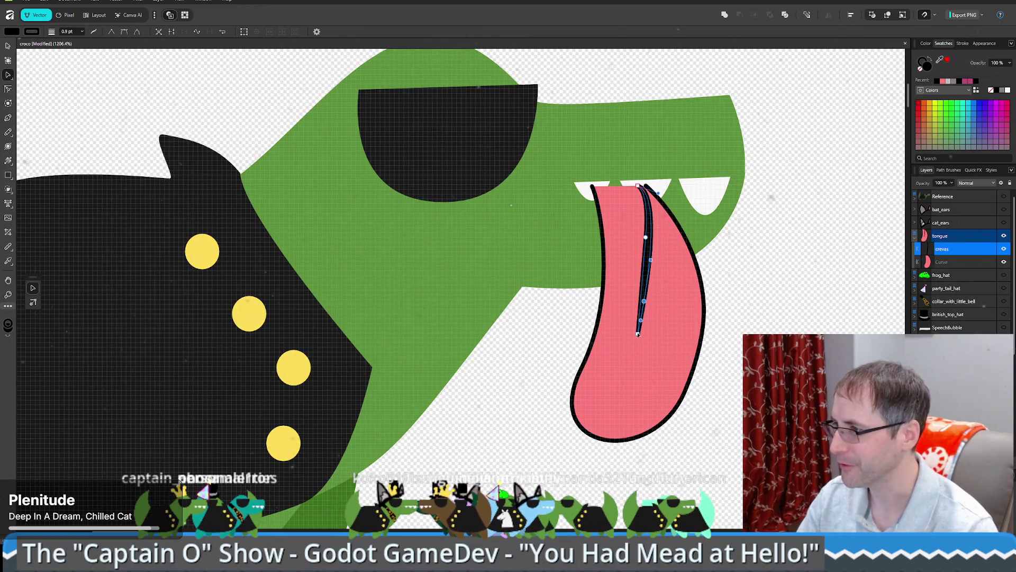
left_click(774, 321)
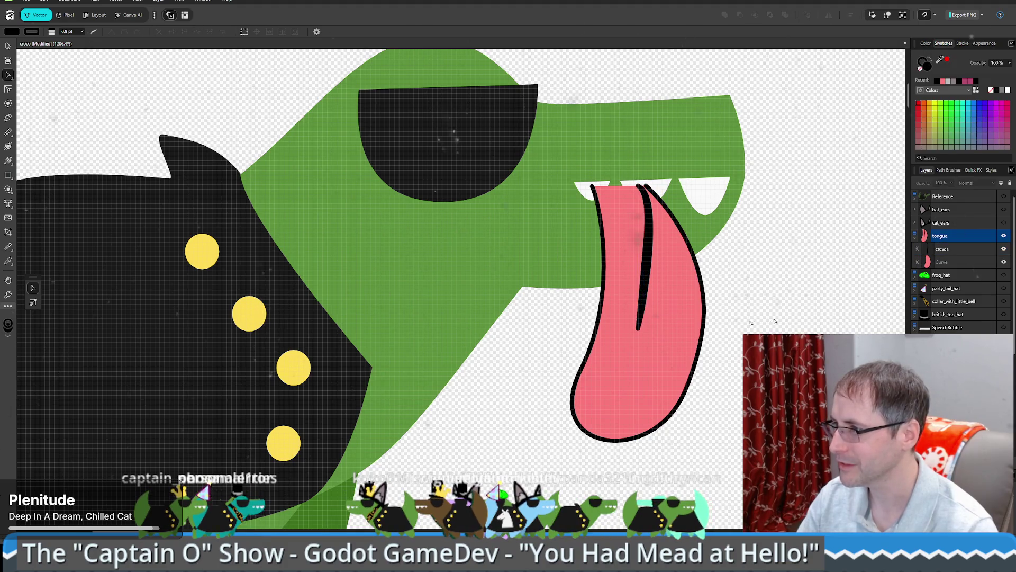
left_click(640, 326)
mouse_move(648, 321)
left_mouse_down()
mouse_move(662, 305)
mouse_move(667, 237)
left_mouse_up()
left_click(660, 246)
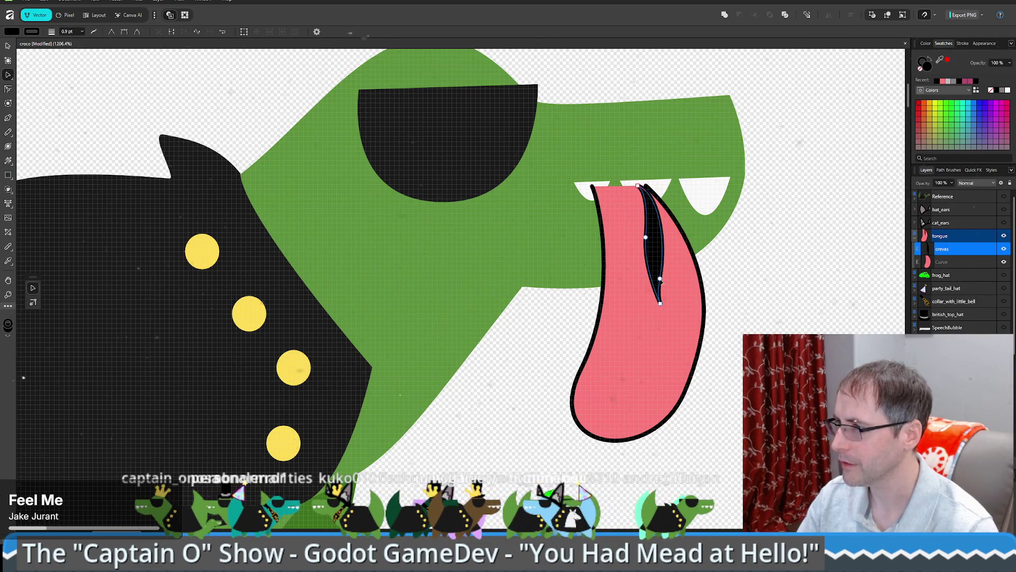
left_click(646, 238)
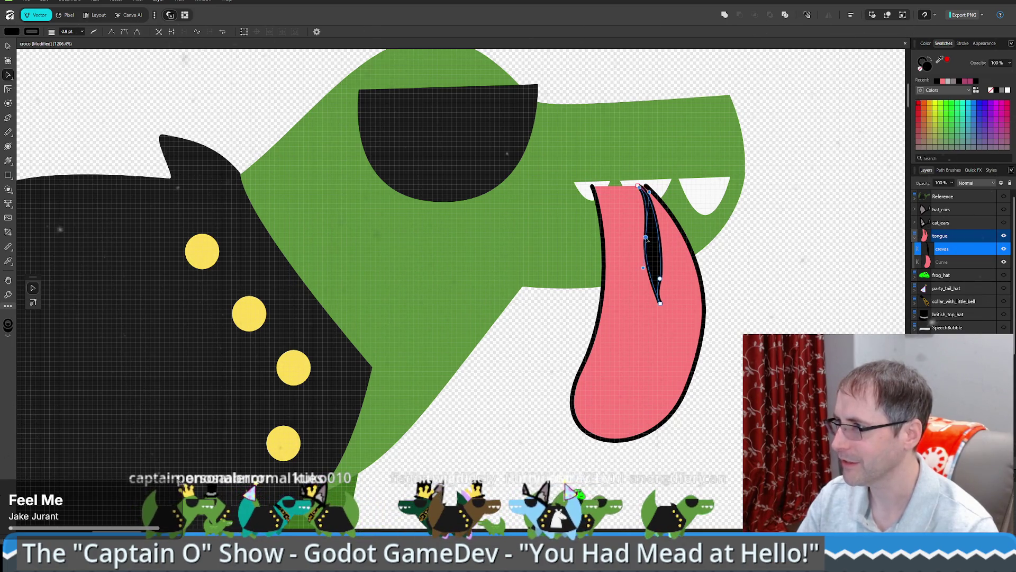
left_click_drag(647, 239, 660, 270)
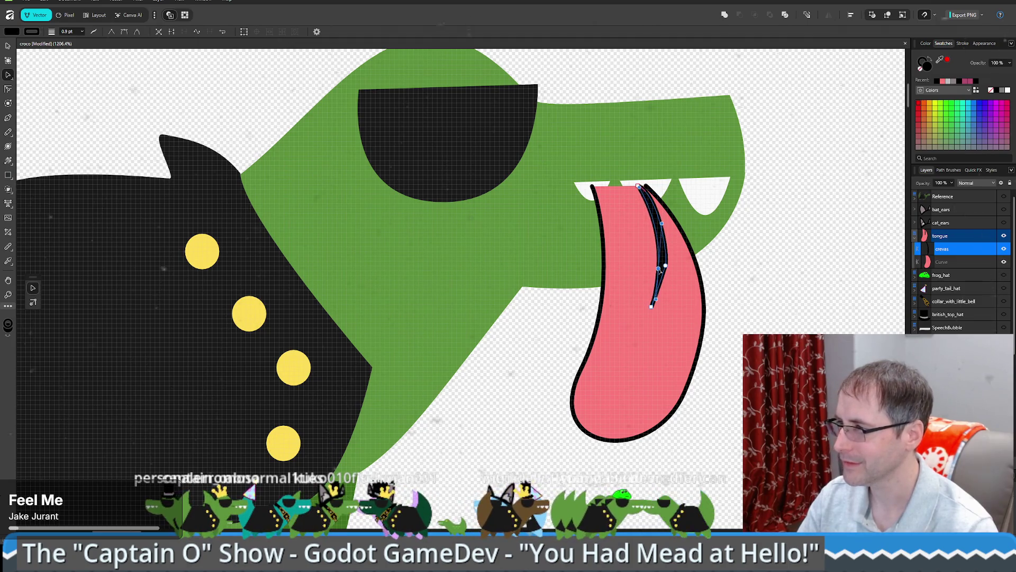
Step: Convert a middle node of the crevas curve to smooth
left_click(652, 307)
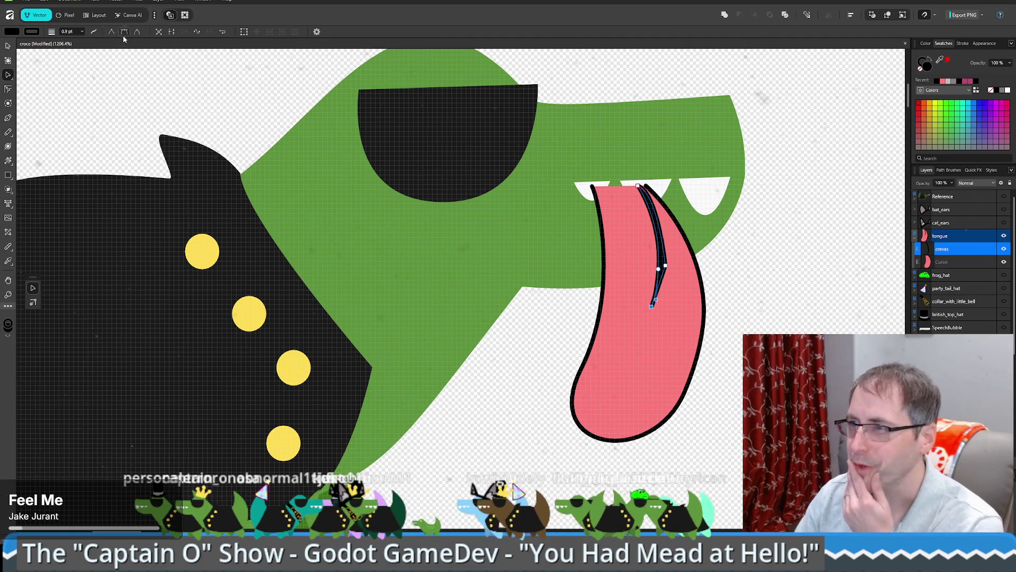
left_click(772, 309)
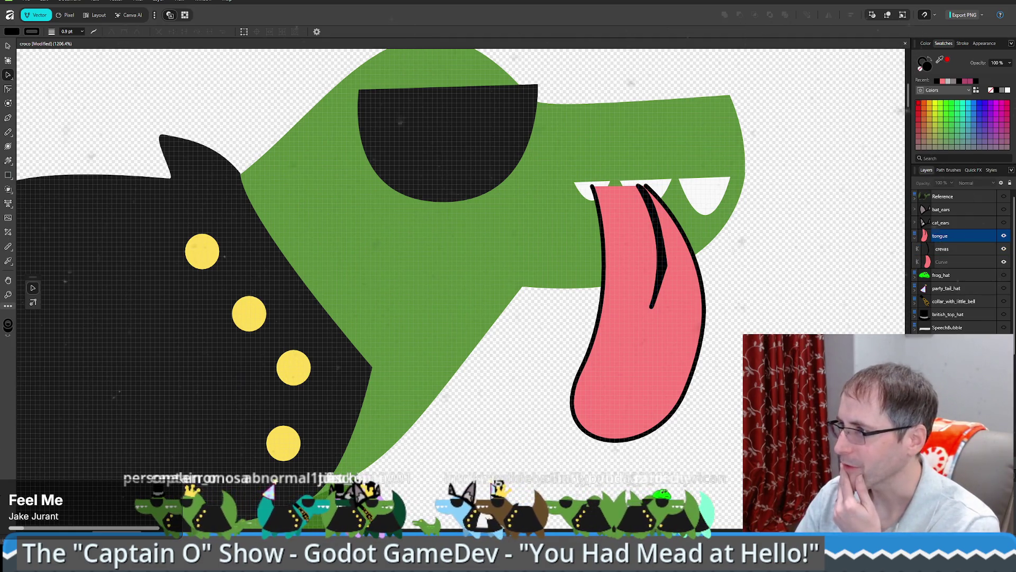
left_click(665, 272)
left_click(665, 266)
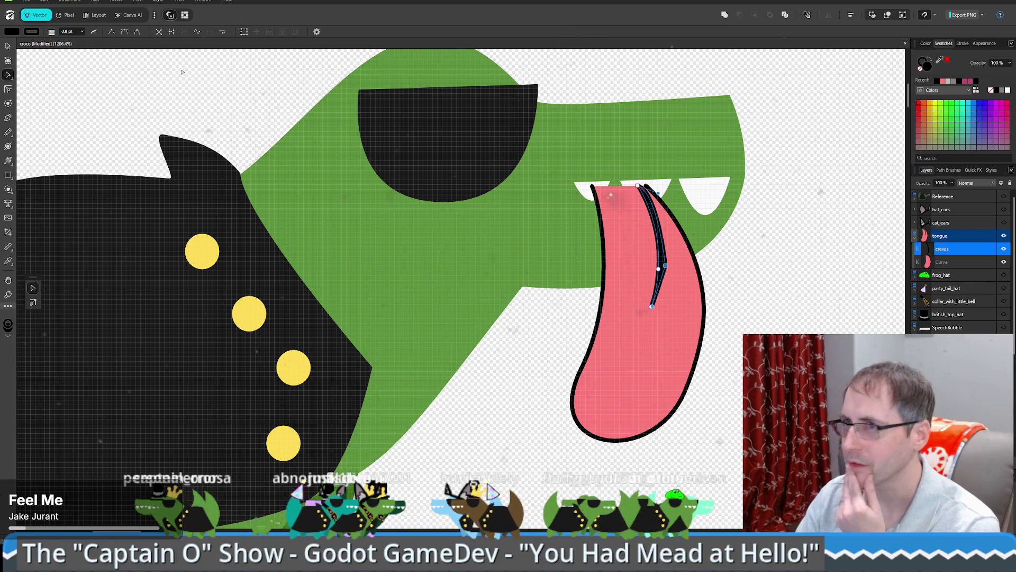
left_click(125, 32)
Step: Widen the crevice's right side and extend its tip farther down the tongue
left_click(786, 318)
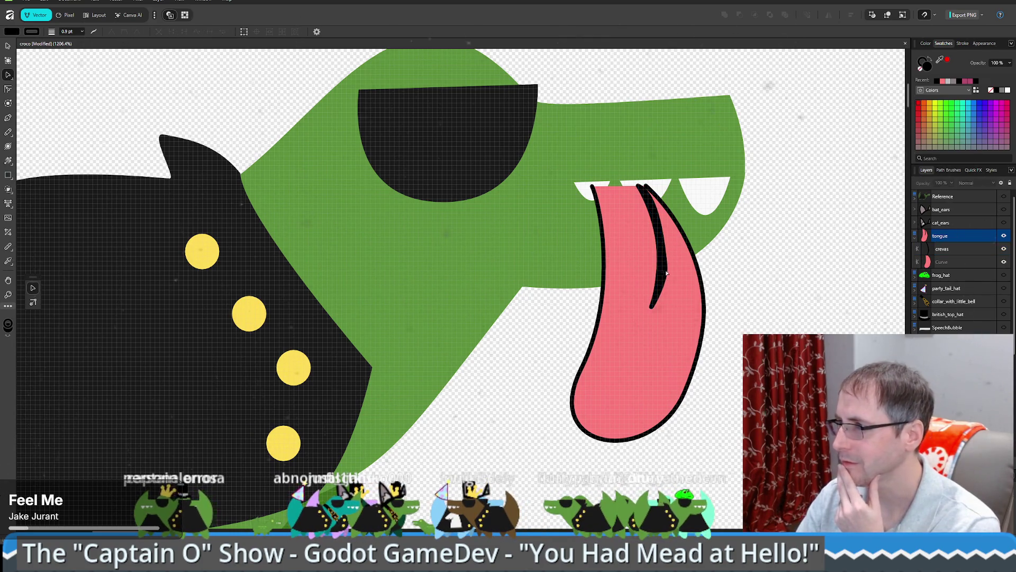
left_click(669, 272)
left_click(668, 274)
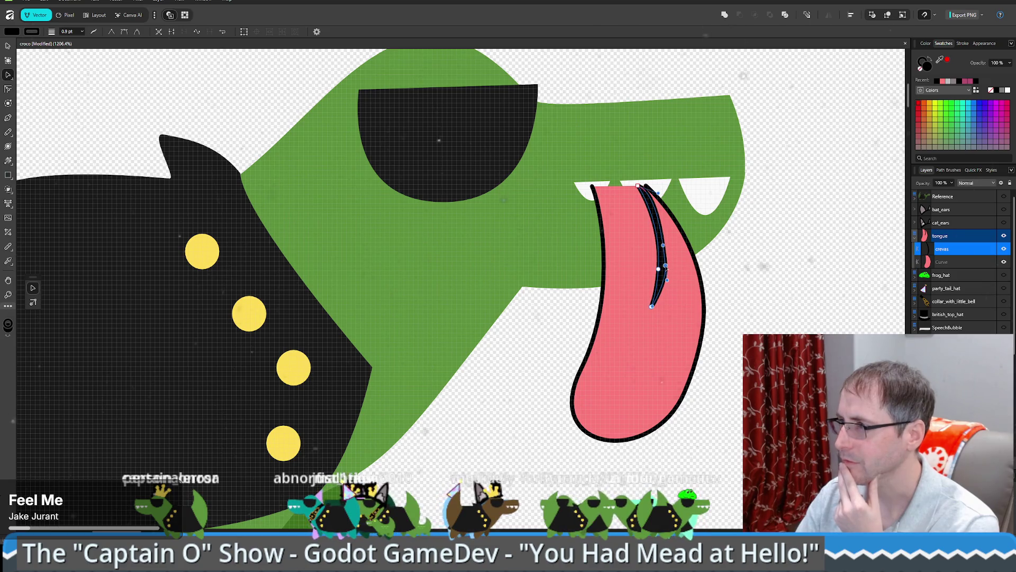
left_click_drag(666, 267, 668, 231)
left_click_drag(667, 224, 664, 225)
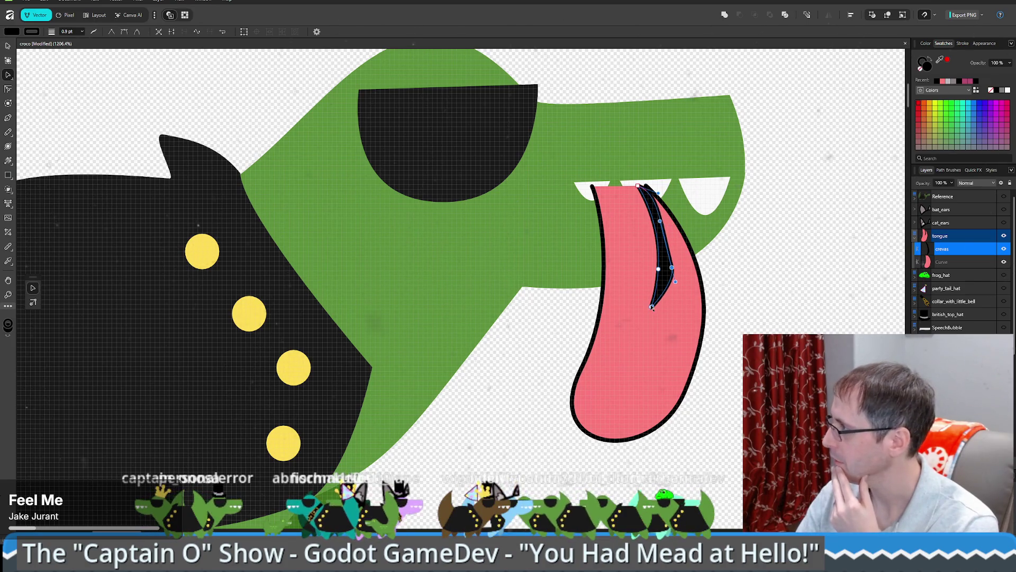
left_click_drag(638, 353, 612, 440)
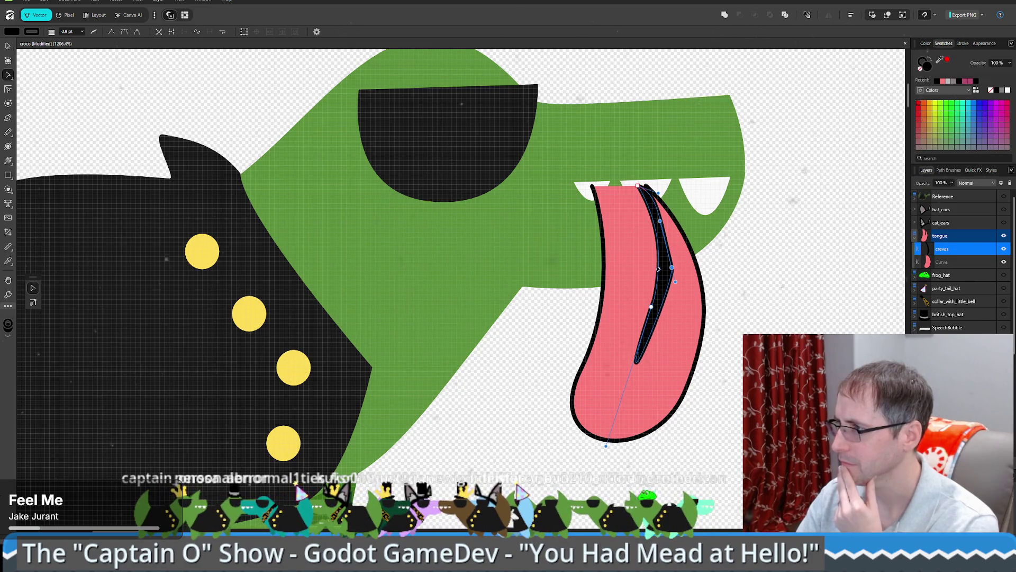
Step: Reshape the crevice's upper curve, widen it, and line its top up with the teeth
left_click(659, 261)
left_click_drag(659, 261, 668, 271)
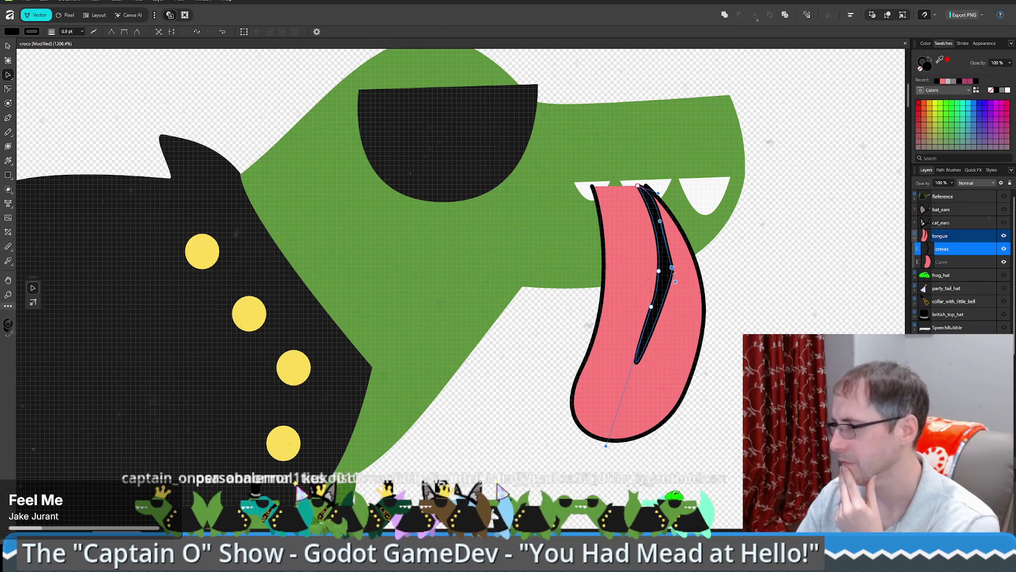
left_click(672, 270)
left_click(674, 274)
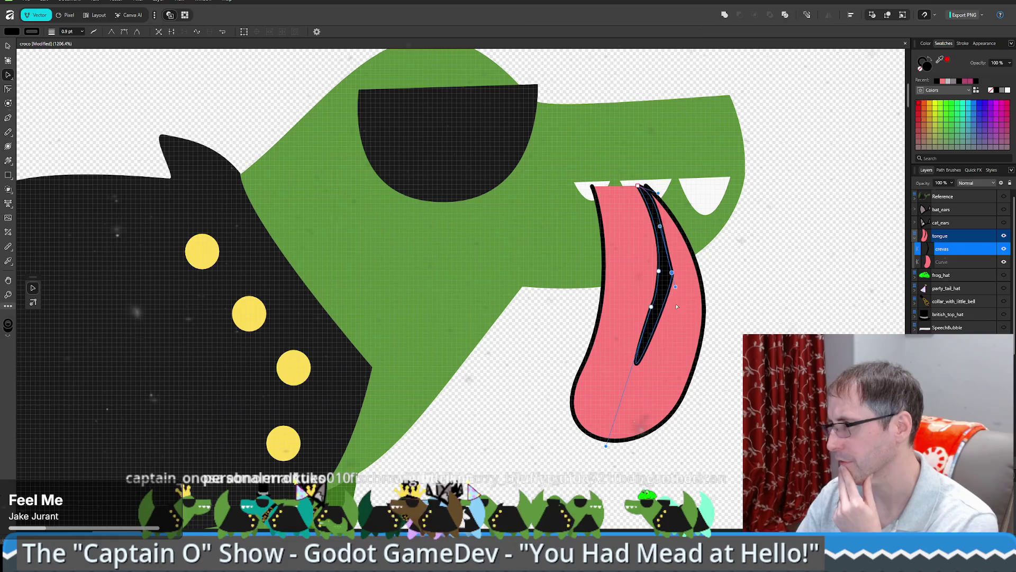
left_click_drag(671, 277, 671, 306)
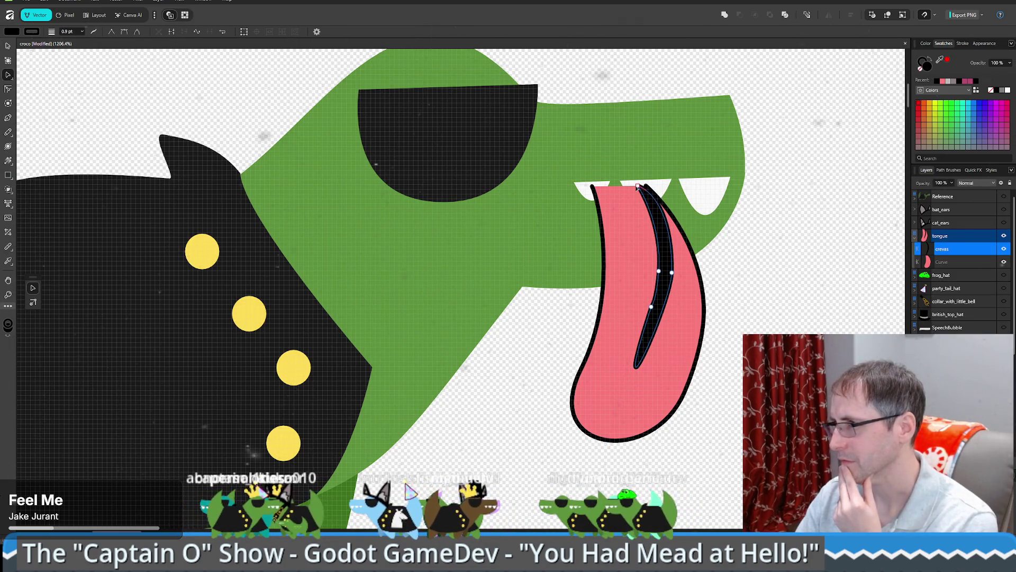
left_click_drag(639, 186, 621, 187)
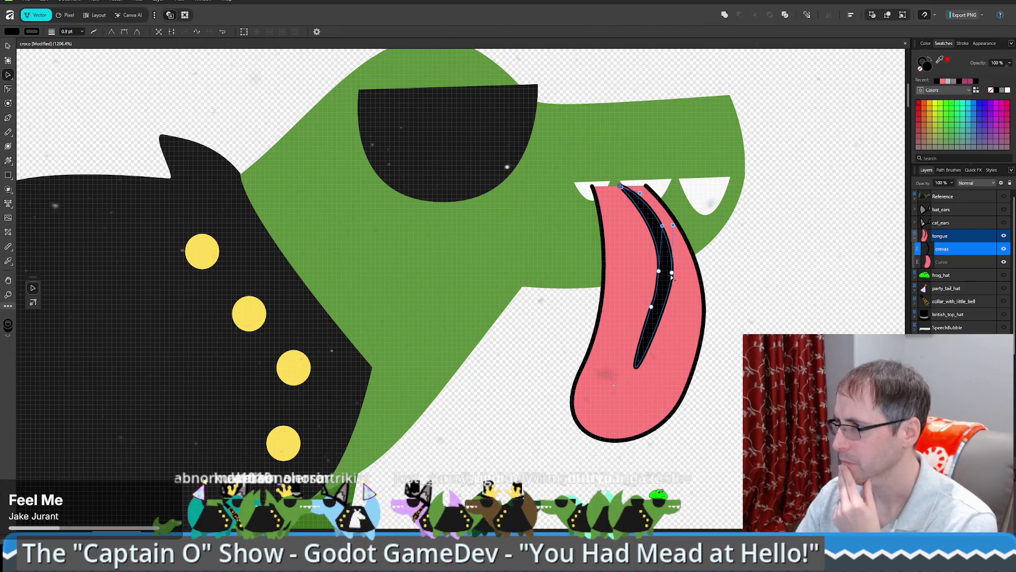
left_click(643, 363)
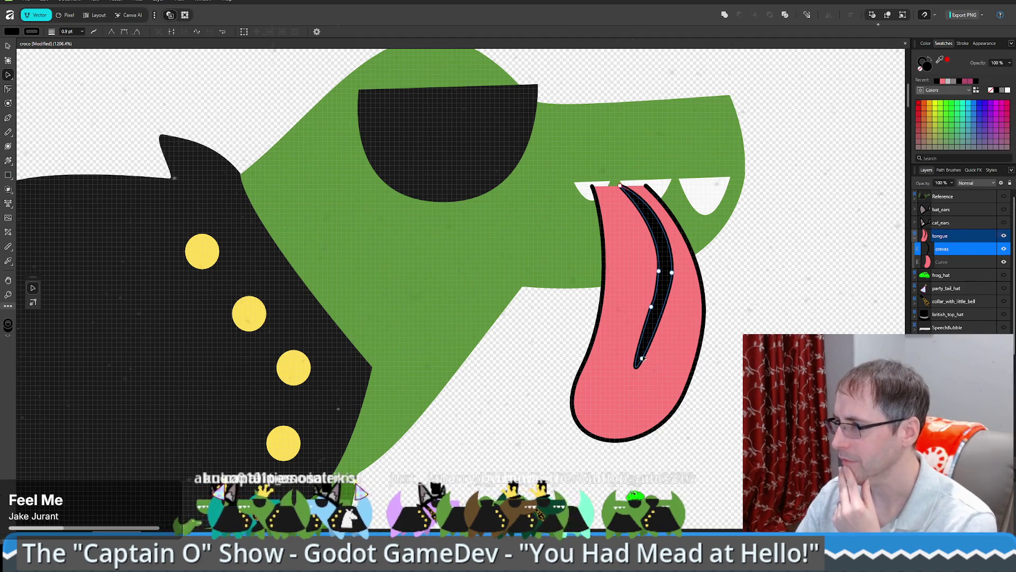
Step: Make a middle node of the crevas curve a smart node
left_click(796, 321)
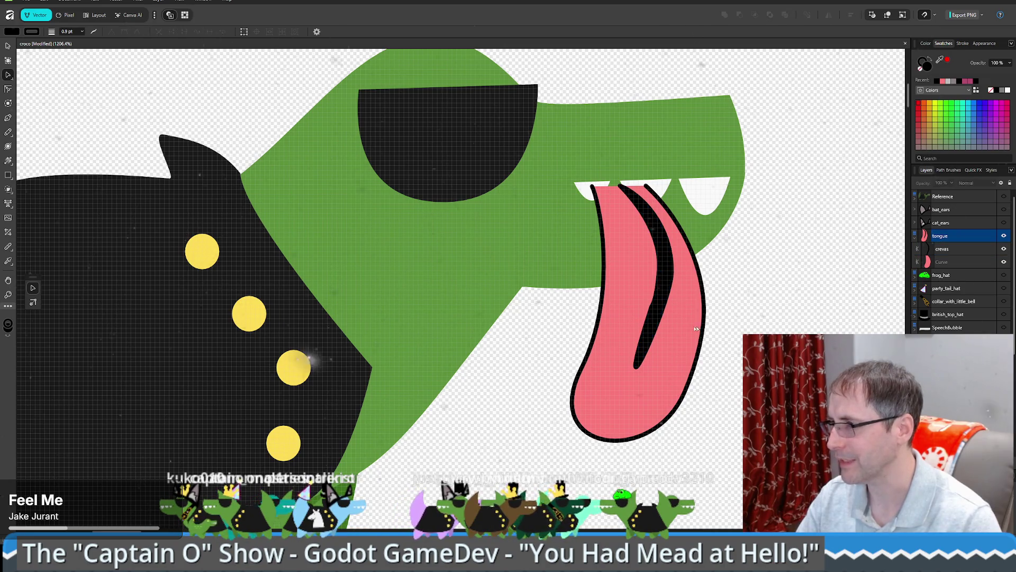
left_click(656, 311)
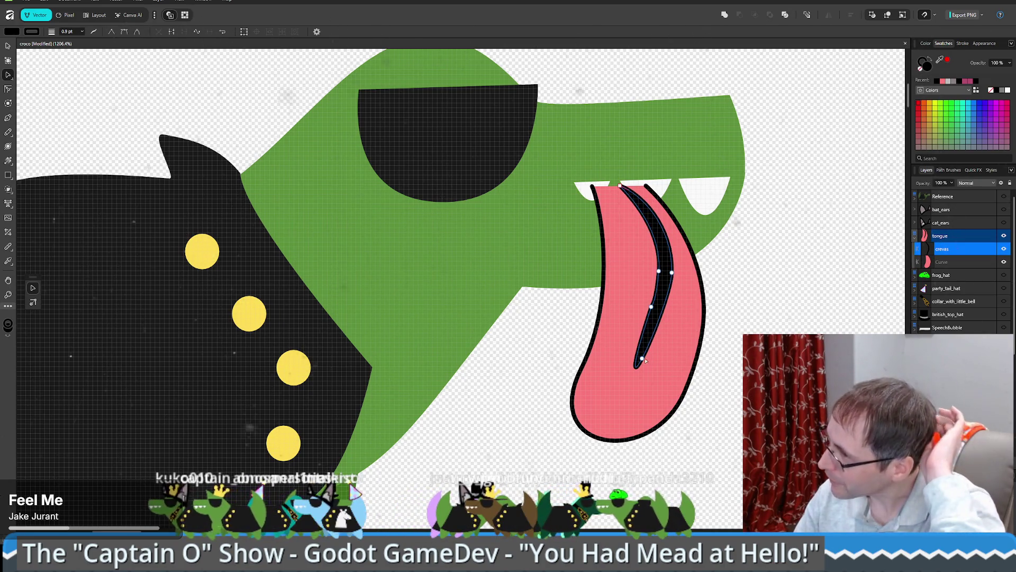
left_click(651, 306)
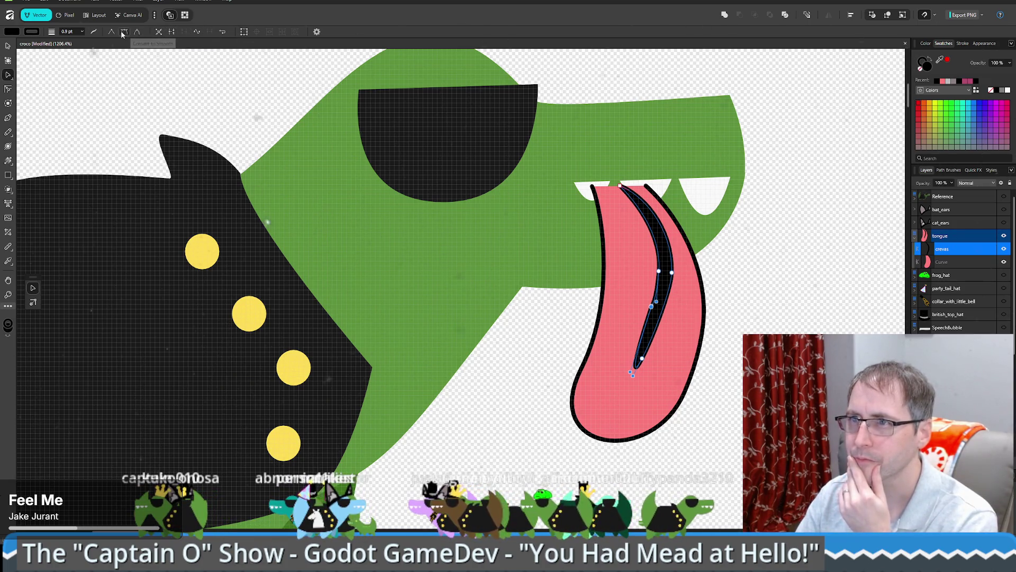
left_click(137, 32)
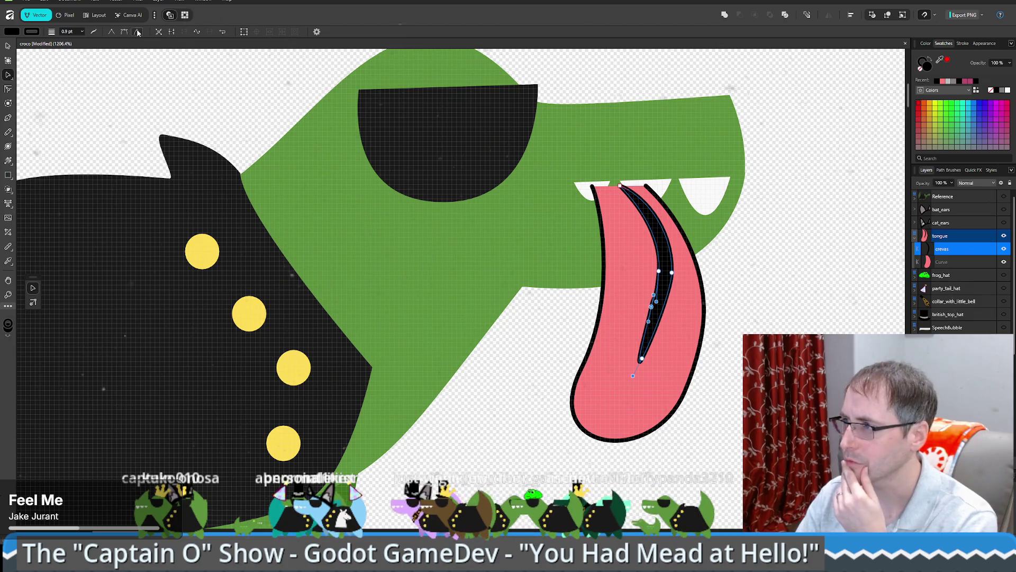
Step: Try deleting a crevas node, undo it, and apply Smooth curve to that node instead
left_click(769, 280)
left_click(666, 297)
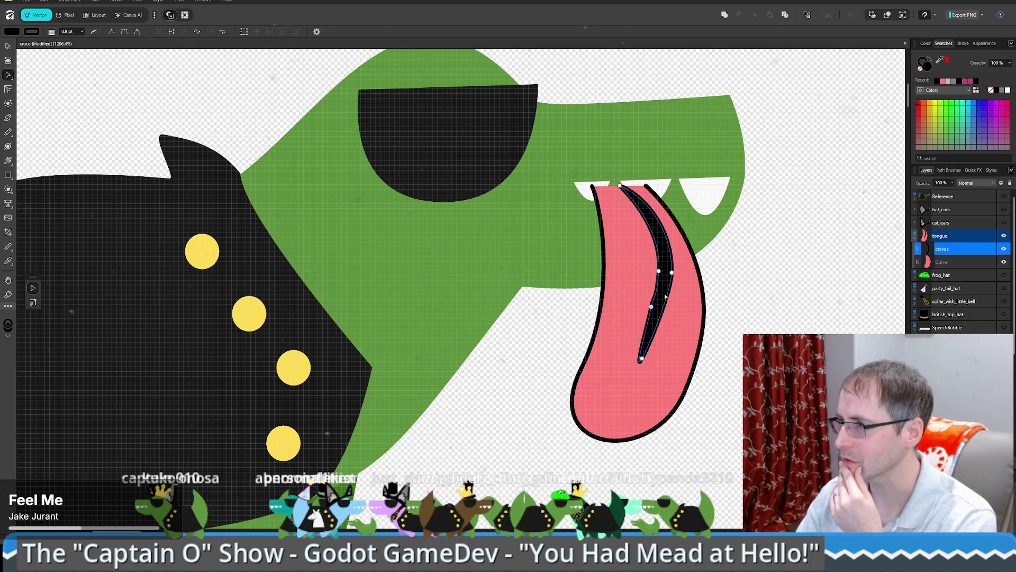
left_click(659, 272)
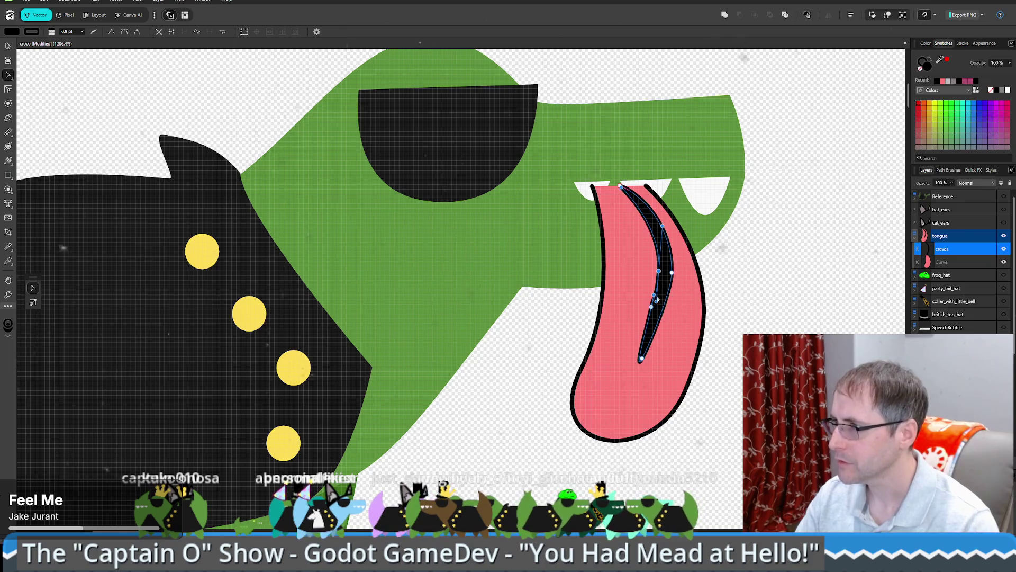
key("Delete")
key("ctrl+z")
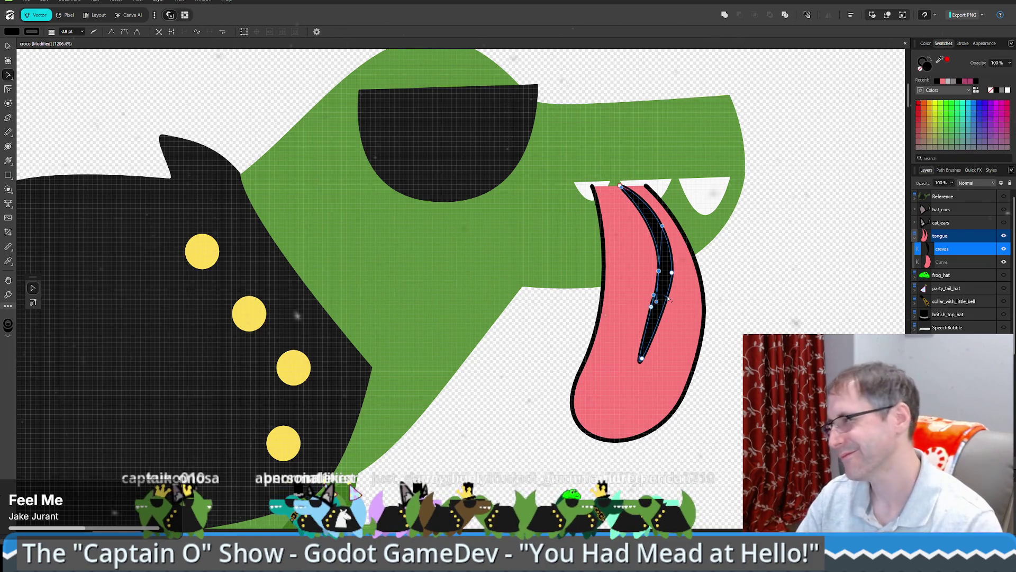
left_click(197, 32)
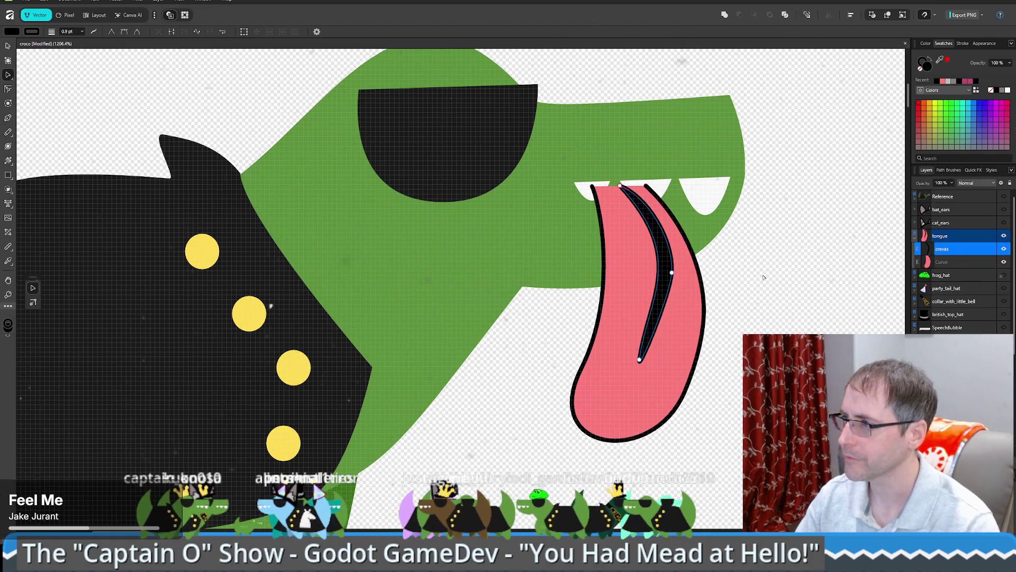
left_click(865, 289)
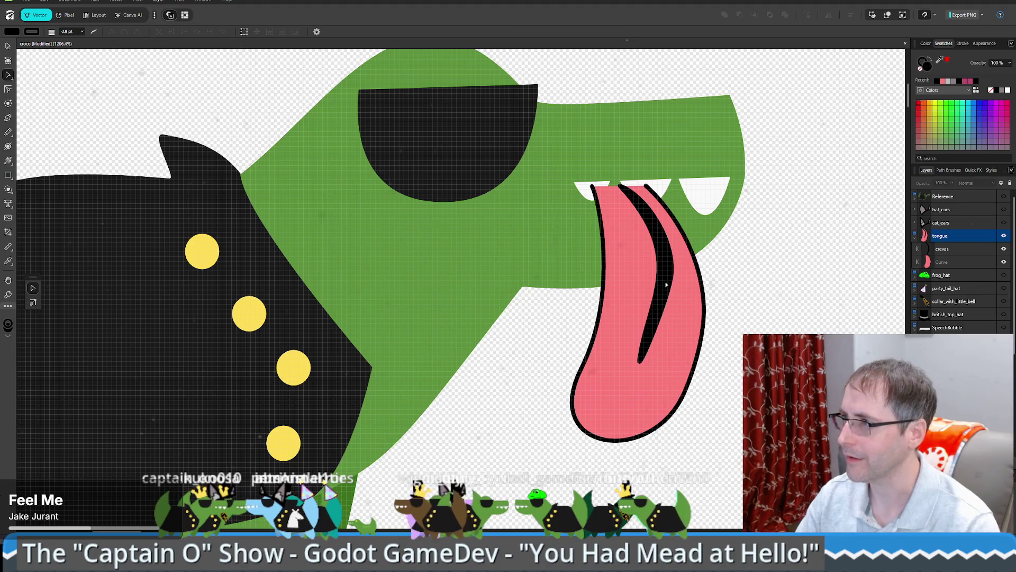
Step: Nudge the crevas line's middle node slightly left, then zoom back out to the whole crocodile
scroll(843, 297, "down", 6)
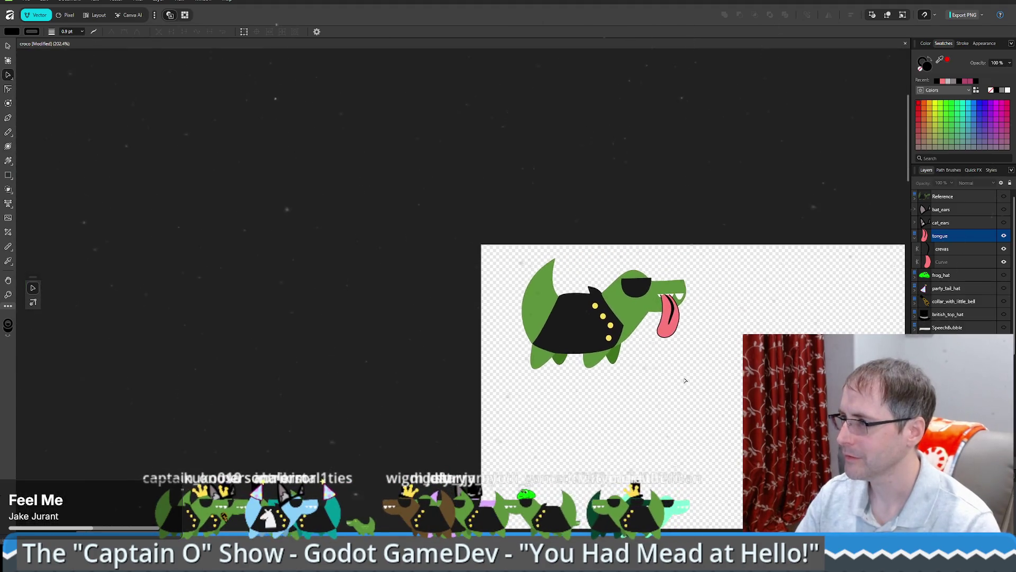
scroll(678, 310, "up", 6)
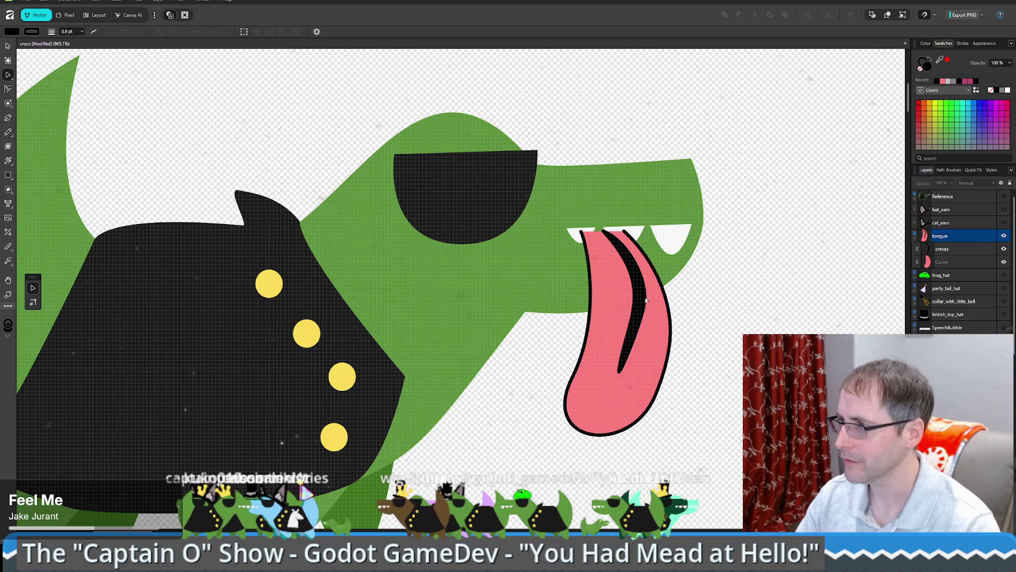
left_click(642, 300)
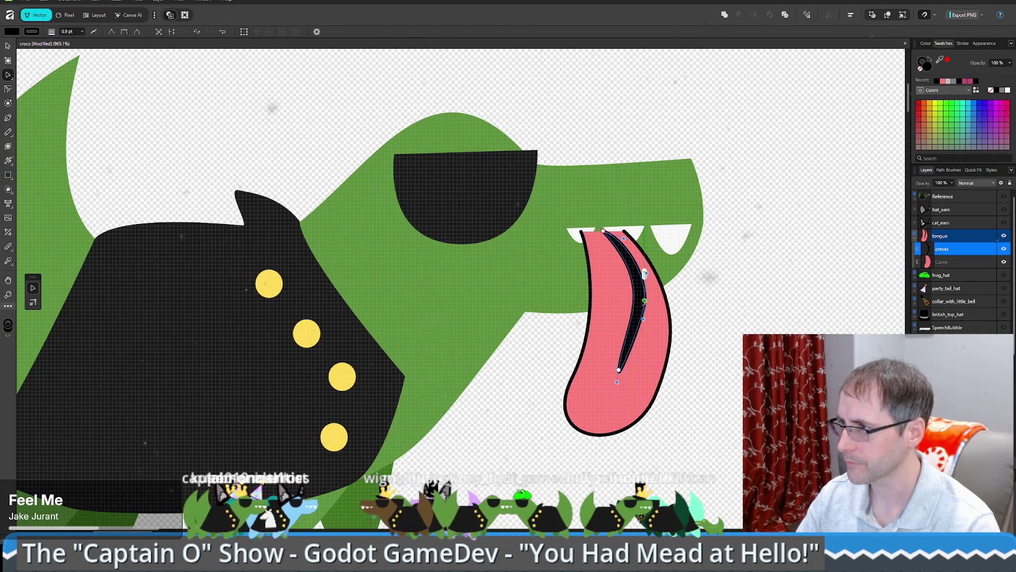
scroll(644, 303, "up", 6)
left_click(629, 285)
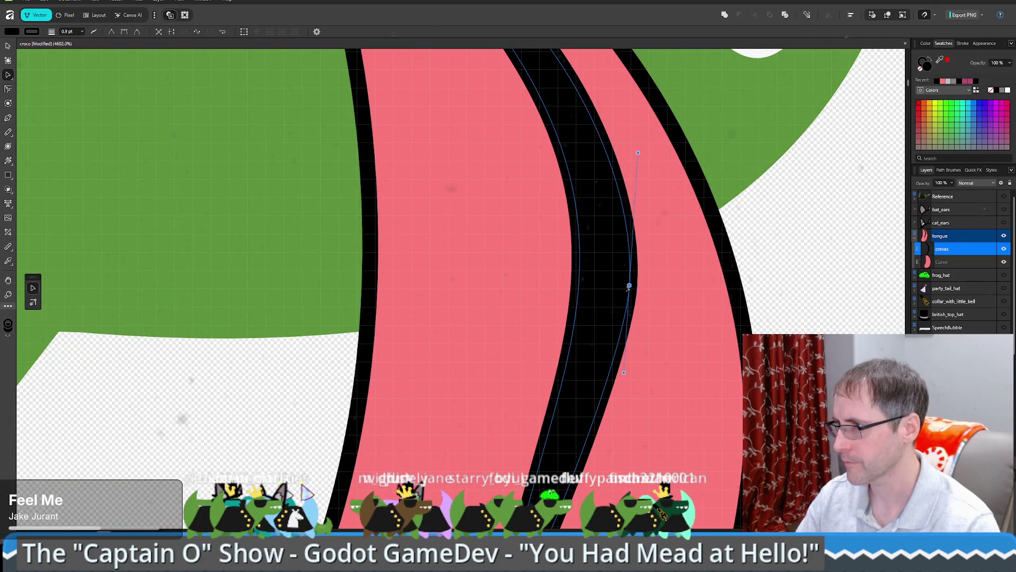
left_click_drag(629, 287, 626, 287)
scroll(738, 343, "down", 8)
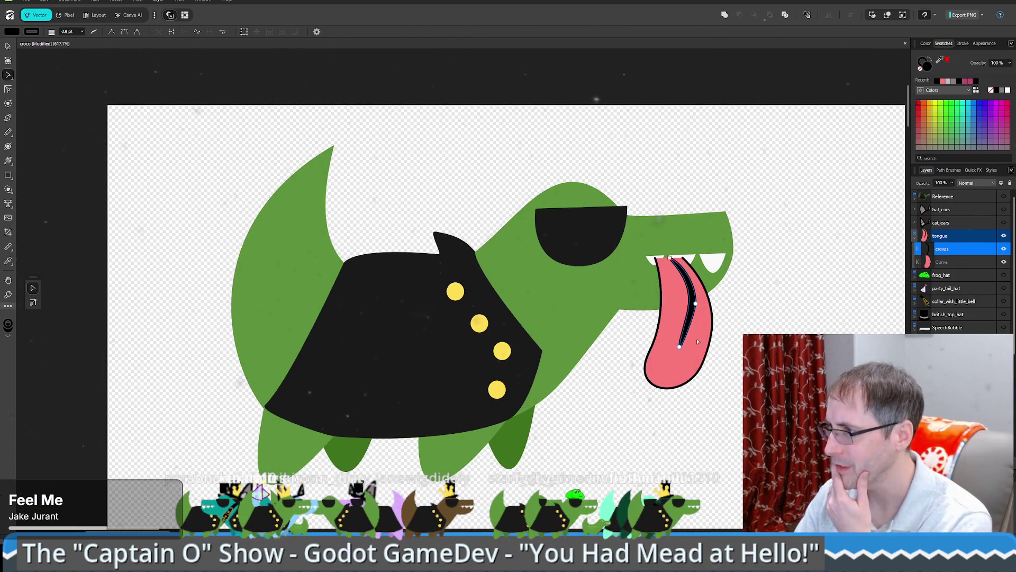
Step: Move the tongue outline's left-edge and lower nodes, then make its edge nodes smooth
left_click(650, 352)
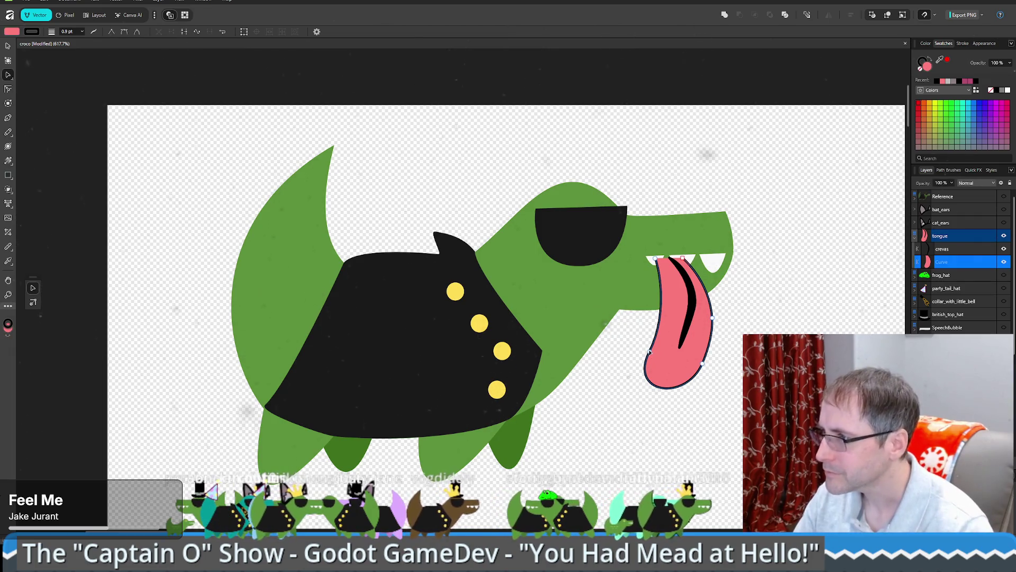
left_click(651, 350)
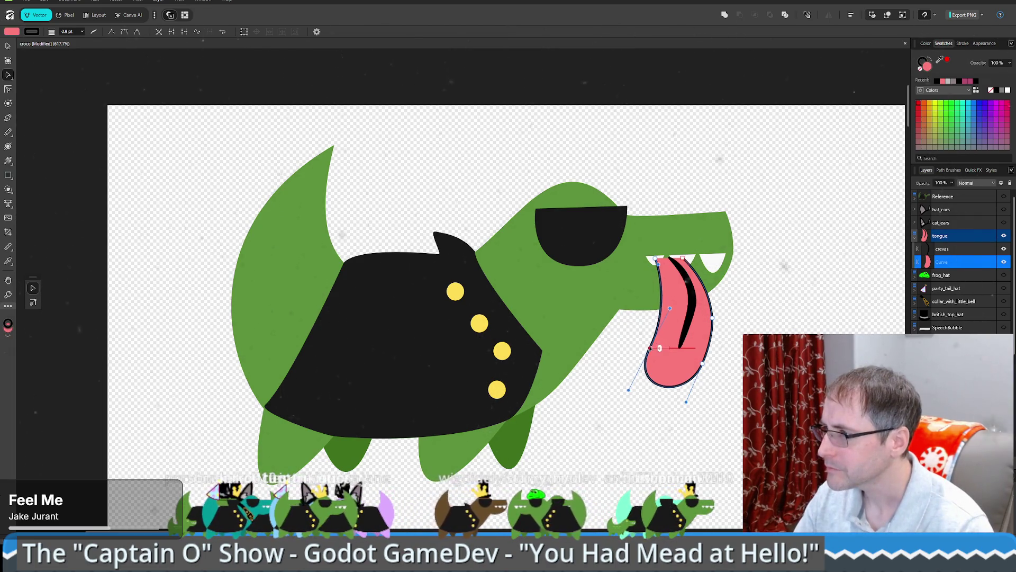
left_click_drag(660, 348, 665, 343)
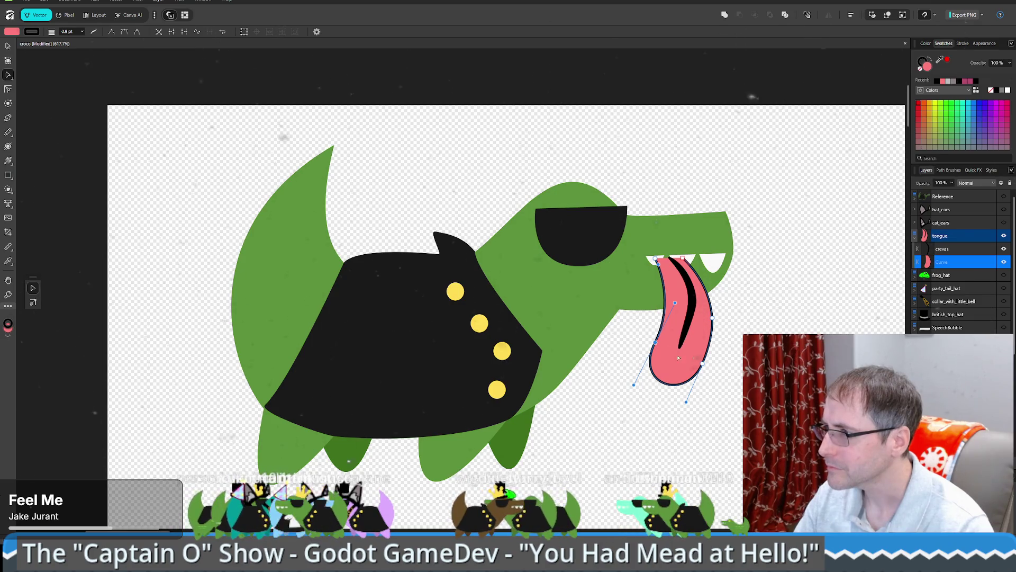
left_click(683, 326)
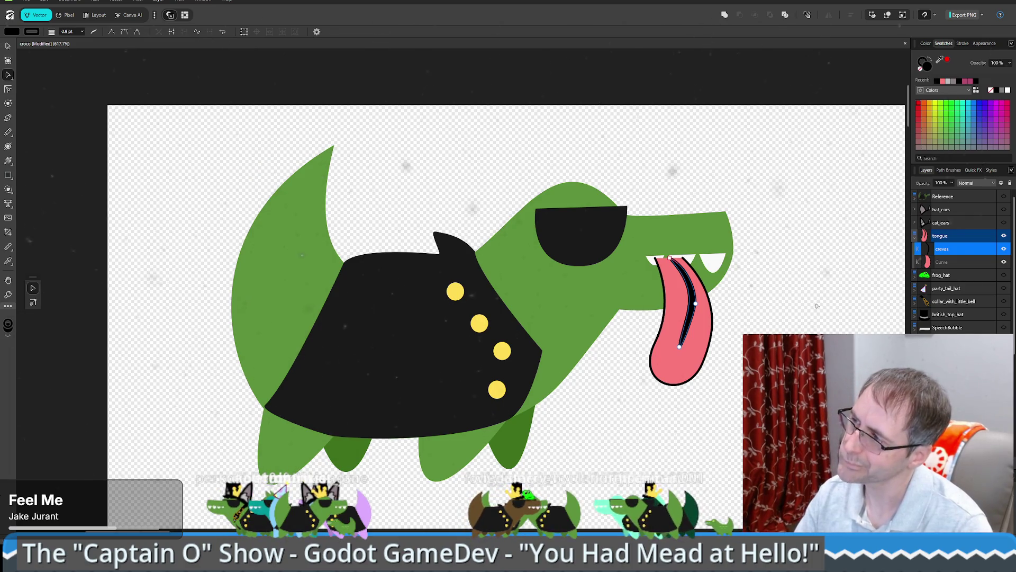
left_click(817, 305)
left_click(679, 367)
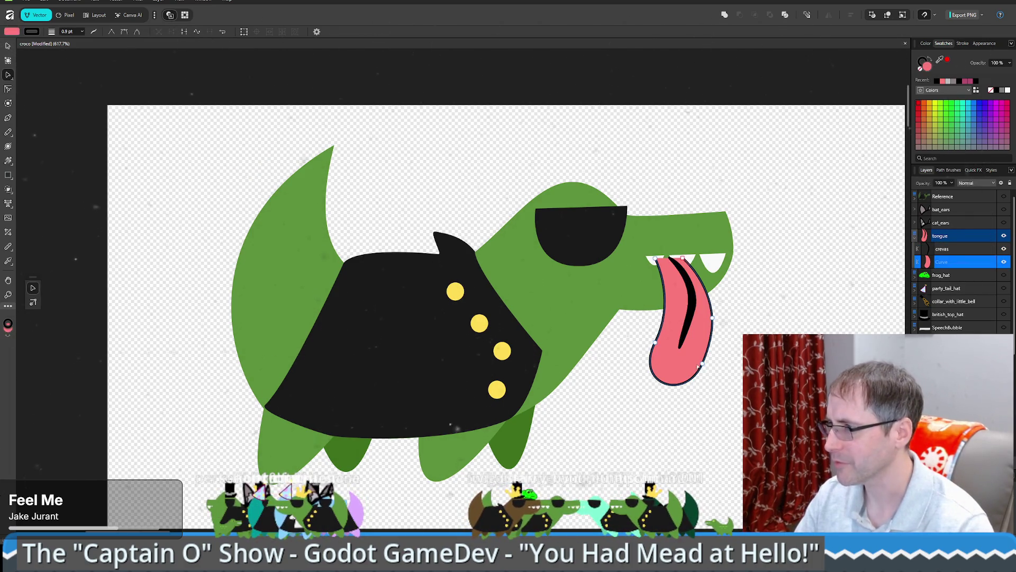
mouse_move(702, 364)
left_mouse_down()
mouse_move(696, 373)
mouse_move(706, 351)
left_mouse_up()
left_click(712, 320)
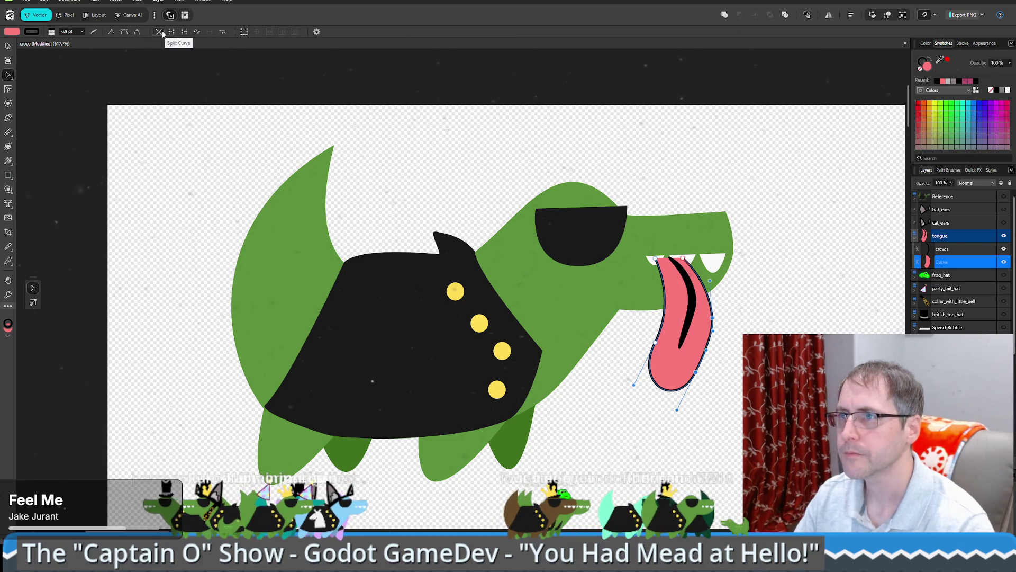
left_click(196, 32)
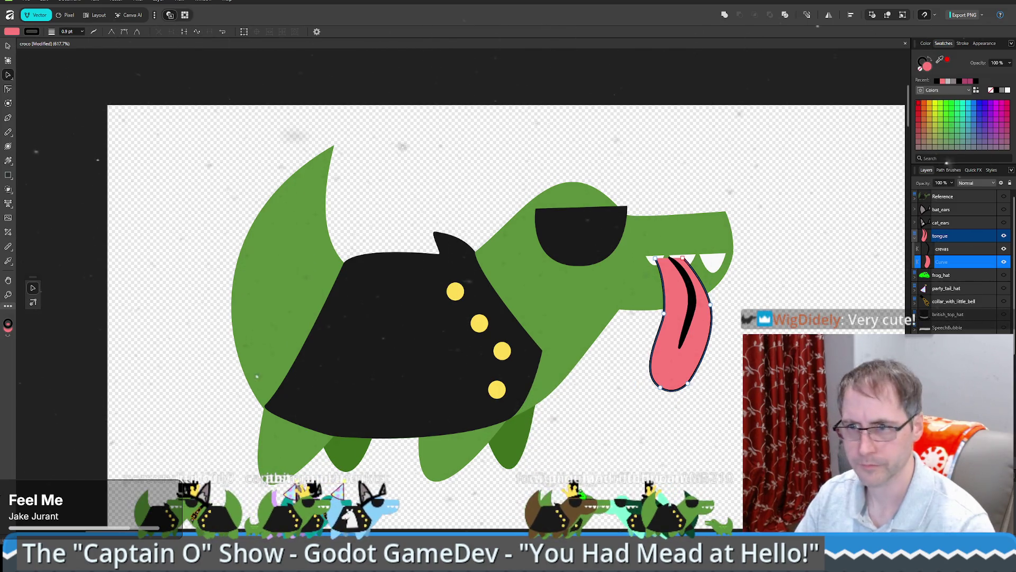
key("Escape")
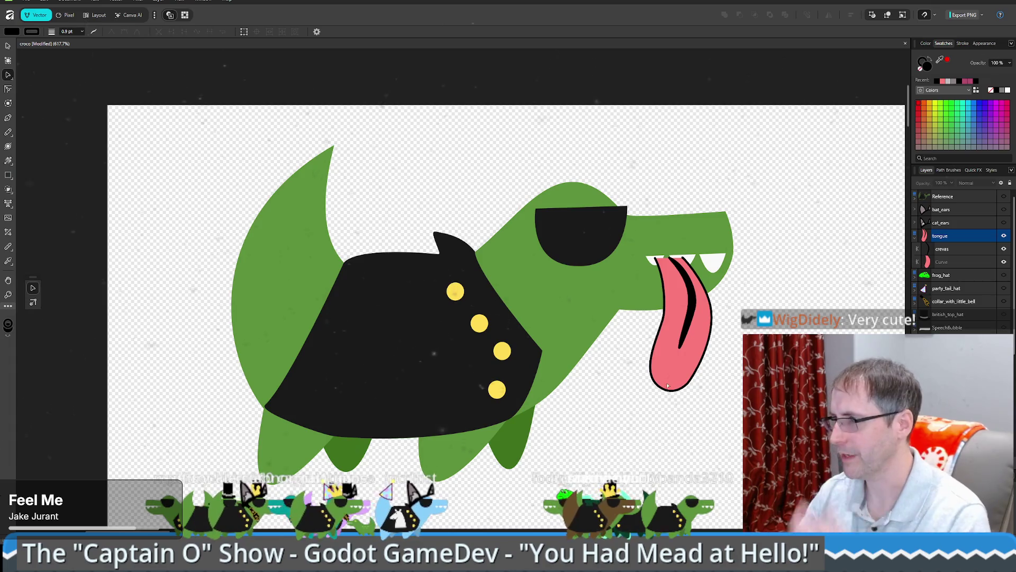
Step: Select the tongue layer and choose the Ellipse Tool from the shape tools flyout
left_click(948, 235)
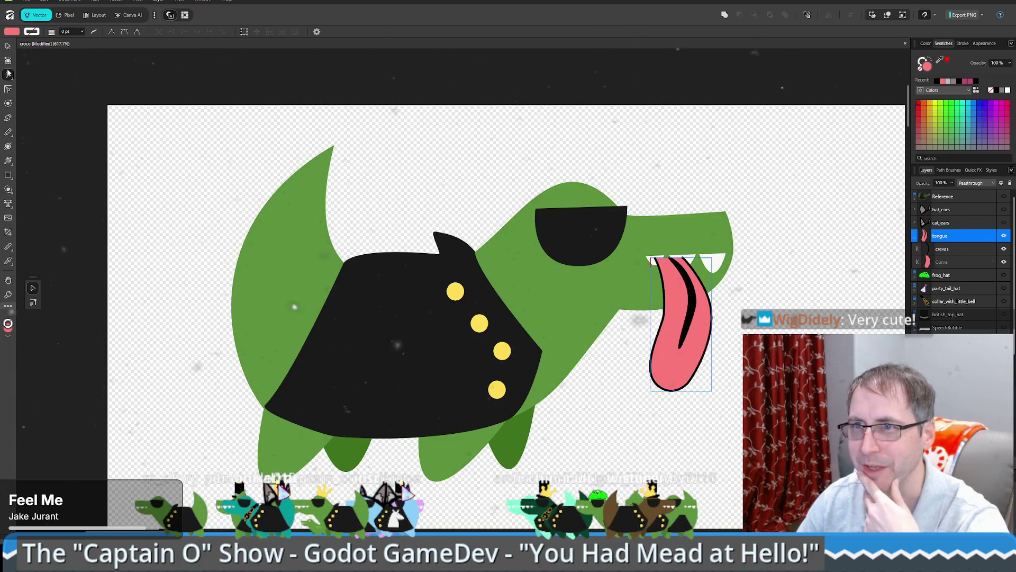
left_click(8, 120)
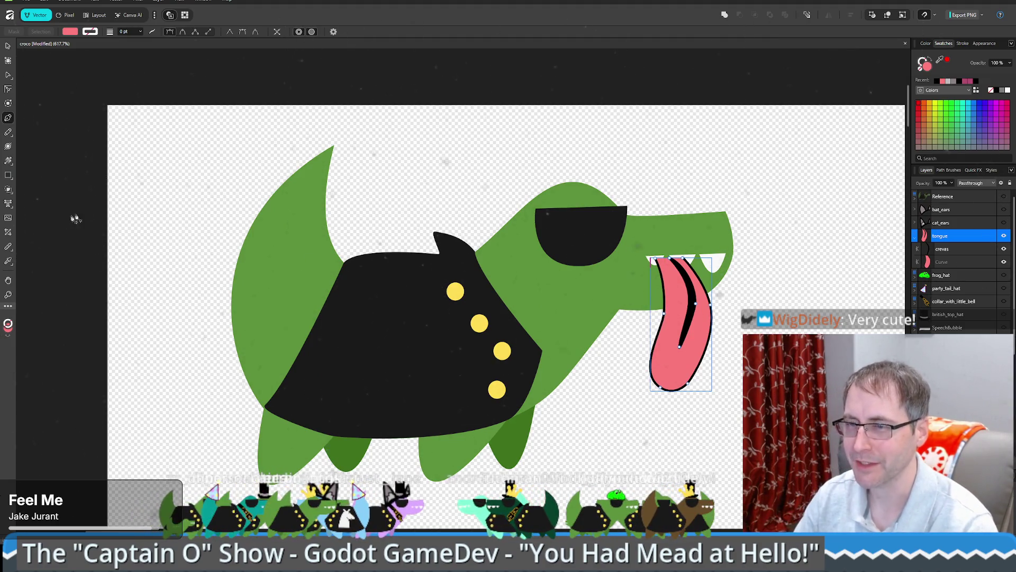
left_click(8, 175)
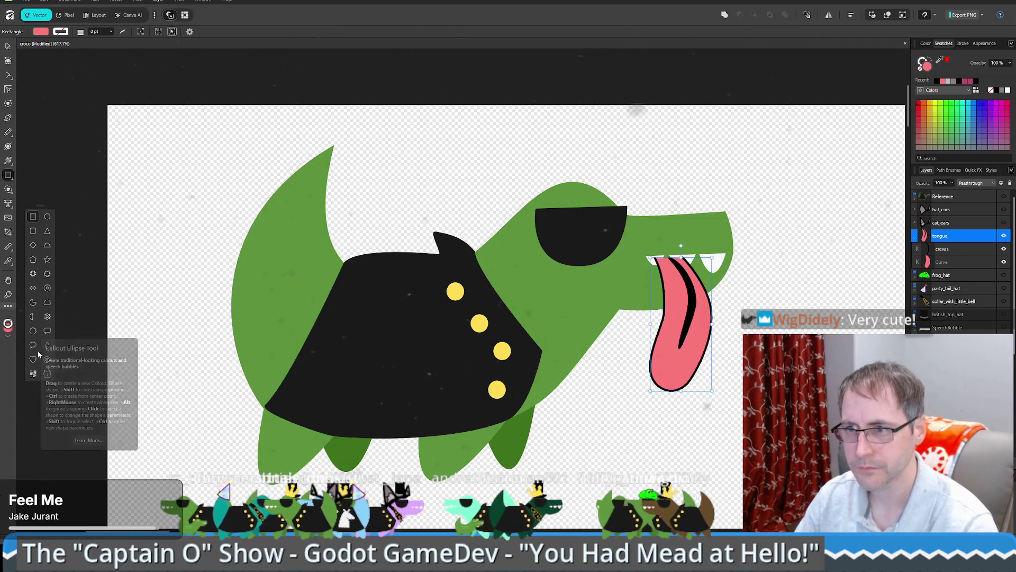
left_click(47, 218)
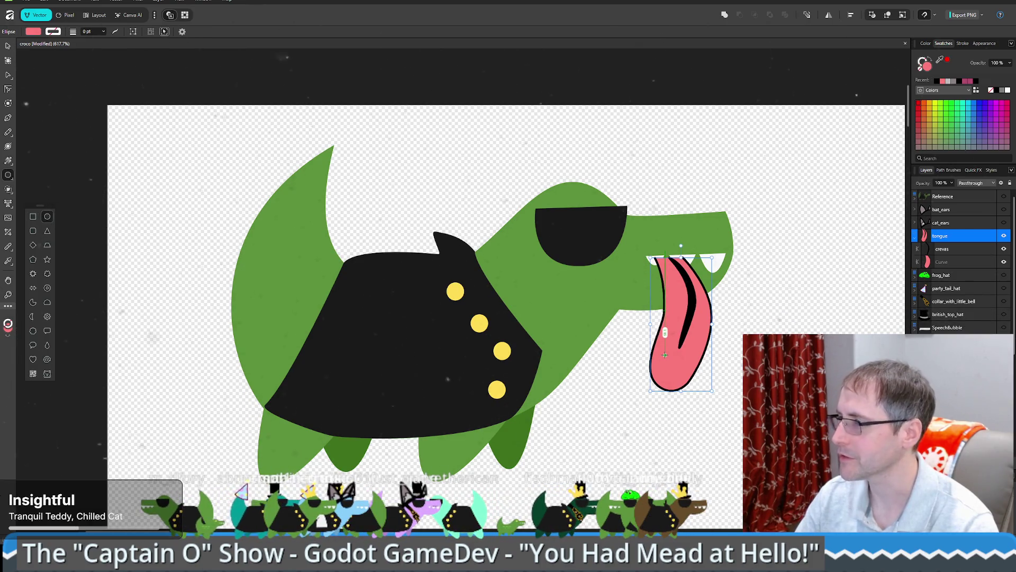
Step: Draw a small red ellipse on the lower part of the tongue
left_click_drag(665, 354, 670, 373)
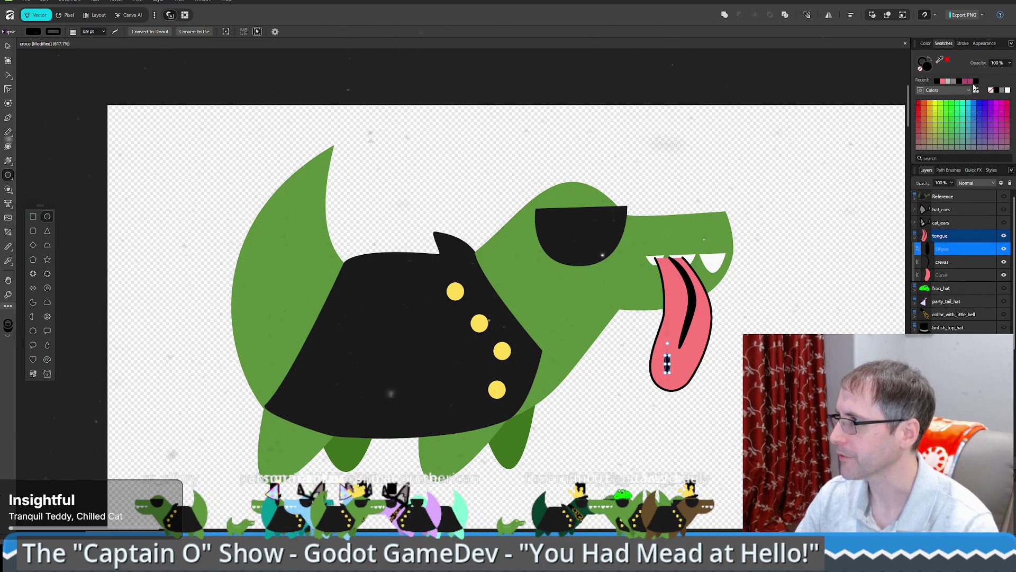
left_click(947, 59)
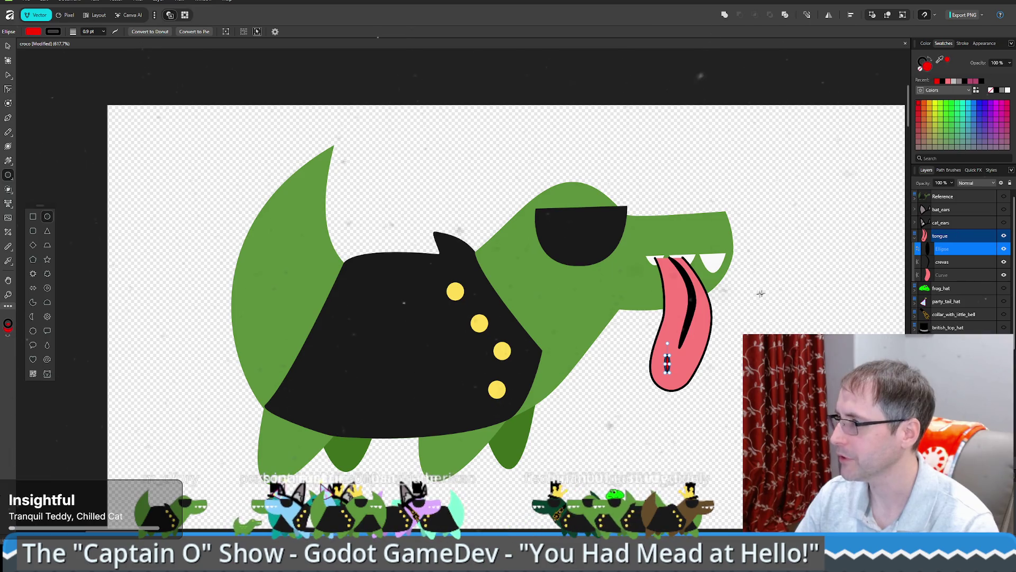
left_click(691, 350)
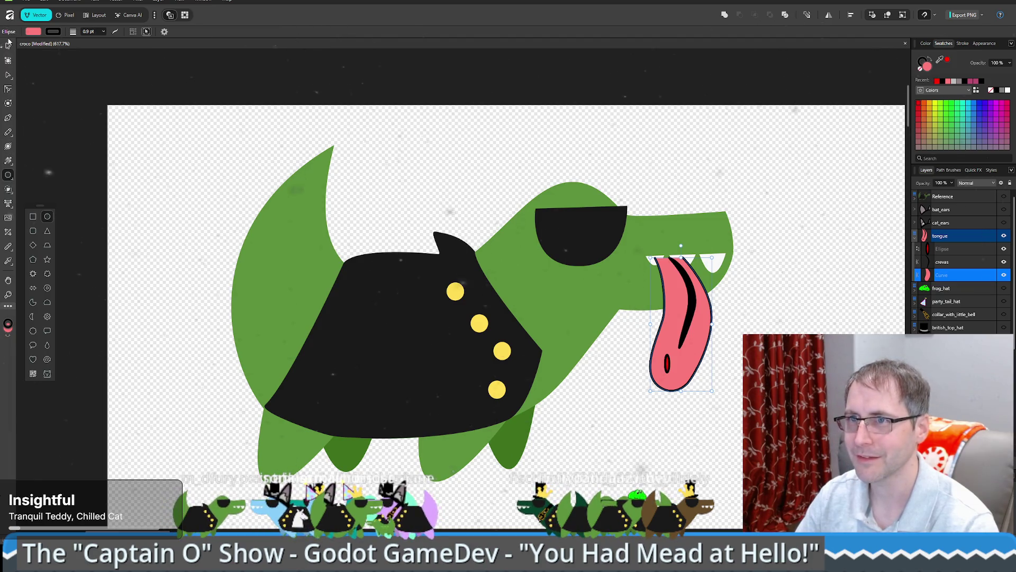
key("v")
left_click(667, 365)
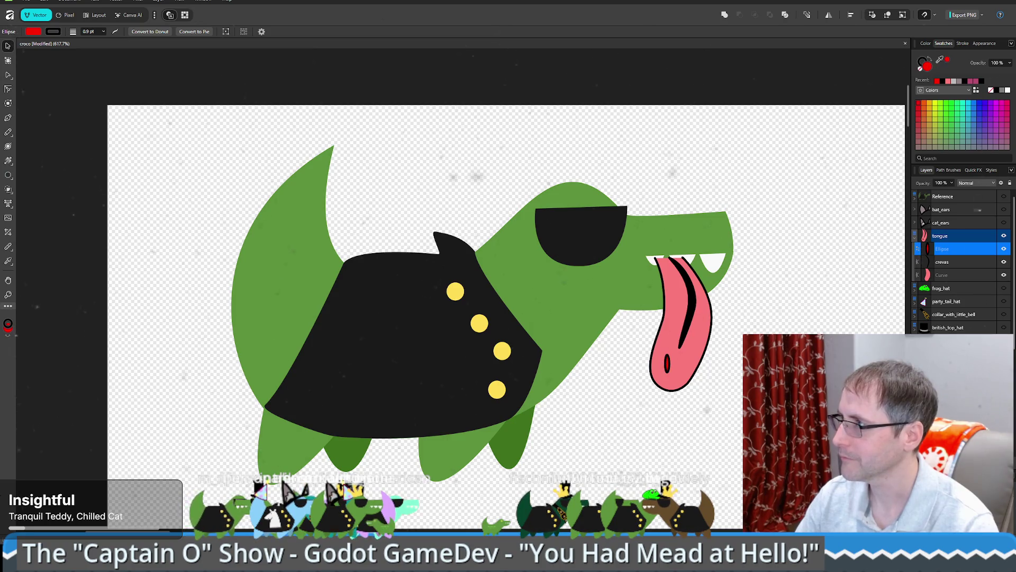
Step: Recolour the ellipse with a lighter pink based on the tongue's colour
left_click_drag(940, 61, 702, 340)
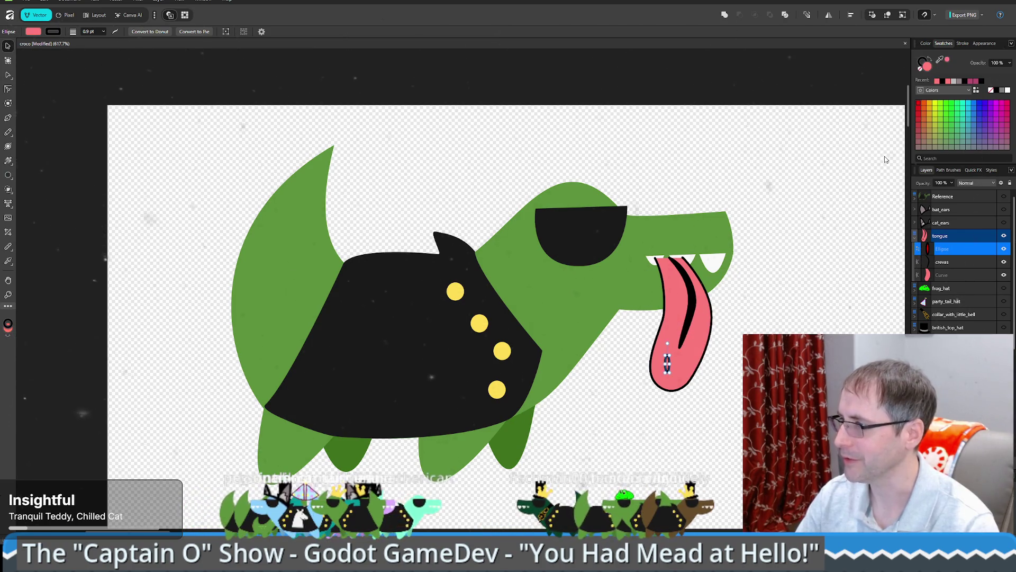
left_click(930, 60)
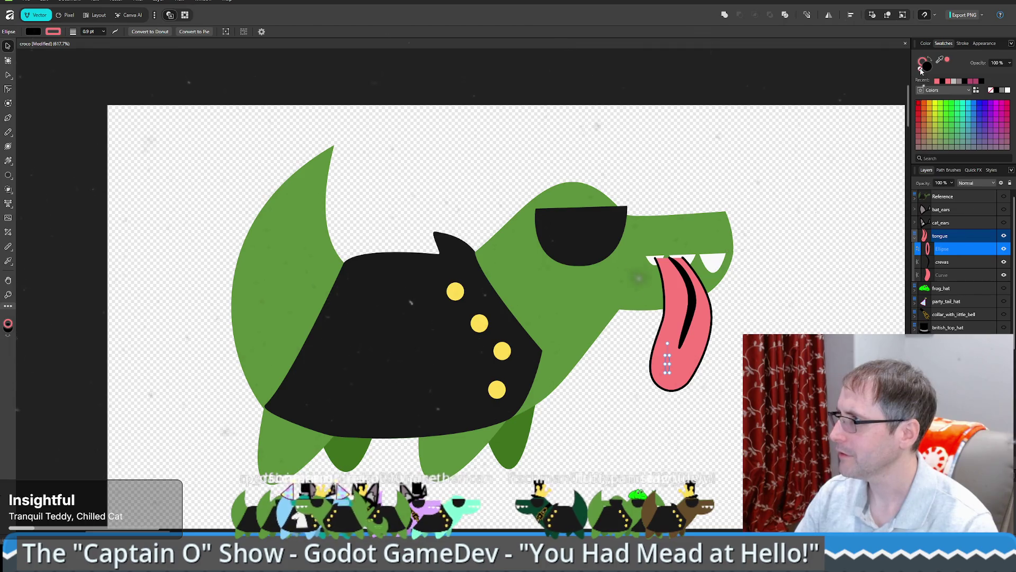
left_click(920, 69)
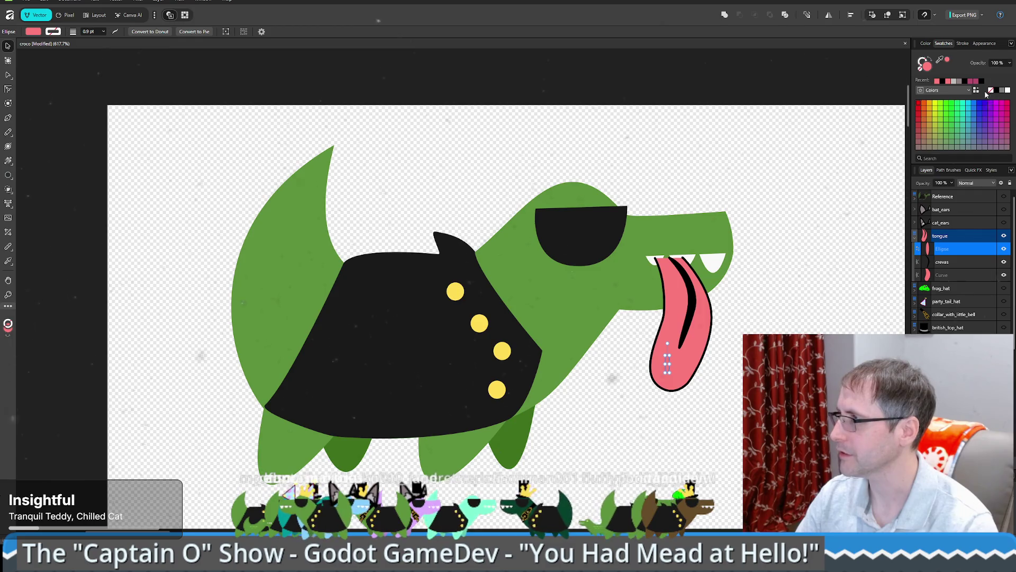
double_click(926, 67)
mouse_move(563, 212)
left_mouse_down()
mouse_move(580, 194)
mouse_move(561, 199)
left_mouse_up()
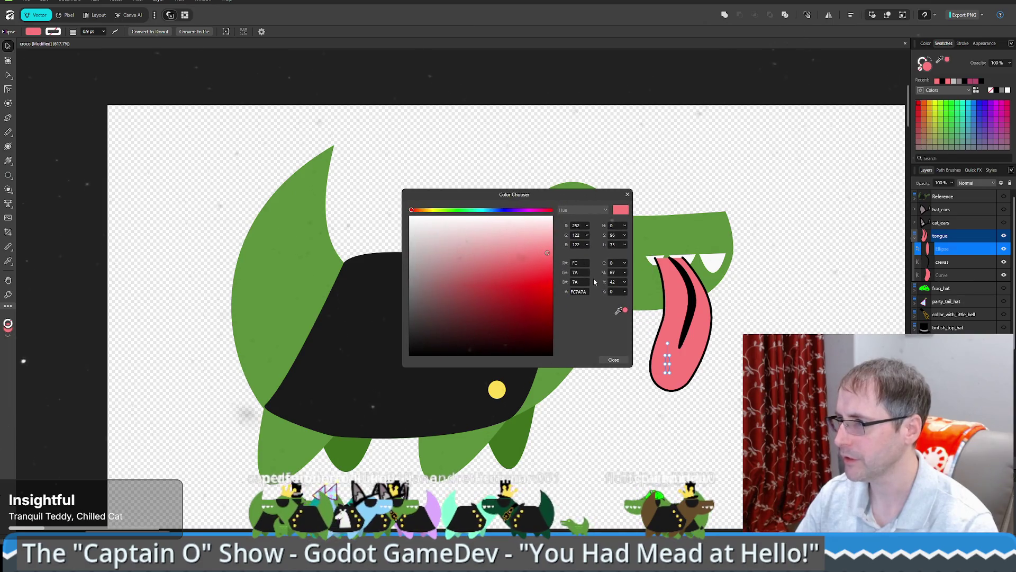
left_click_drag(549, 238, 549, 237)
left_click(547, 245)
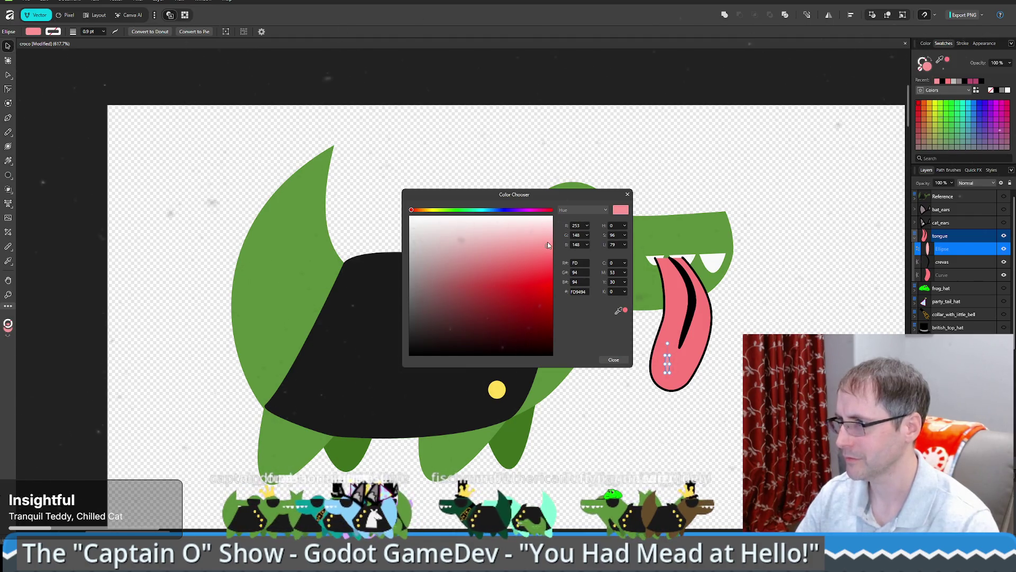
left_click(613, 360)
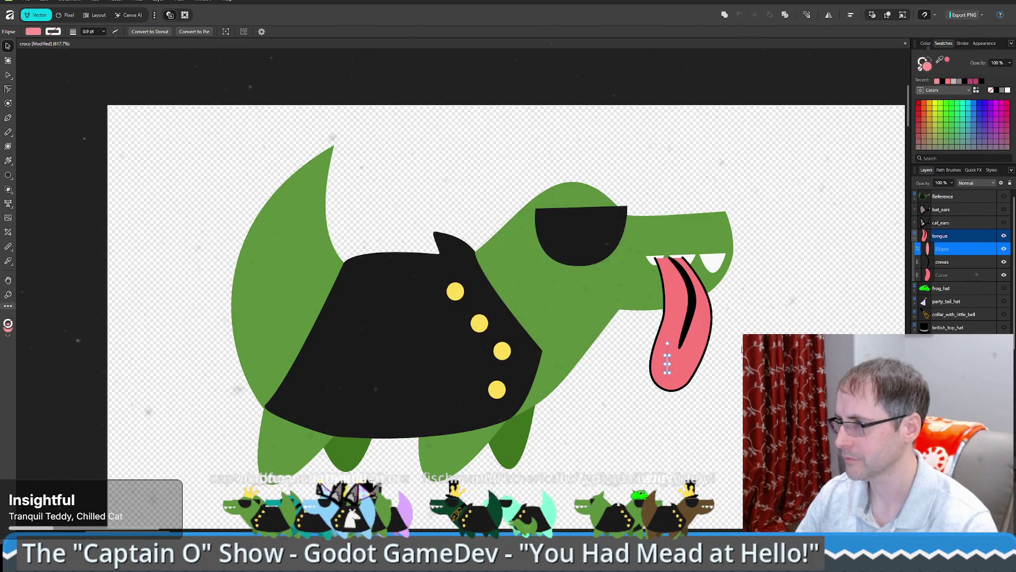
Step: Deselect, then select the tongue's highlight ellipse and zoom in on the tongue
key("Escape")
left_click(670, 367)
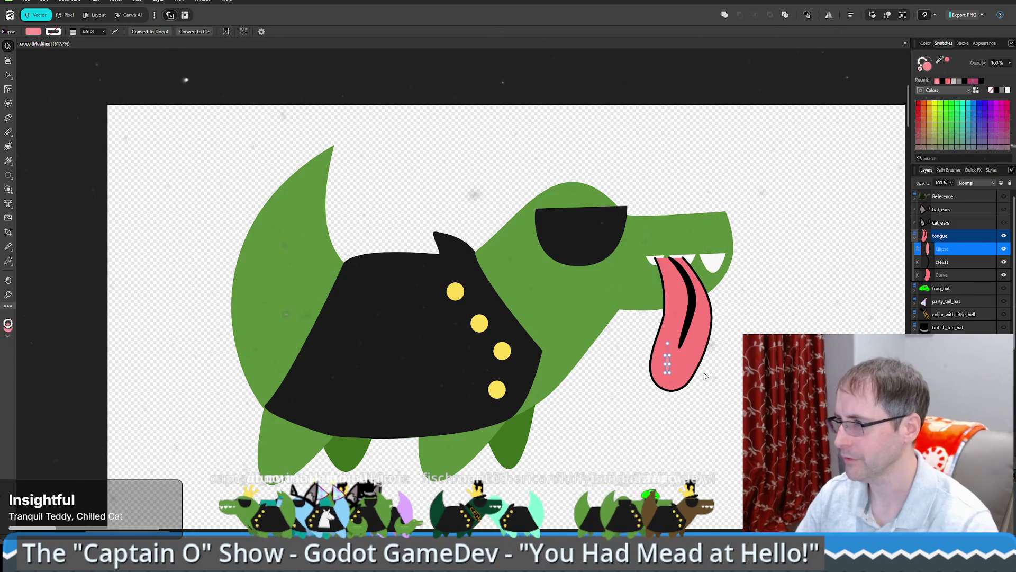
scroll(670, 368, "up", 5)
Step: Widen and slightly tilt the highlight ellipse, then move it up and left on the tongue
mouse_move(581, 284)
left_mouse_down()
mouse_move(604, 275)
mouse_move(599, 285)
left_mouse_up()
left_click_drag(582, 231, 588, 229)
left_click_drag(587, 280, 569, 246)
key("Escape")
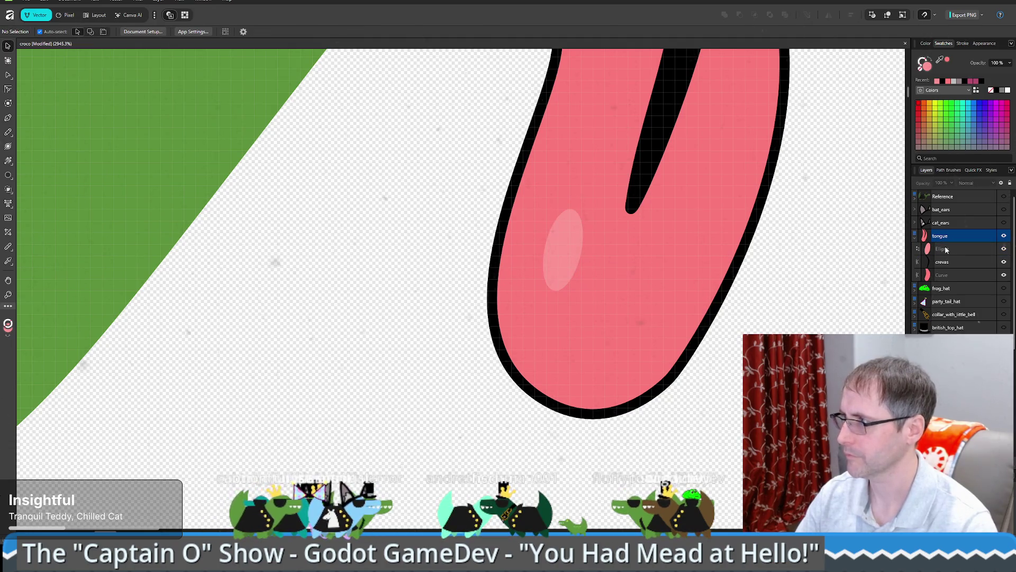
Step: Duplicate the highlight ellipse with Ctrl+J inside the tongue group
left_click(947, 249)
right_click(567, 254)
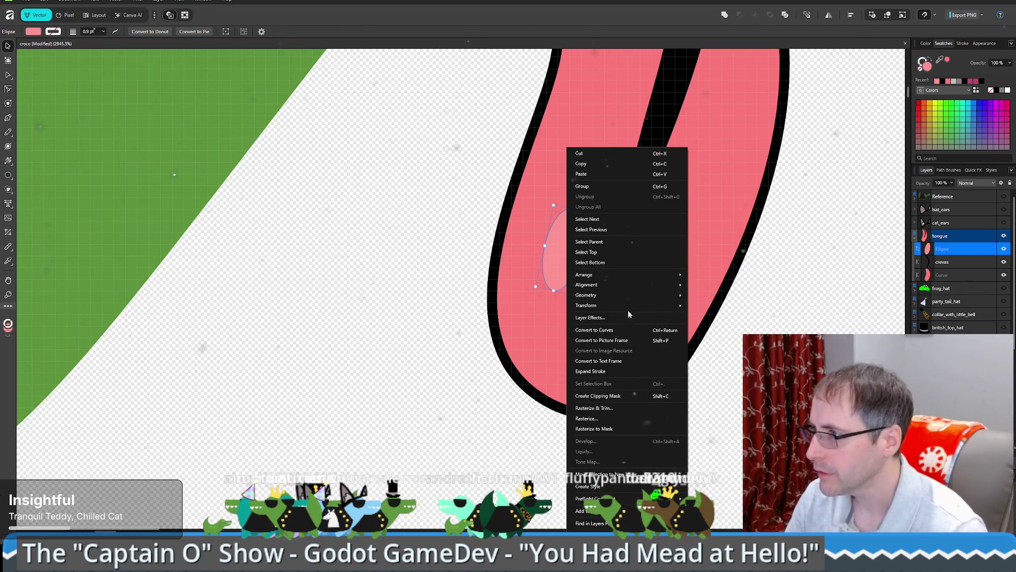
mouse_move(628, 281)
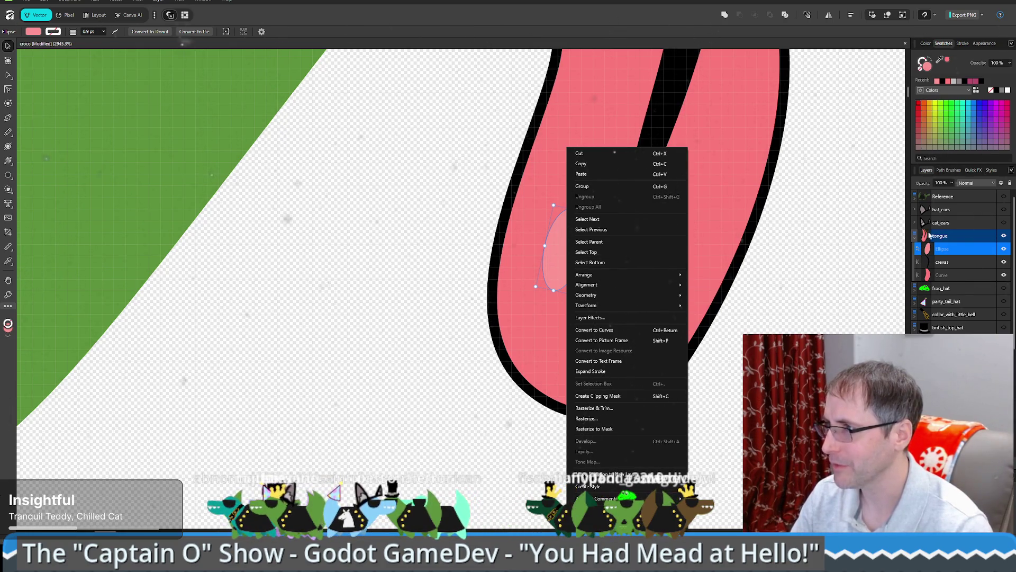
right_click(944, 248)
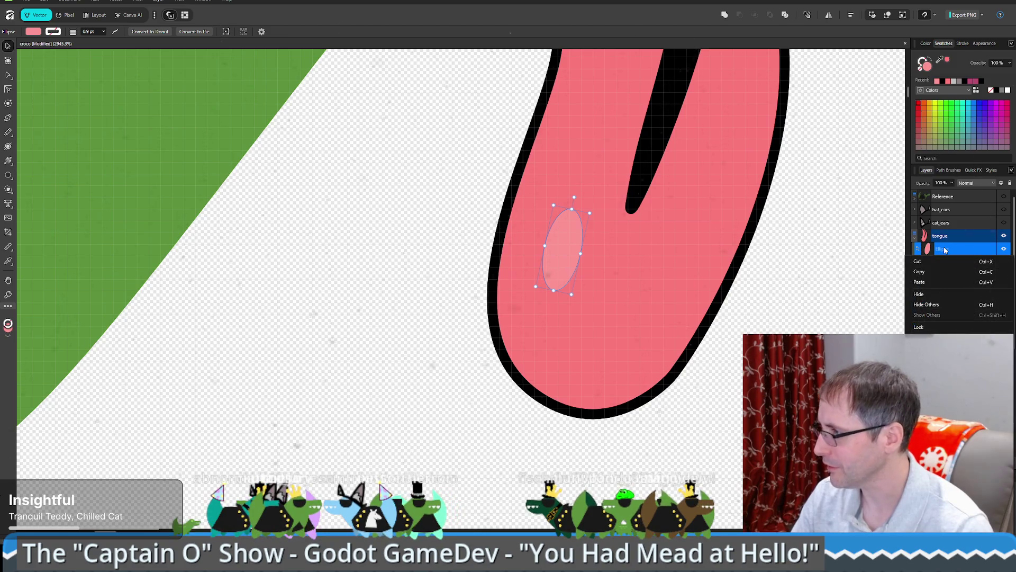
key("Escape")
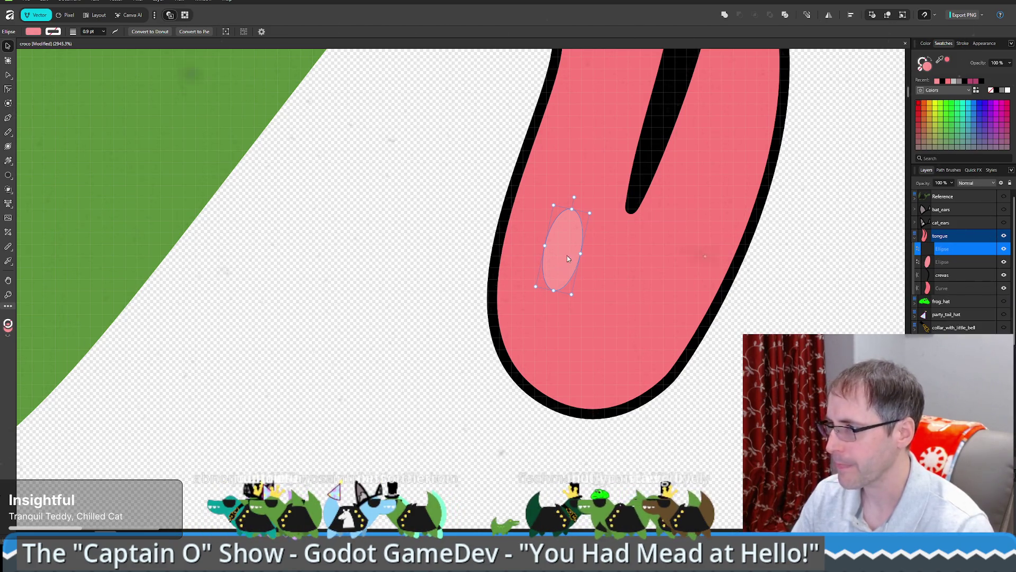
Step: Move the copy lower on the tongue and shrink it into a small round highlight
mouse_move(567, 258)
left_mouse_down()
mouse_move(562, 287)
mouse_move(575, 343)
mouse_move(579, 335)
left_mouse_up()
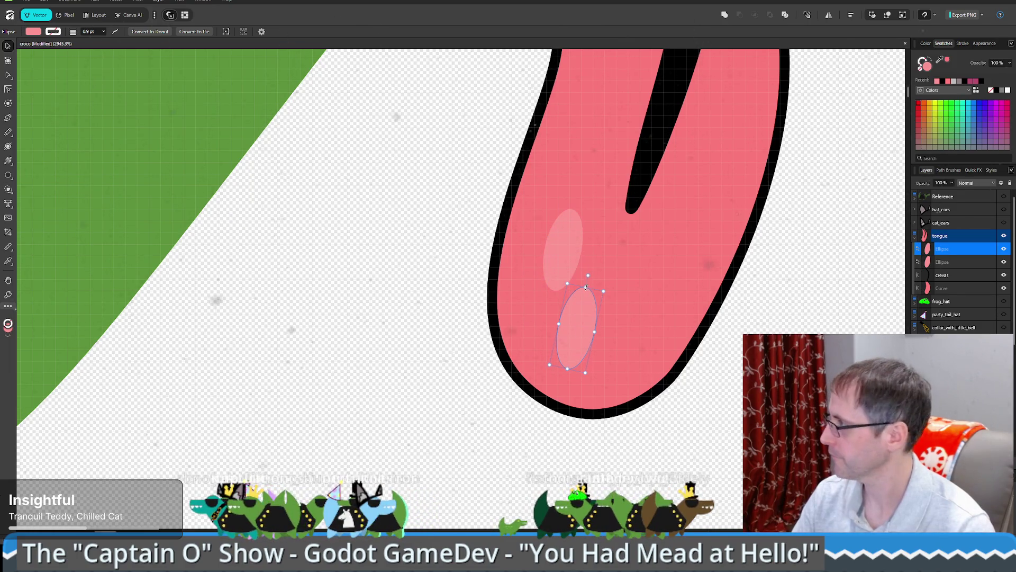
left_click_drag(586, 287, 576, 326)
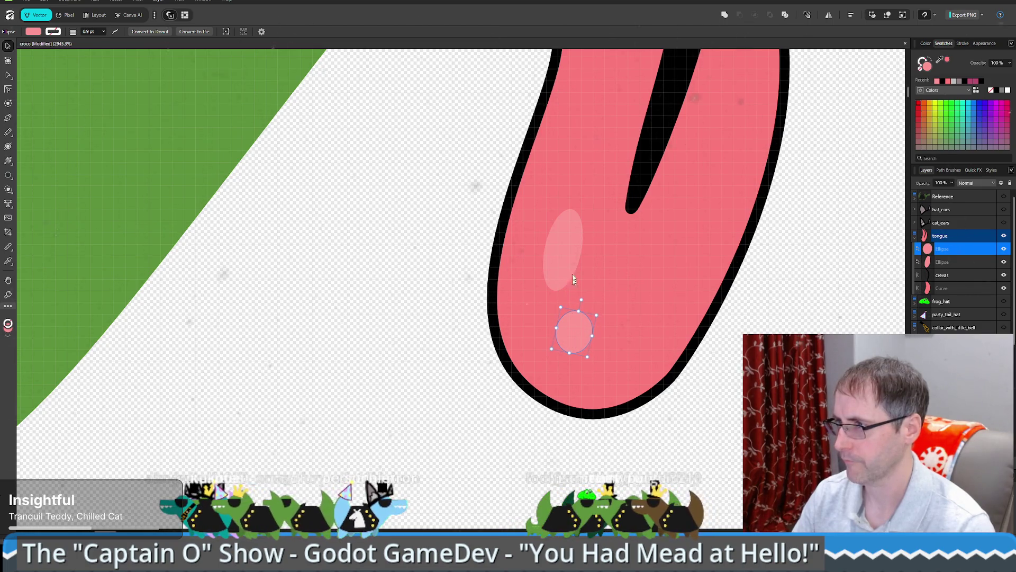
left_click_drag(560, 269, 544, 274)
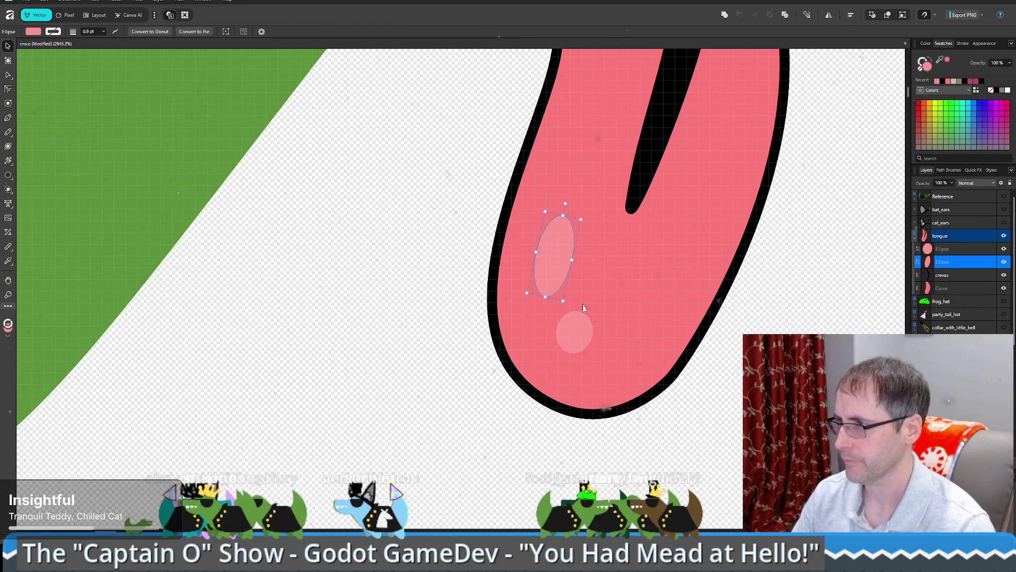
left_click(574, 332)
key("ctrl+d")
key("ctrl+0")
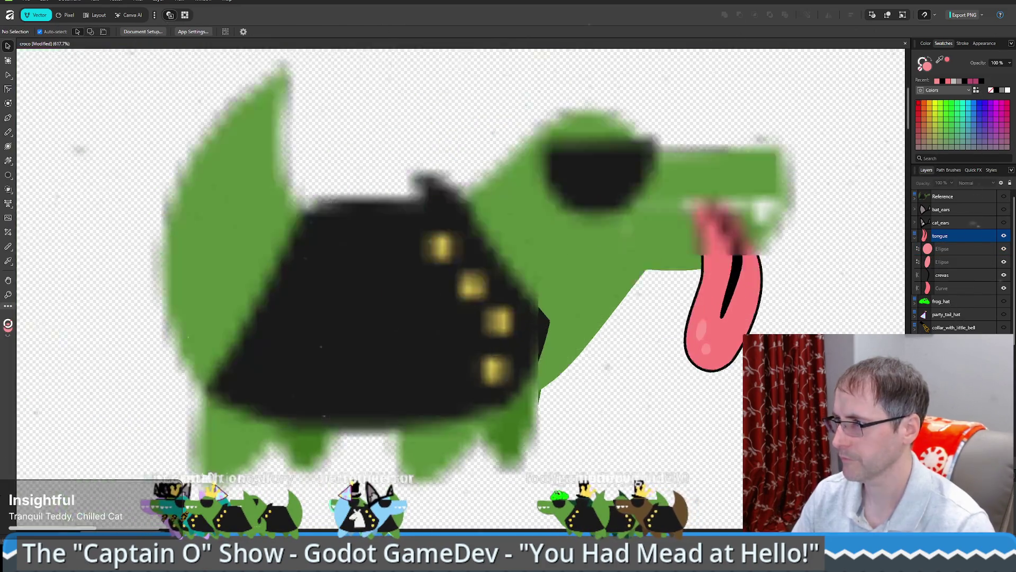
Step: Rename the black crevas crease curve's layer in the Layers panel, then select the tongue layer
scroll(651, 388, "up", 1)
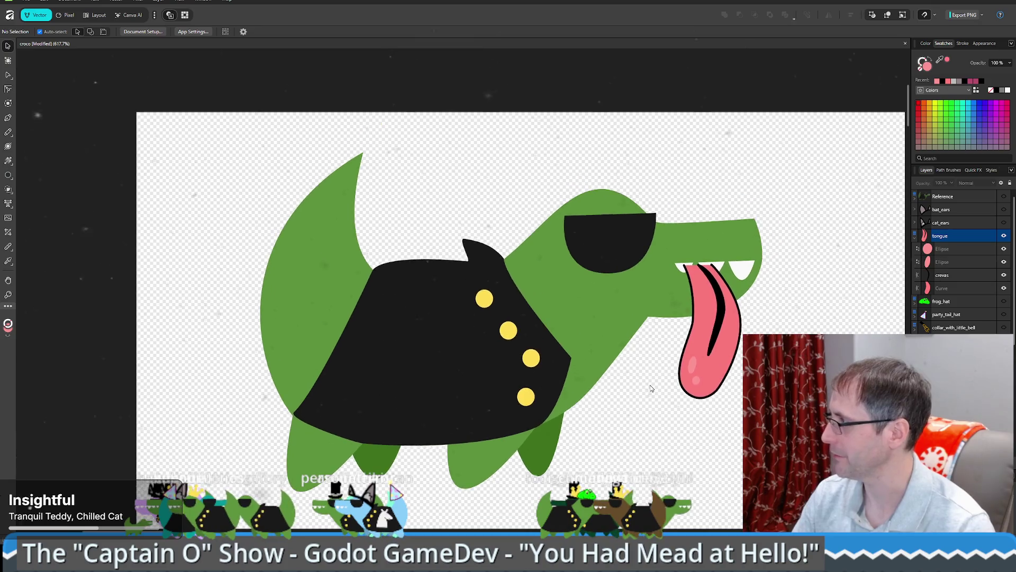
scroll(651, 388, "up", 1)
left_click(713, 341)
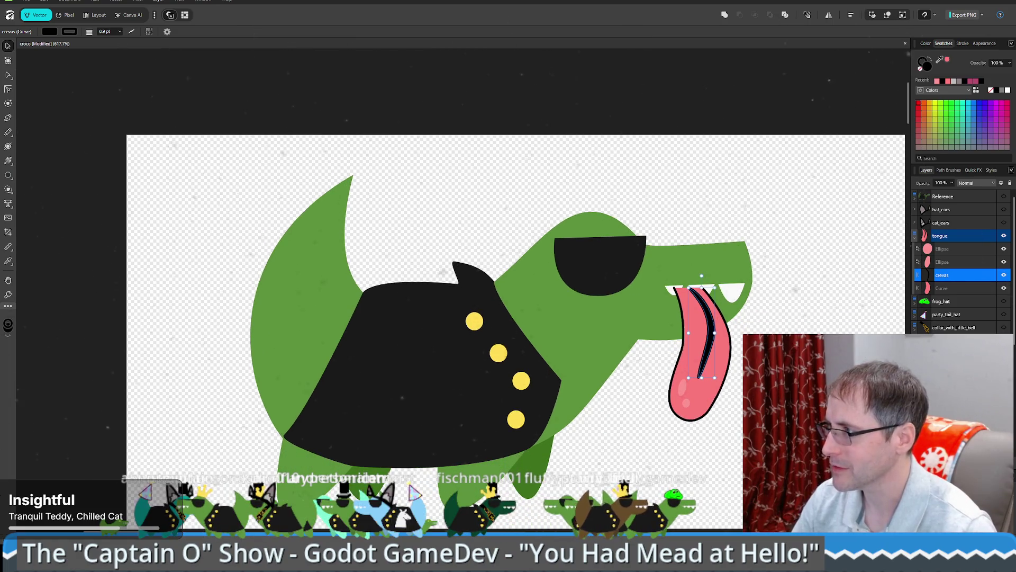
right_click(947, 277)
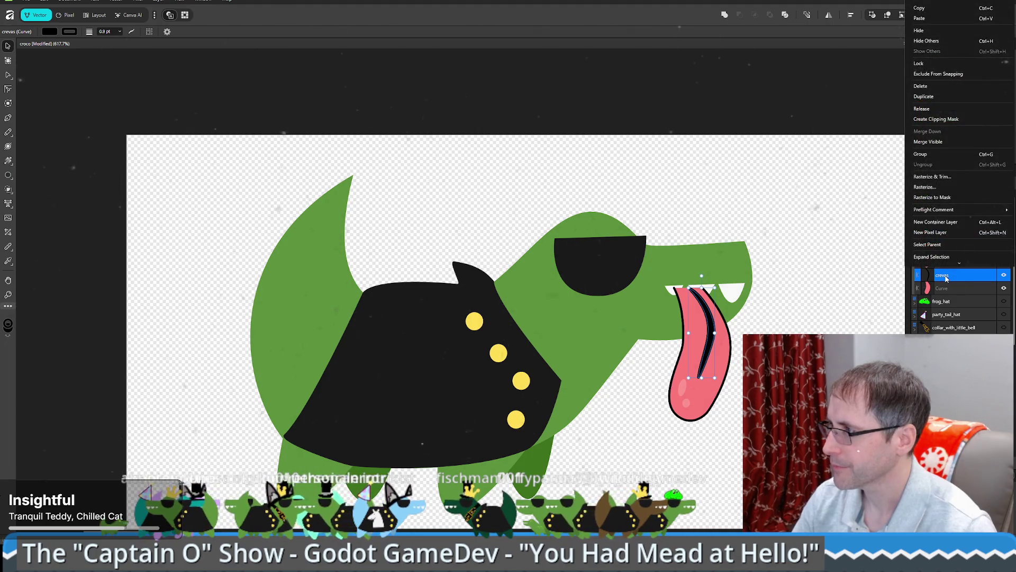
double_click(946, 276)
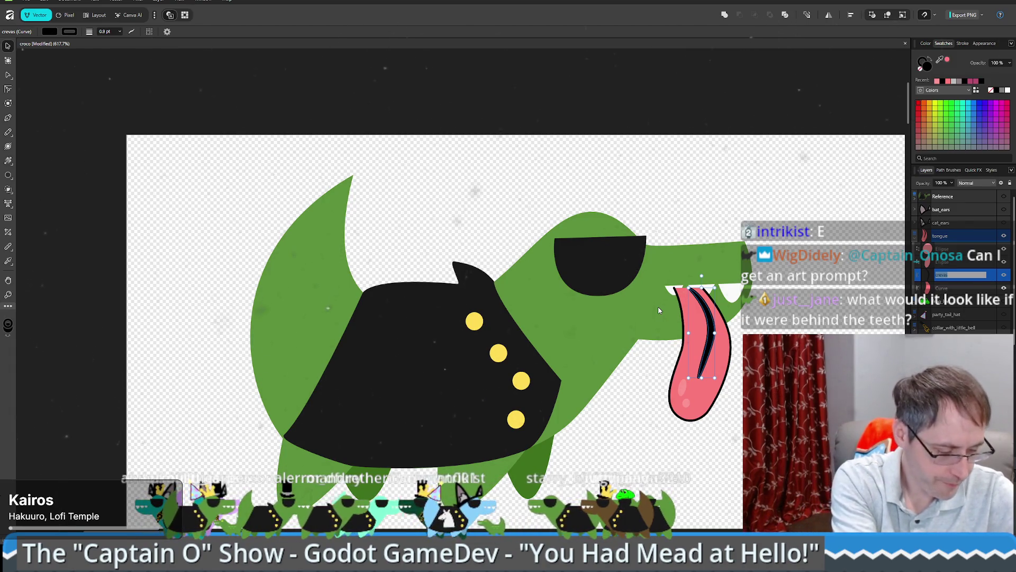
key("Return")
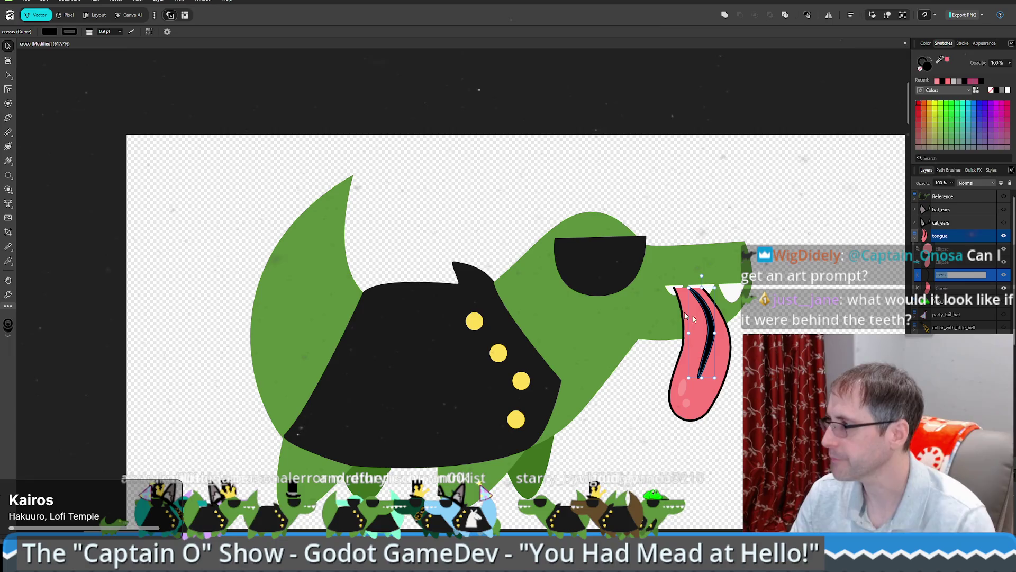
left_click(952, 238)
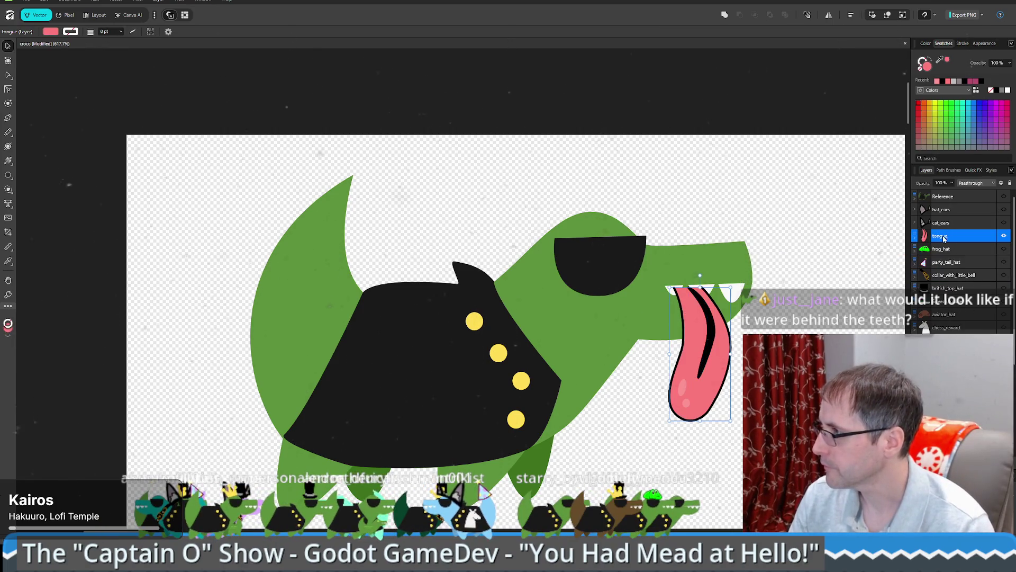
Step: Drag the tongue layer below the Teeth group, then select its crevas crease curve
scroll(958, 262, "down", 2)
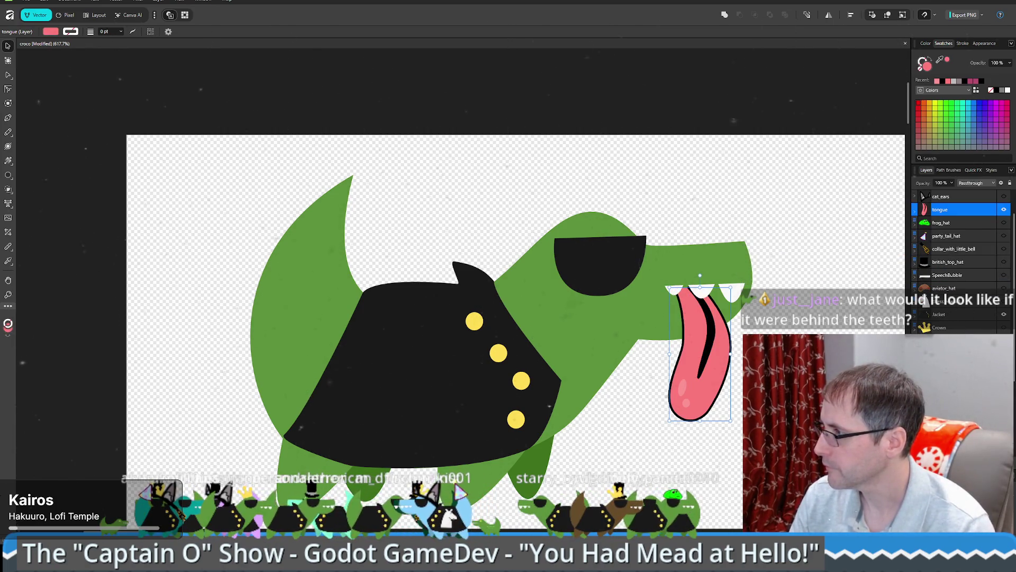
left_click_drag(948, 209, 948, 333)
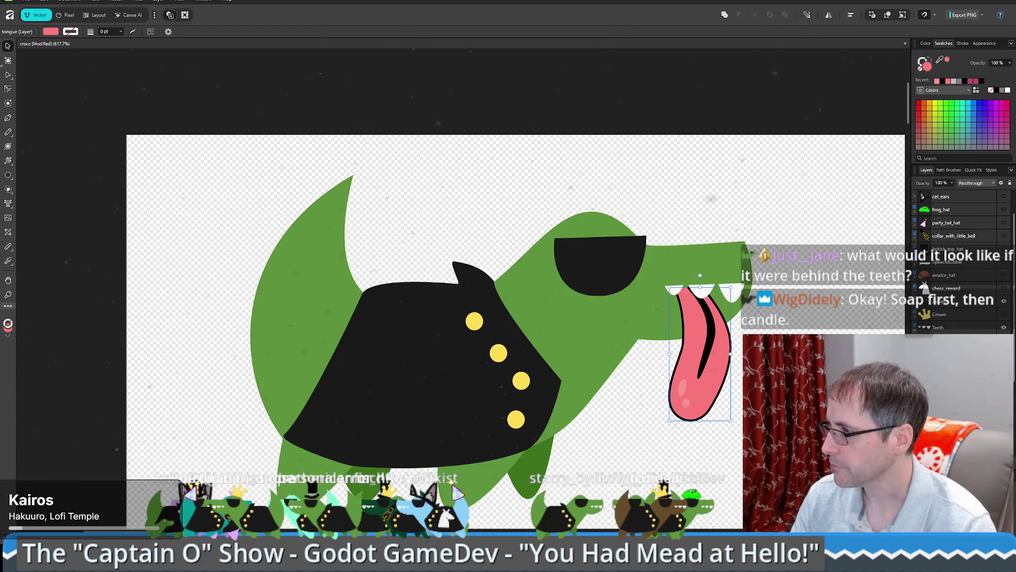
double_click(711, 338)
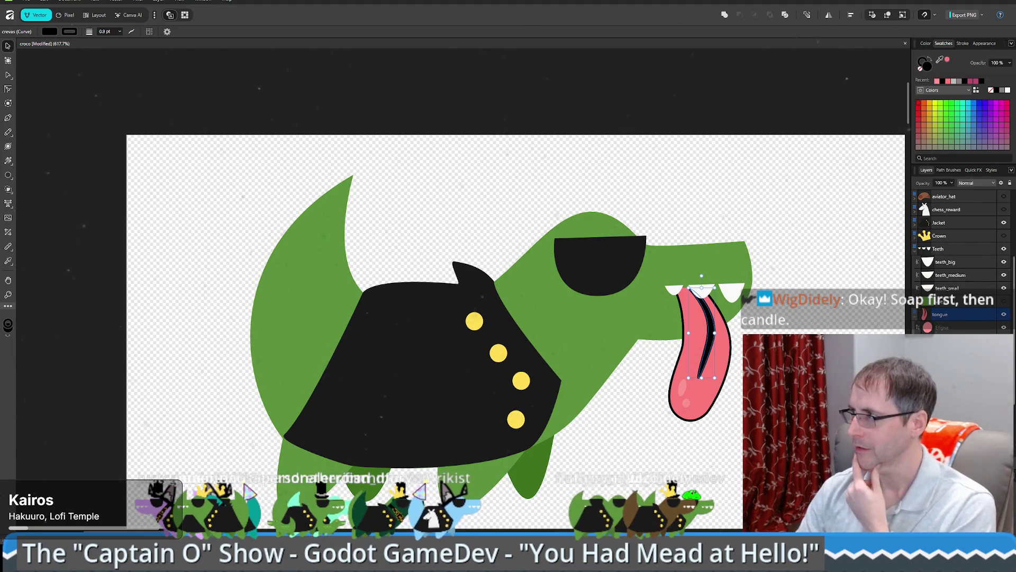
right_click(948, 313)
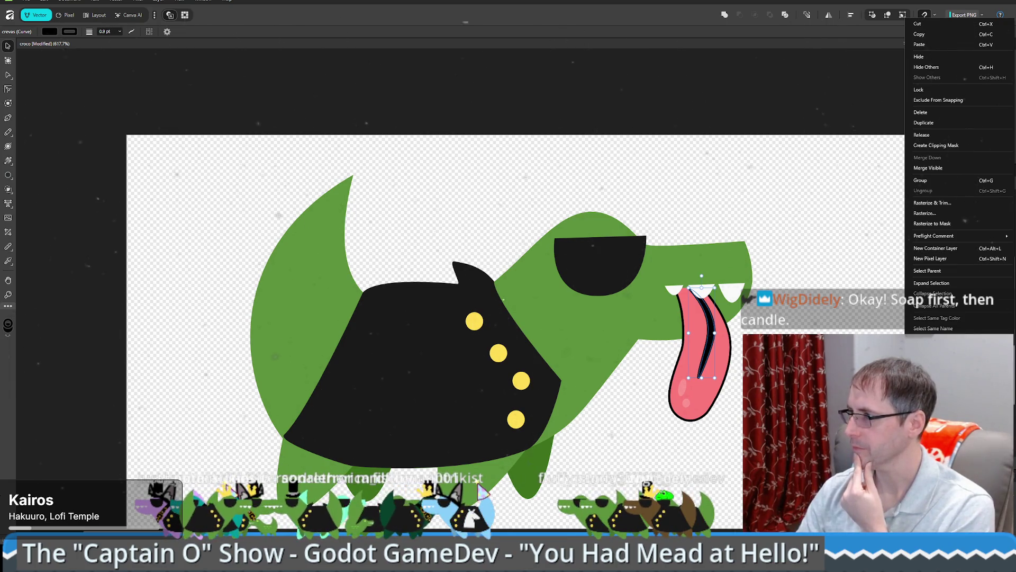
key("Escape")
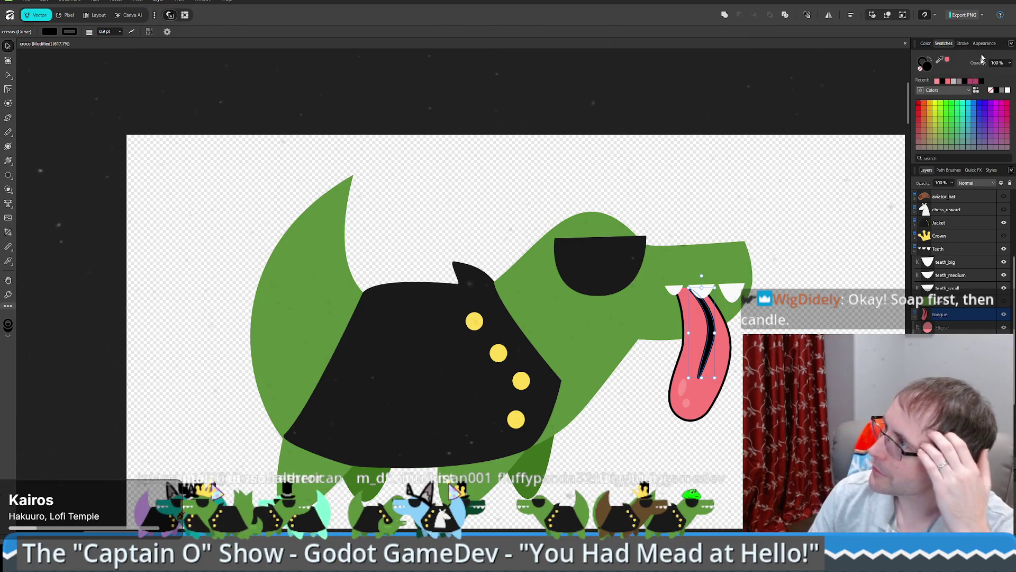
left_click(1010, 44)
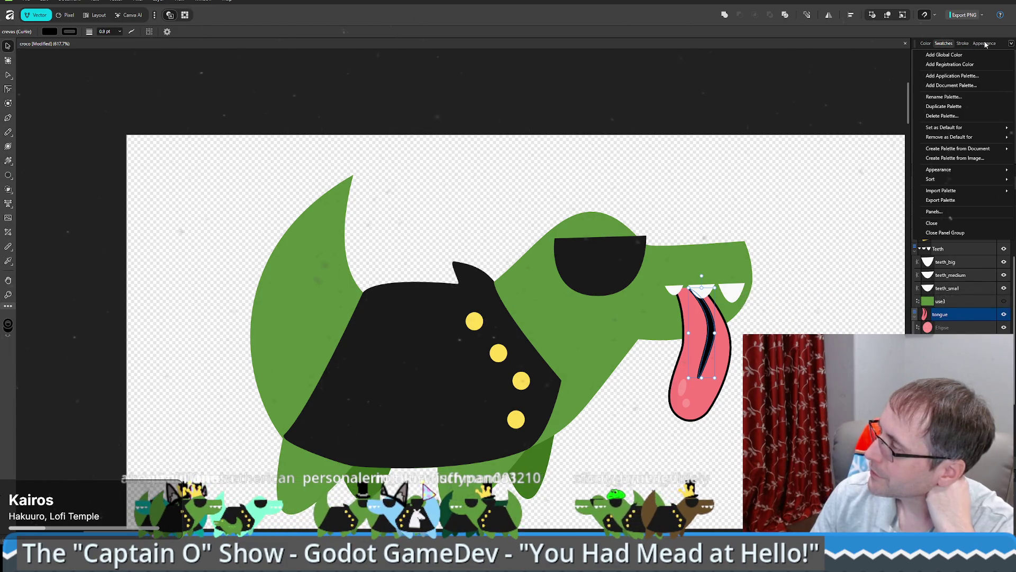
Step: Add a second stroke to the crevas crease curve and save the document
left_click(984, 44)
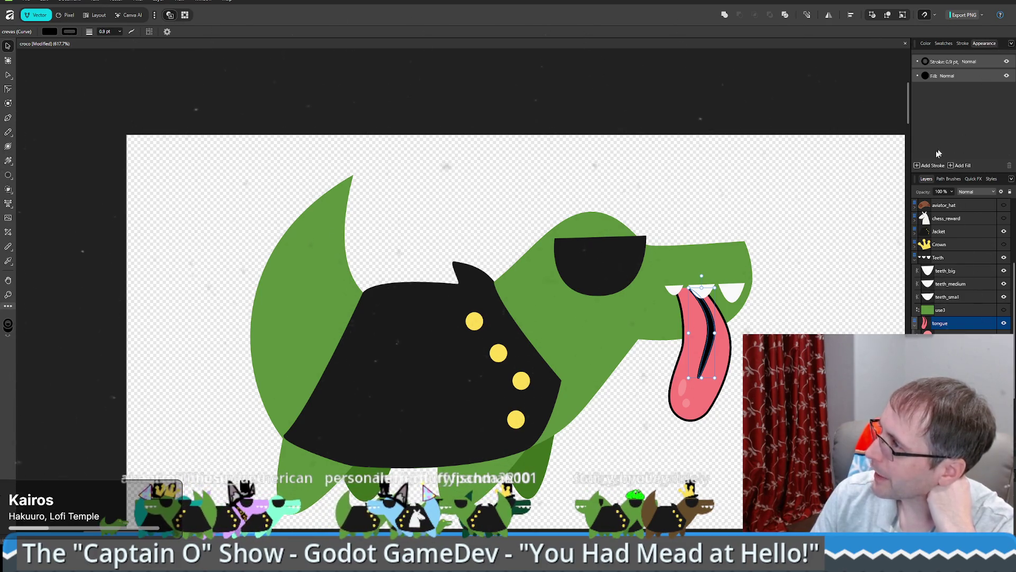
left_click(918, 166)
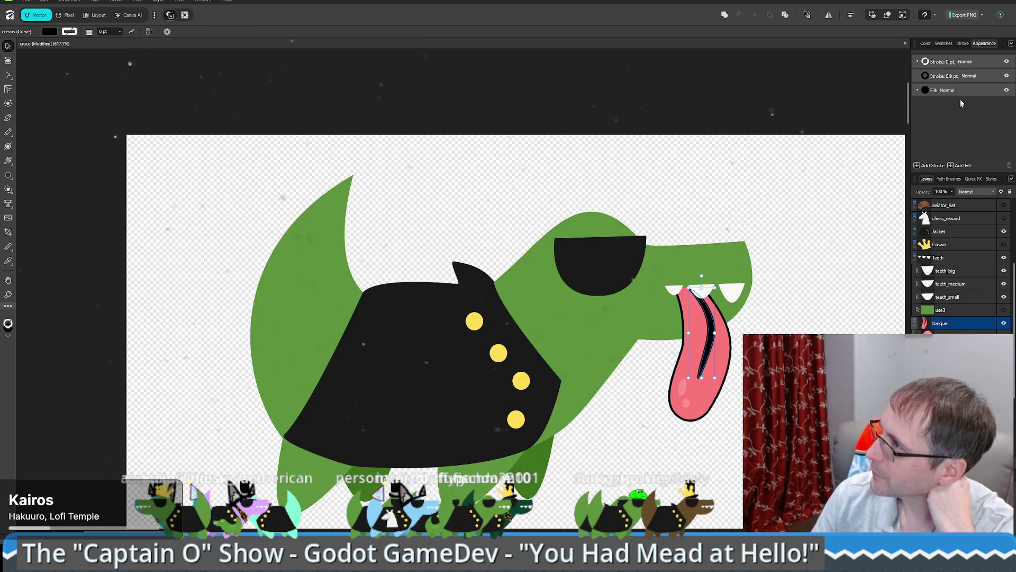
left_click(980, 64)
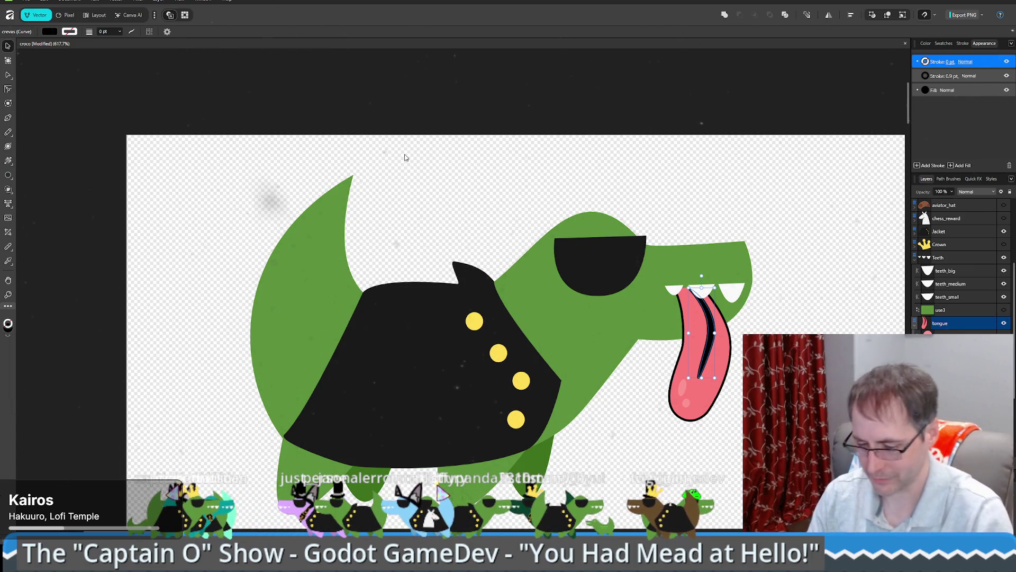
key("ctrl+s")
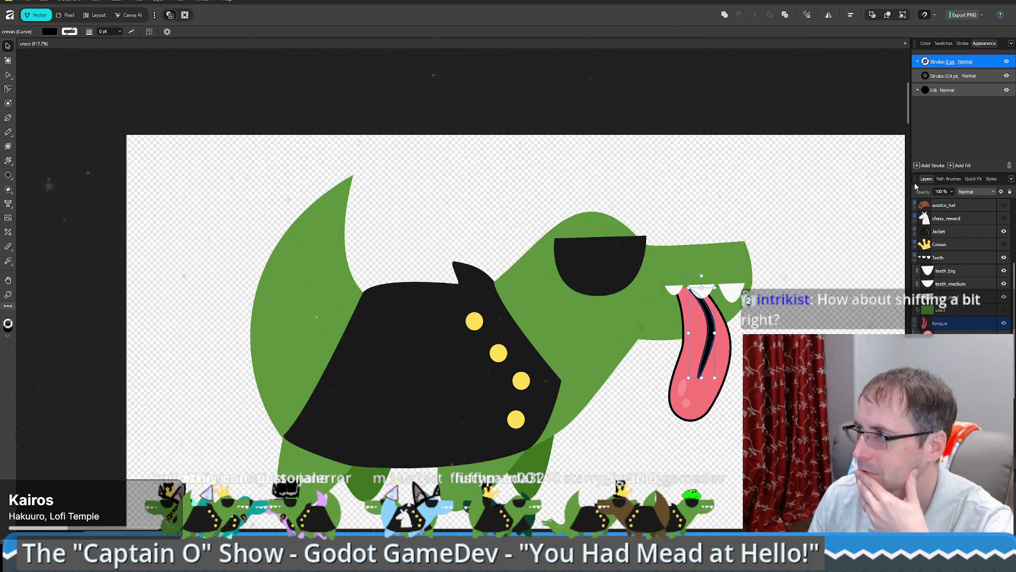
Step: Select the tongue group and nudge it slightly left beneath the upper teeth
left_click(872, 152)
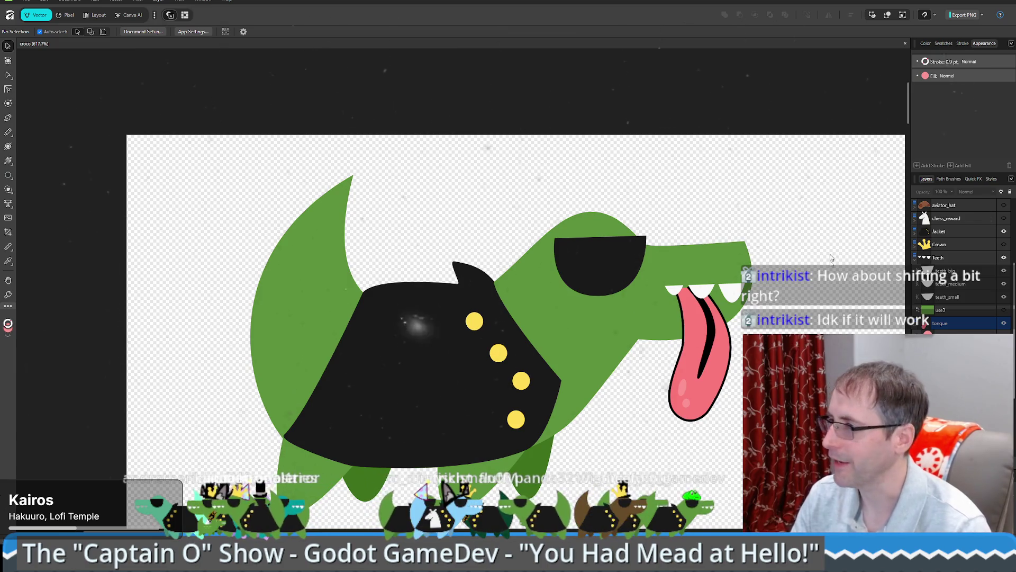
left_click(700, 342)
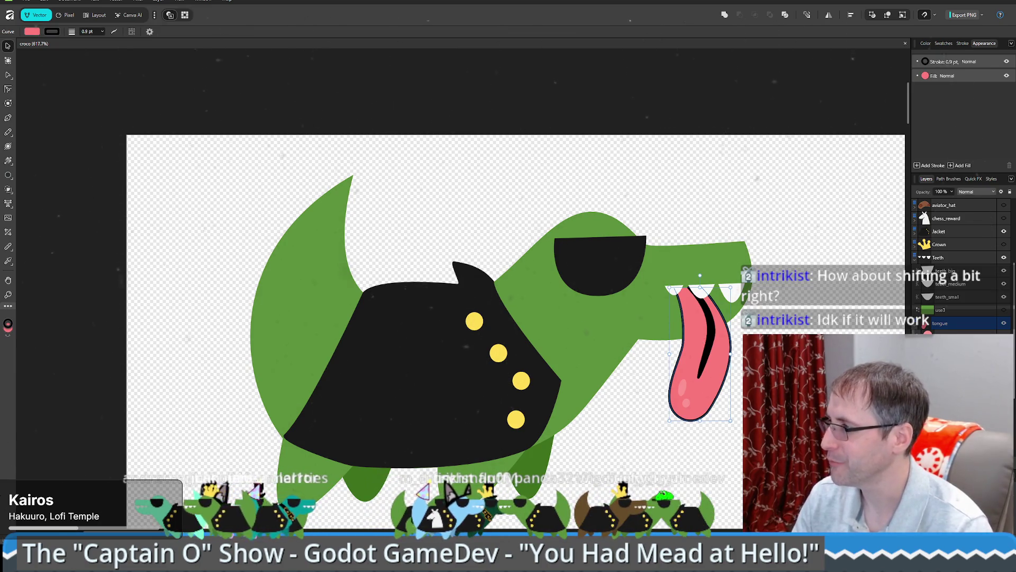
left_click(947, 322)
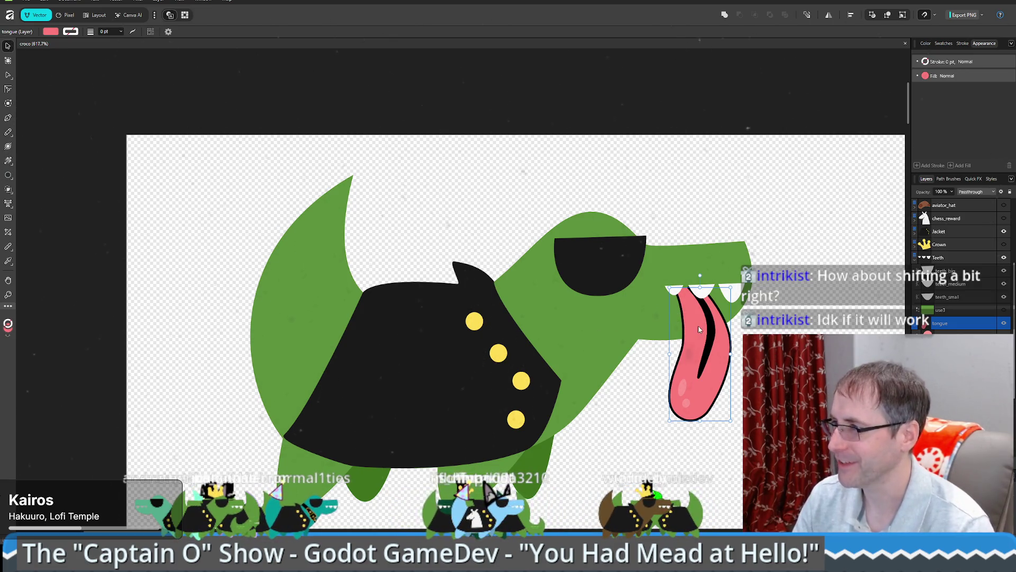
left_click_drag(699, 329, 691, 329)
double_click(688, 350)
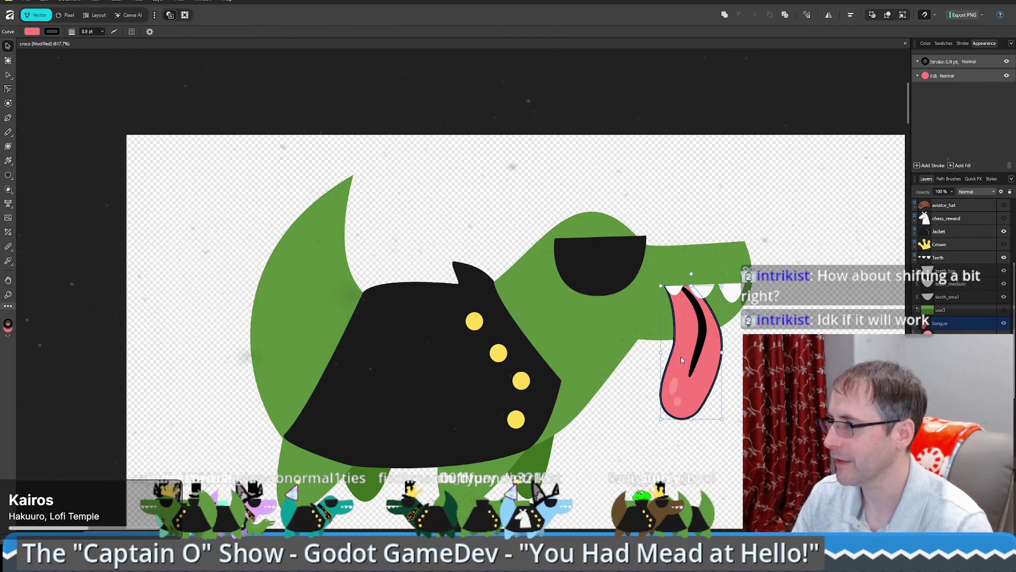
Step: Reselect the black crevas crease curve on the tongue
scroll(682, 291, "up", 10)
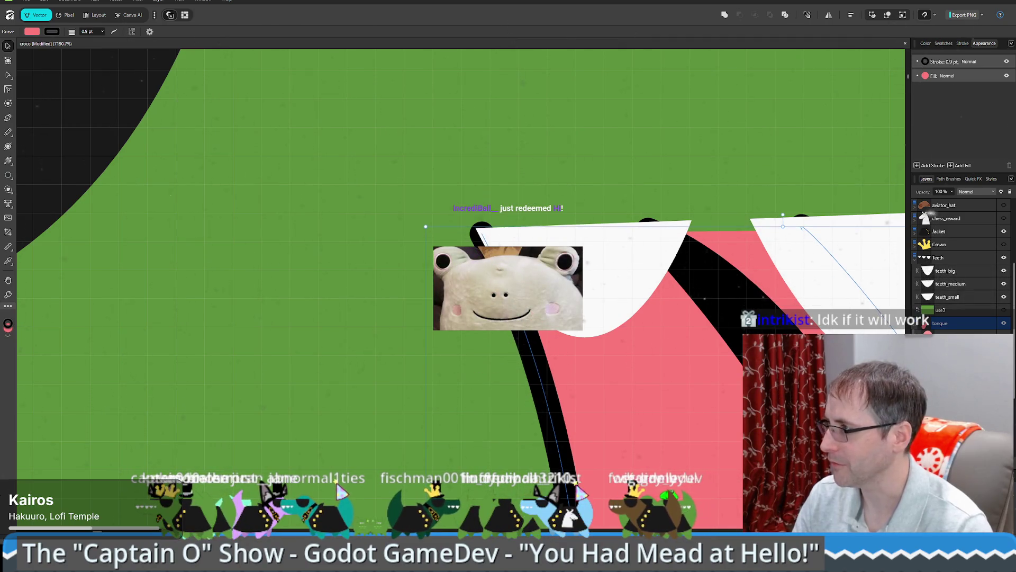
left_click(694, 354)
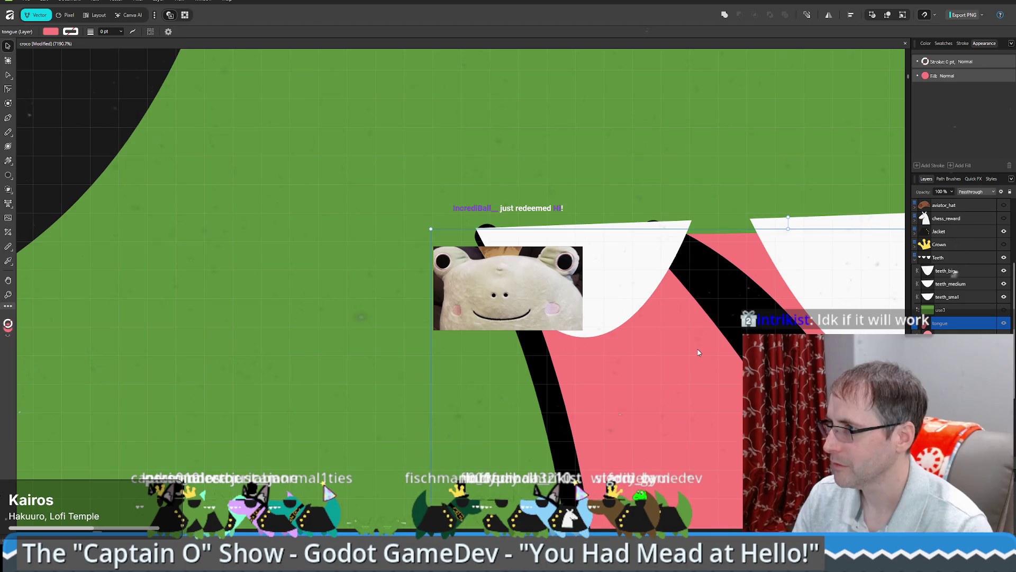
scroll(711, 382, "down", 7)
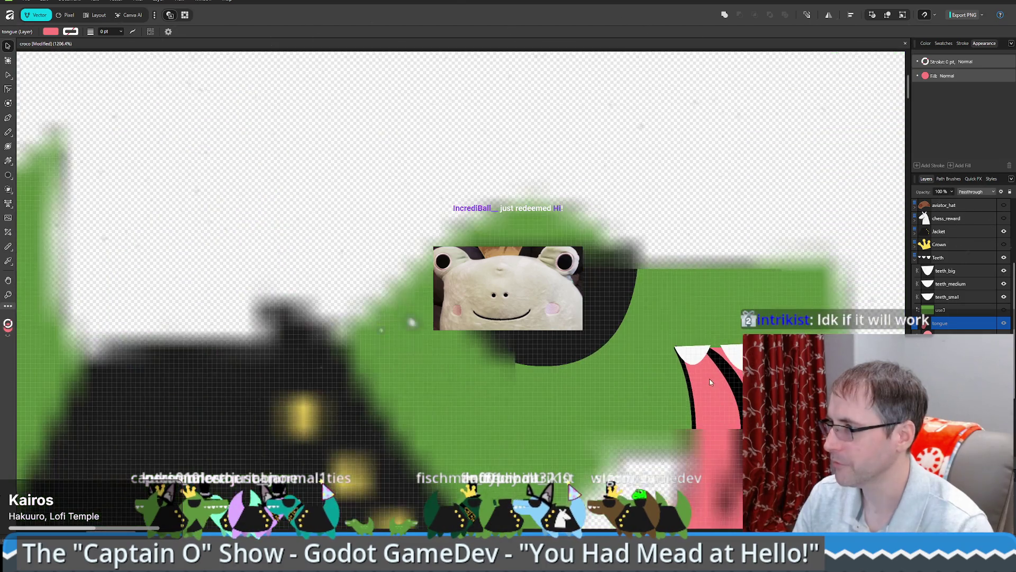
scroll(710, 382, "down", 4)
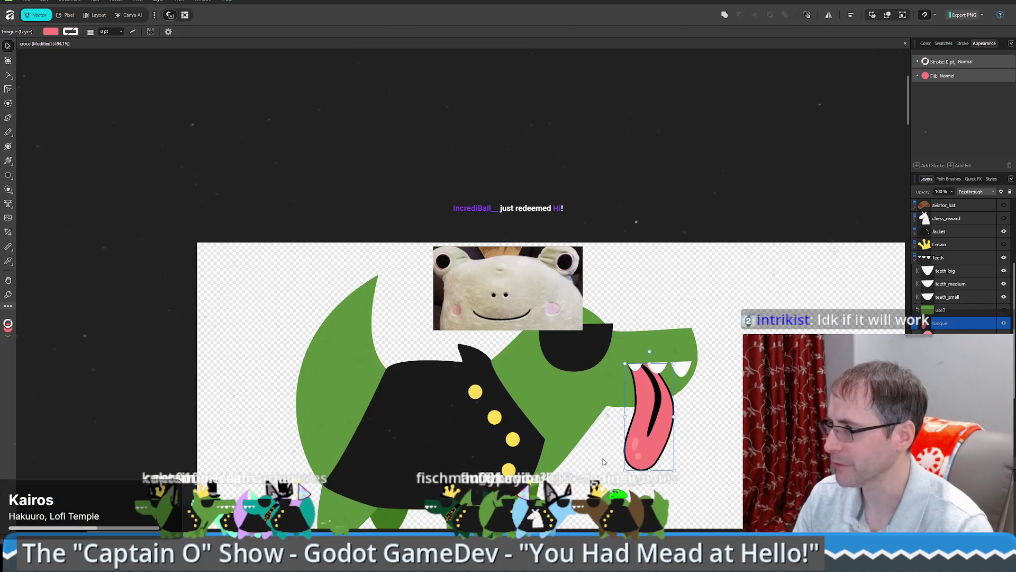
left_click(603, 462)
scroll(604, 462, "down", 3)
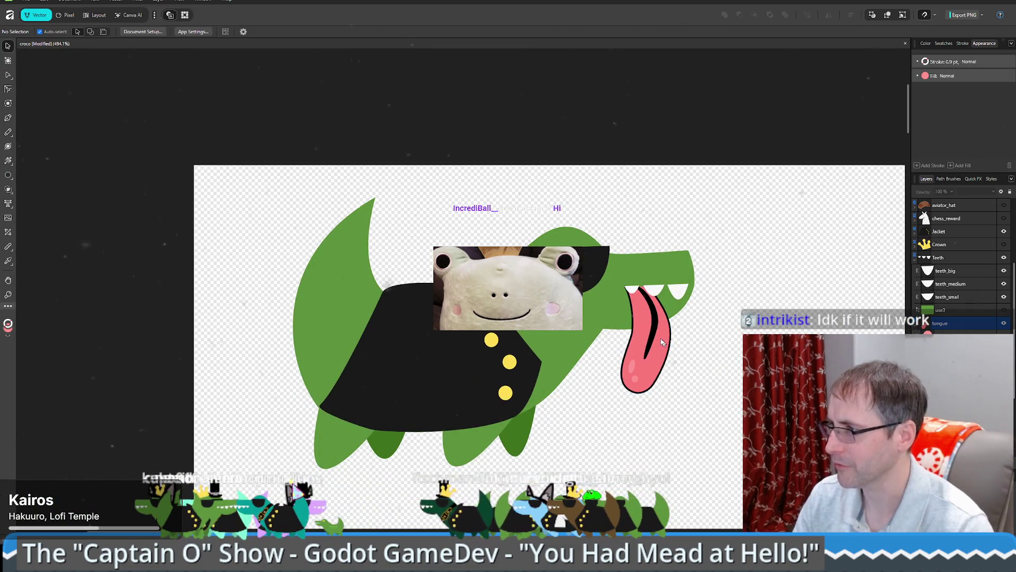
scroll(685, 393, "up", 4)
left_click(666, 281)
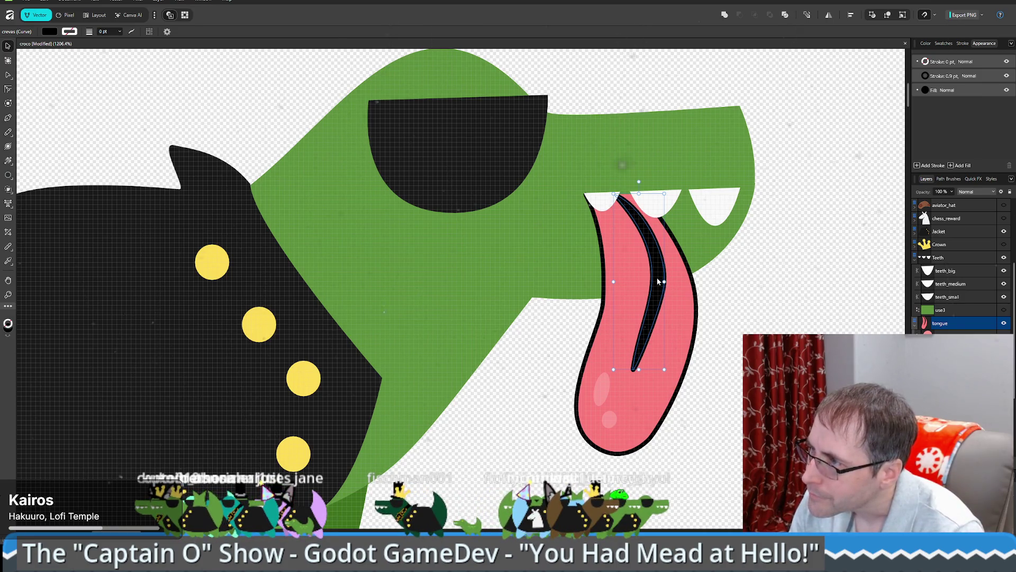
scroll(661, 280, "up", 3)
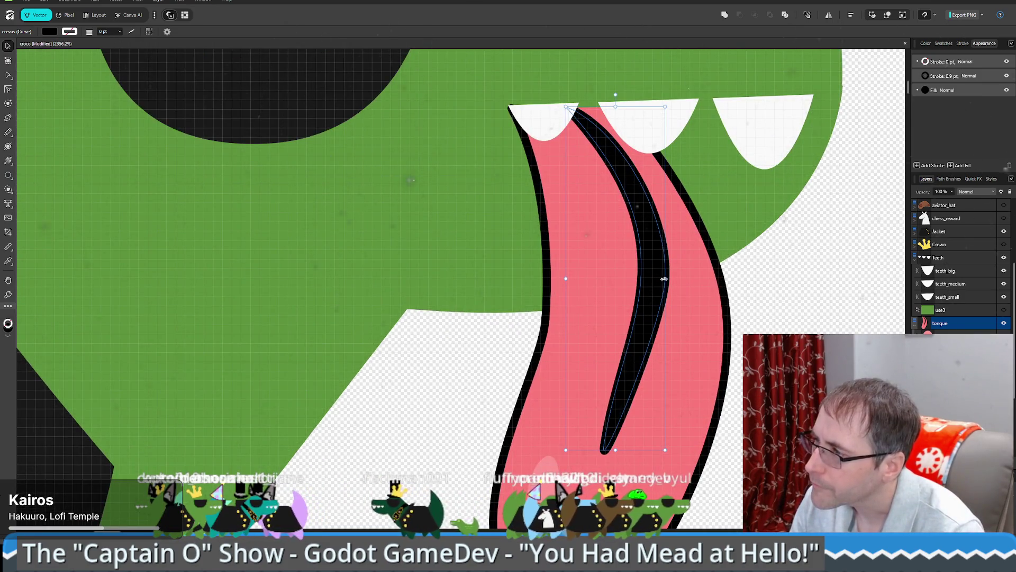
Step: With the Node tool active, select the black crease curve on the tongue
key("a")
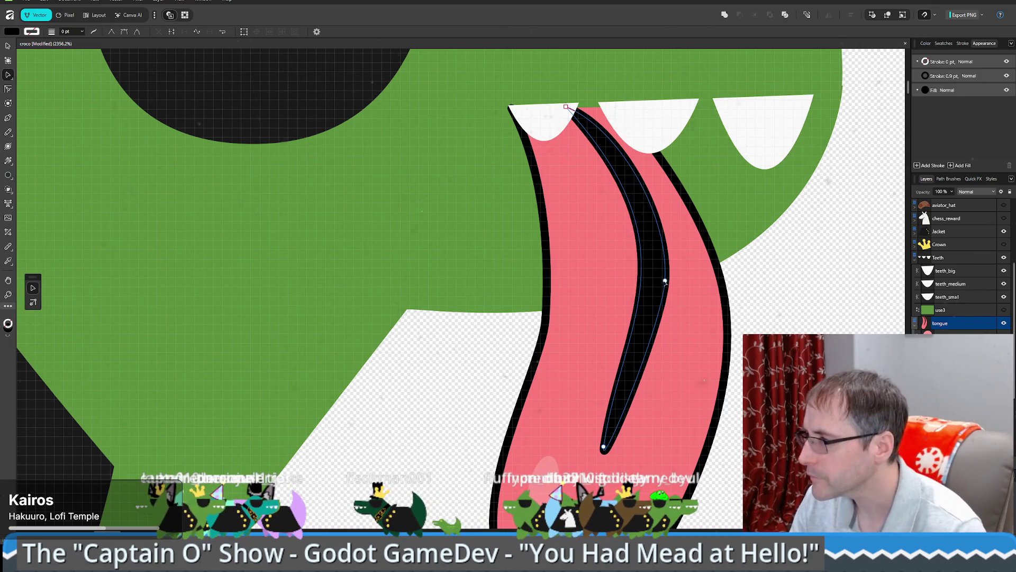
left_click(571, 111)
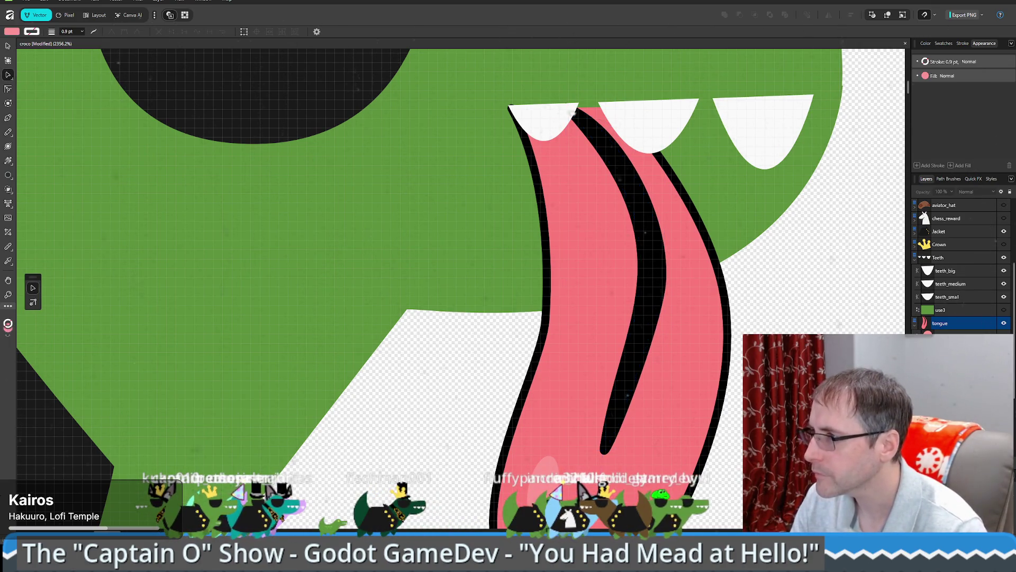
key("ctrl+0")
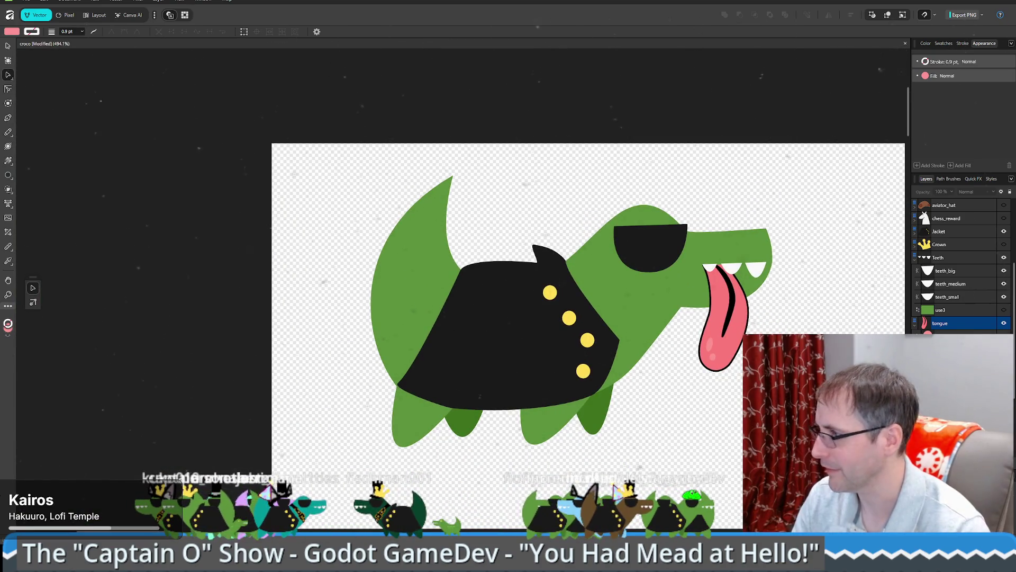
scroll(783, 319, "up", 5)
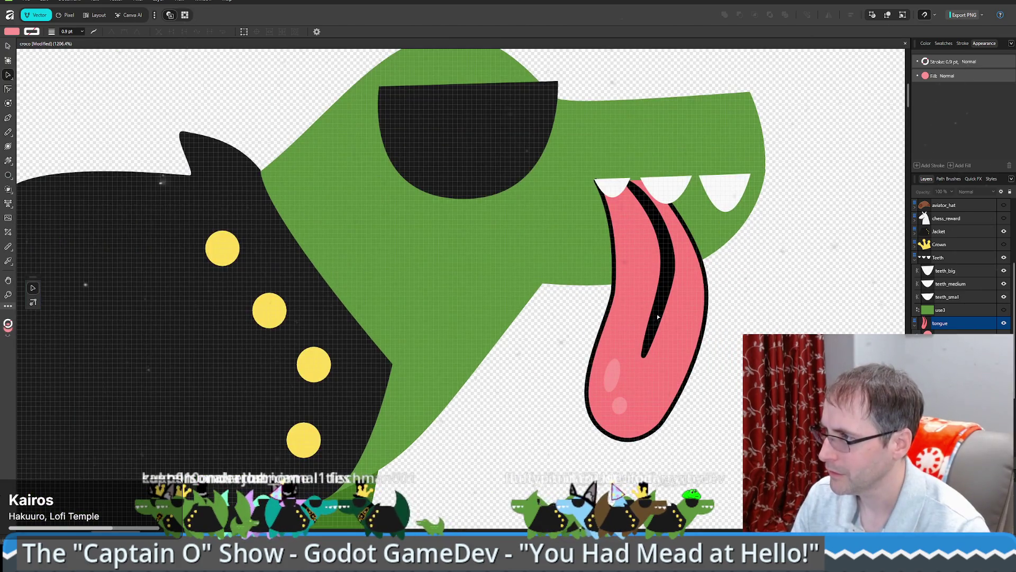
left_click(669, 282)
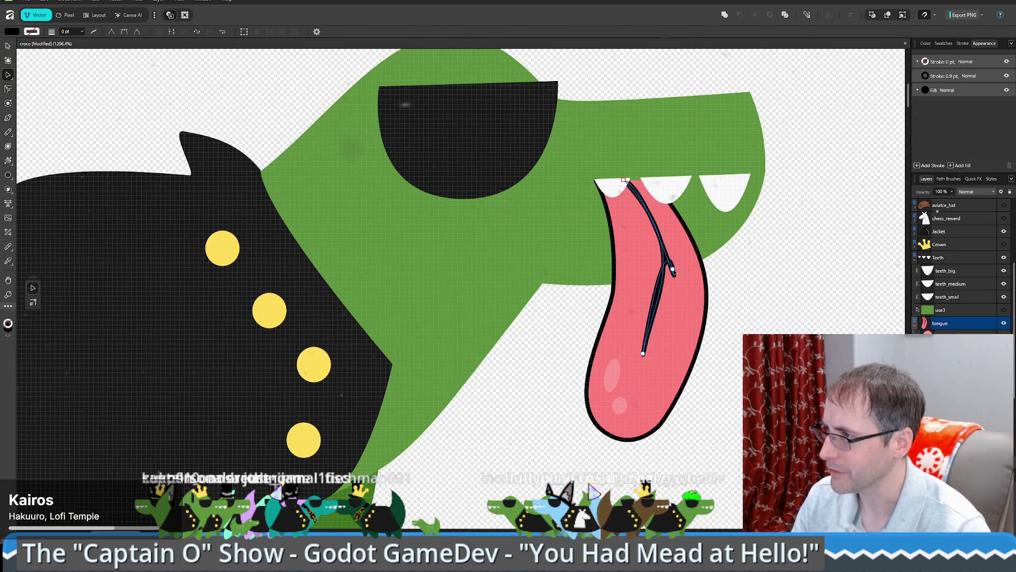
Step: Pull the crease's lower node down toward the tongue tip
left_click(674, 267)
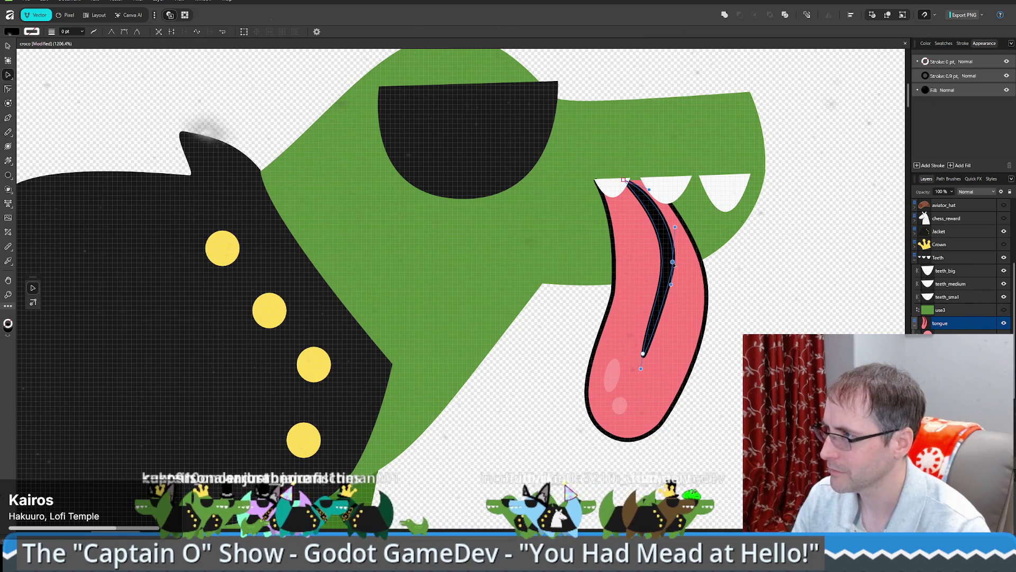
left_click(776, 310)
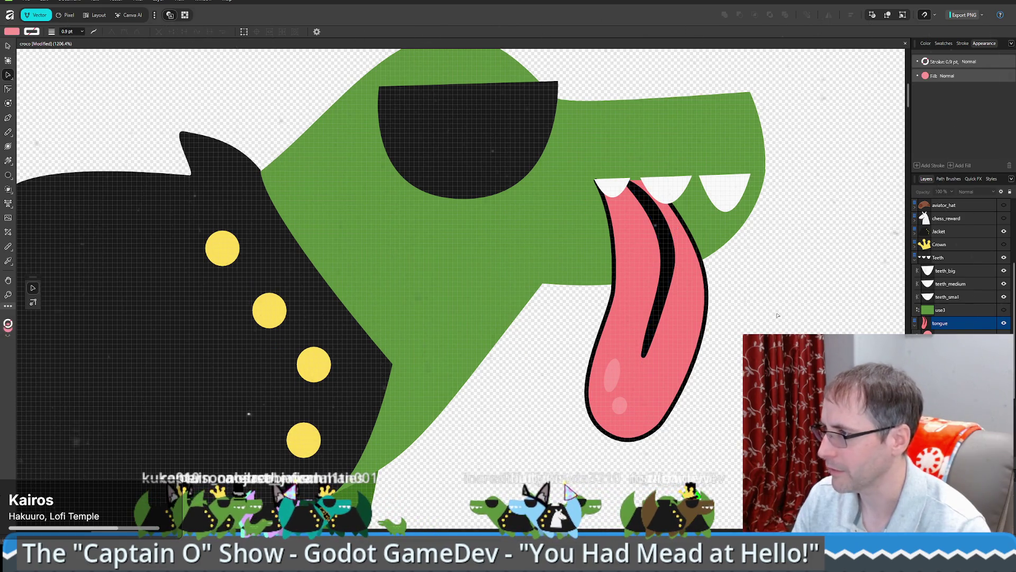
left_click(672, 264)
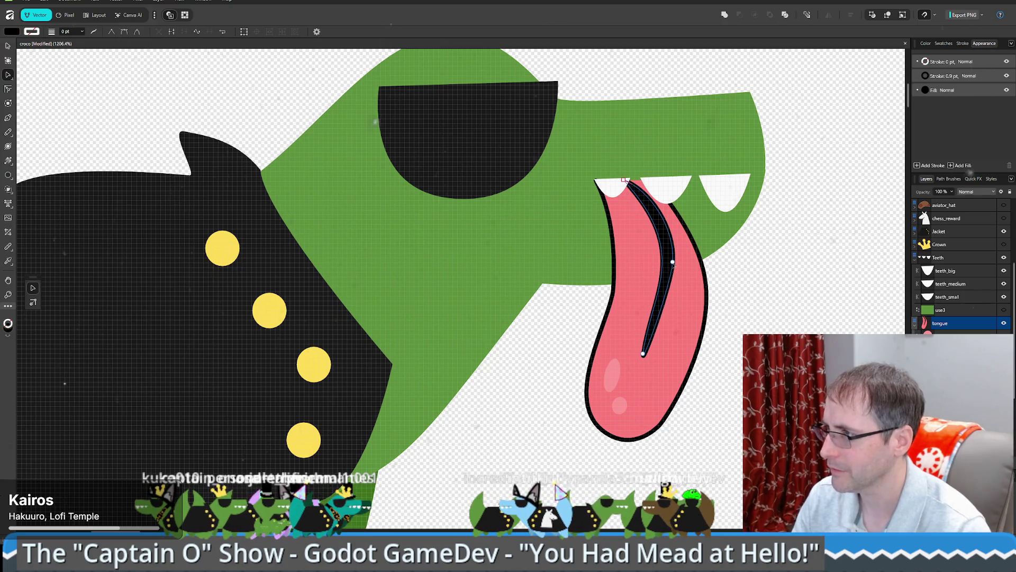
left_click_drag(671, 287, 669, 312)
left_click(746, 278)
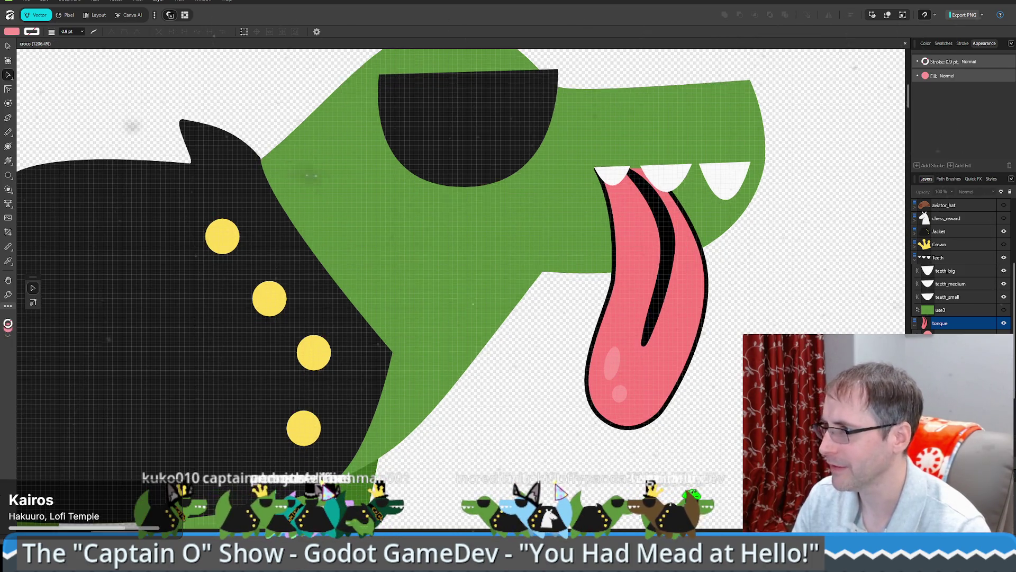
scroll(639, 287, "down", 6)
left_click_drag(666, 341, 659, 336)
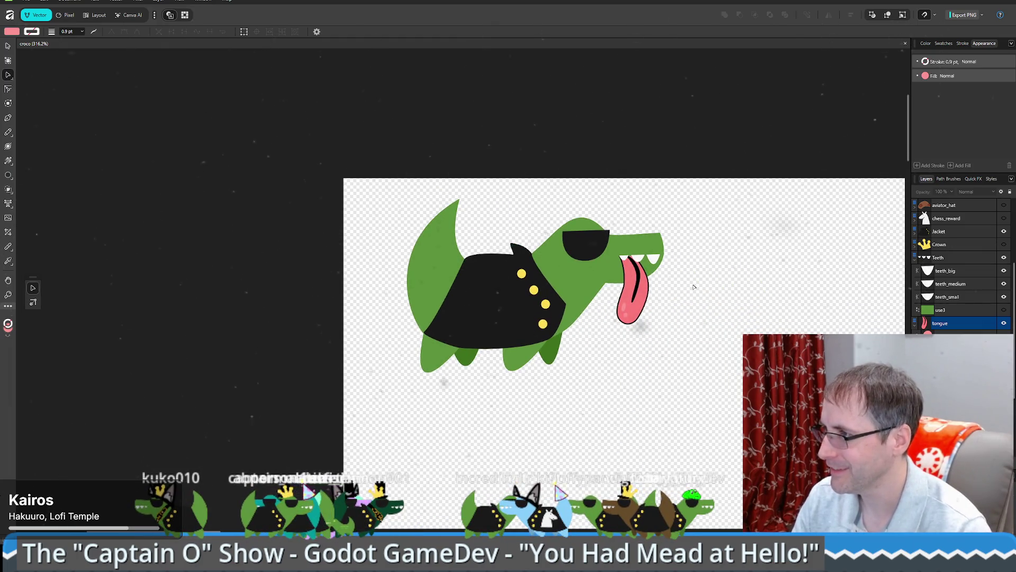
scroll(689, 294, "up", 3)
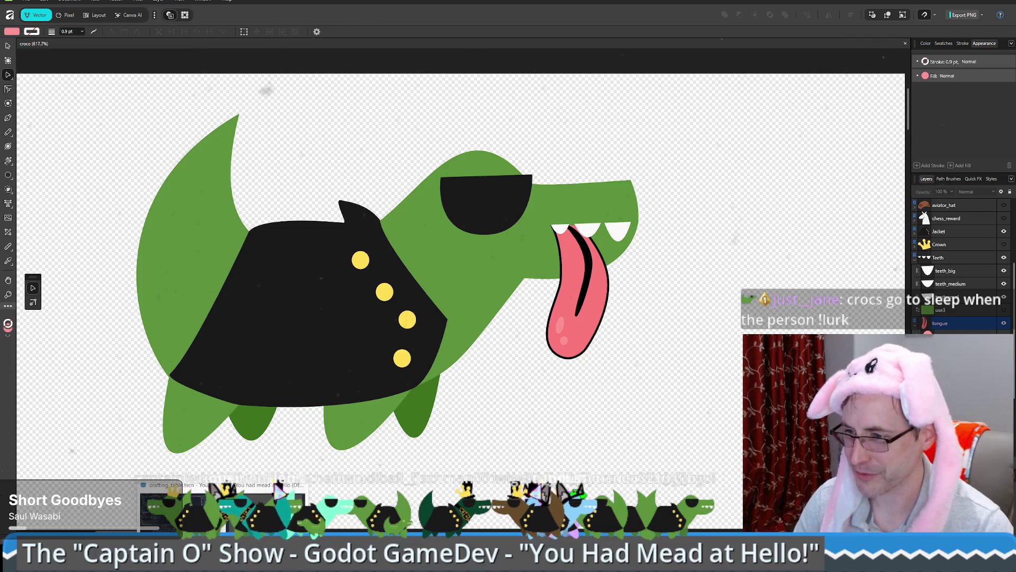
Step: Switch from Affinity to the Godot editor showing the crafting_table.gd script
key("alt+Tab")
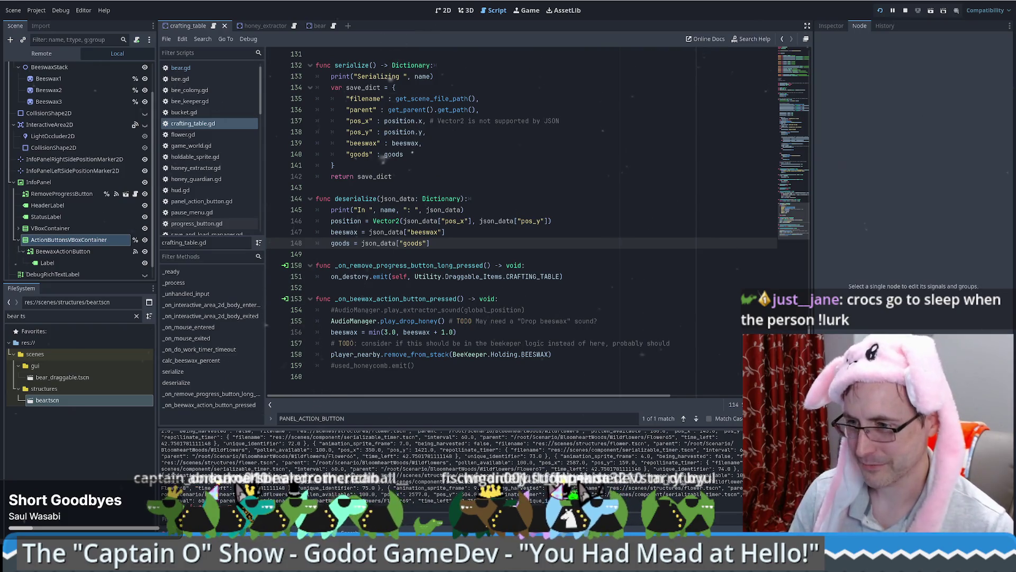
Step: Check the 'Lurk - Make croco sleepy' task and the croco scene in Godot, then return to Affinity
key("alt+Tab")
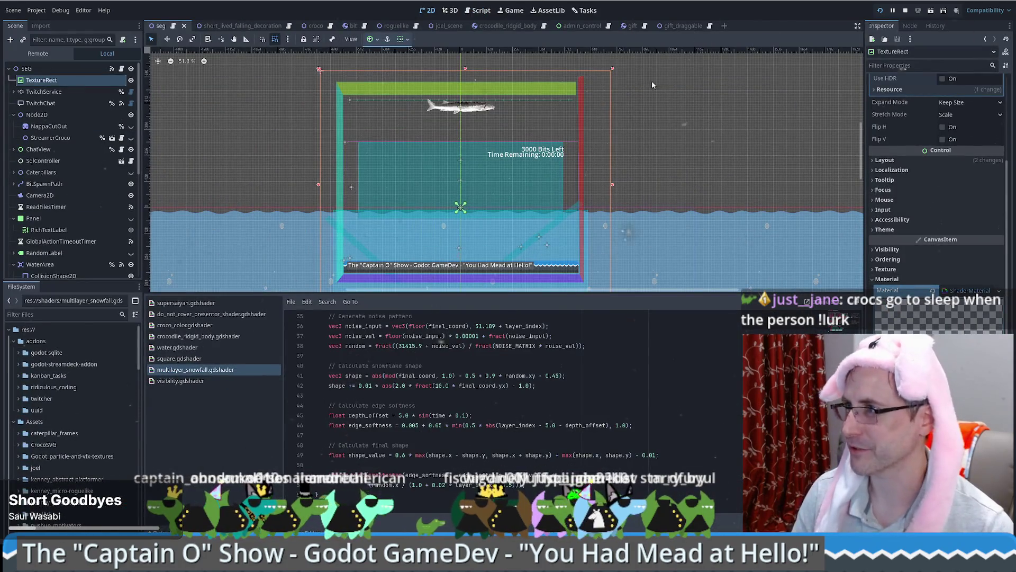
left_click(586, 11)
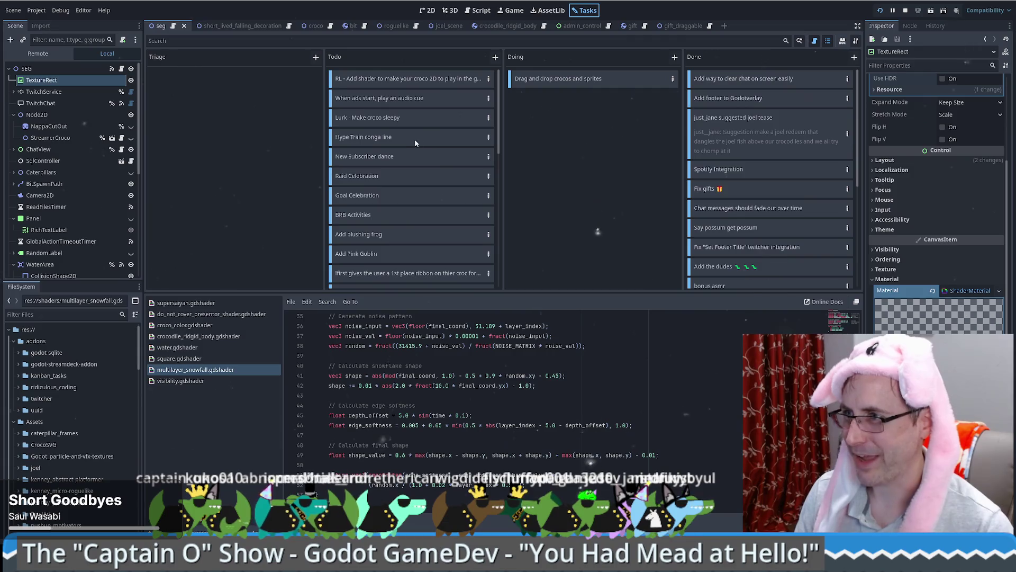
left_click(420, 116)
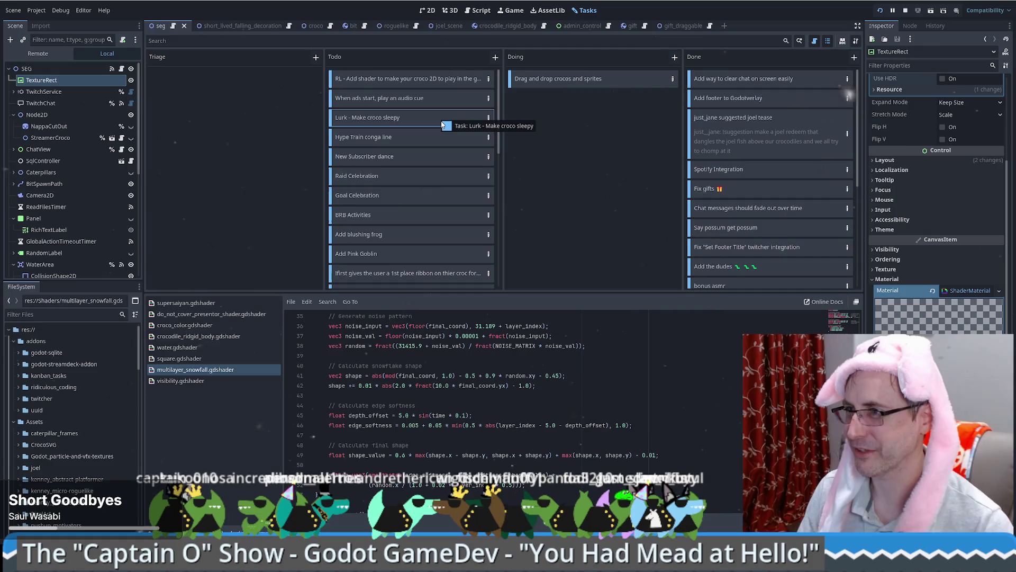
left_click(429, 10)
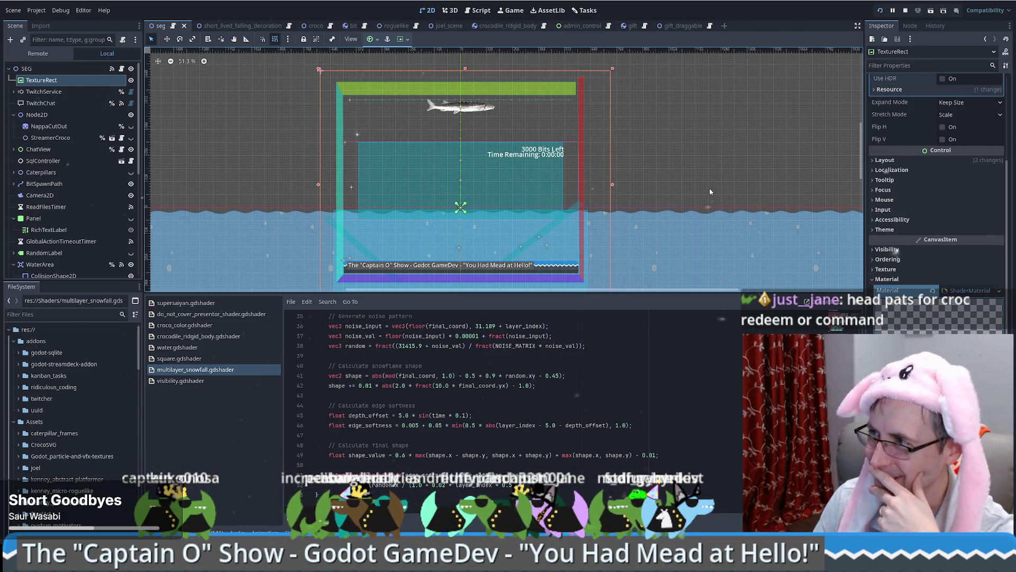
left_click(306, 25)
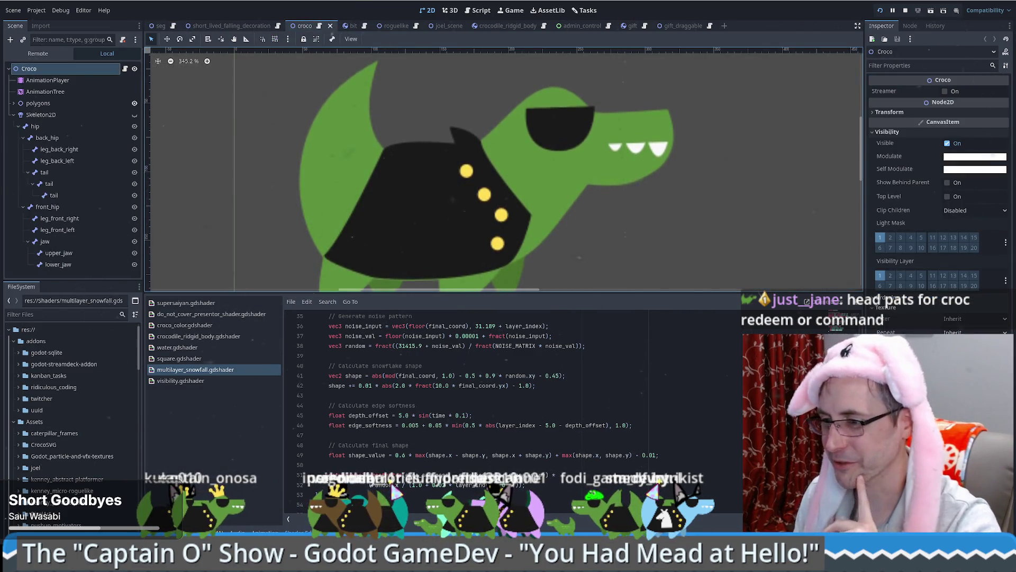
key("alt+Tab")
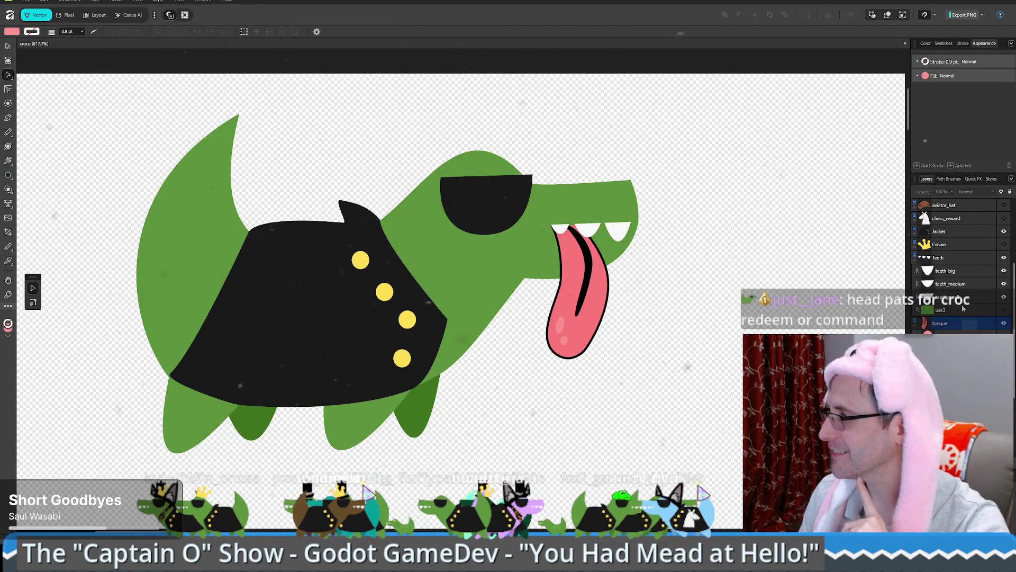
Step: Select the tongue layer and reveal its ellipse, crevas and curve sublayers
left_click(960, 323)
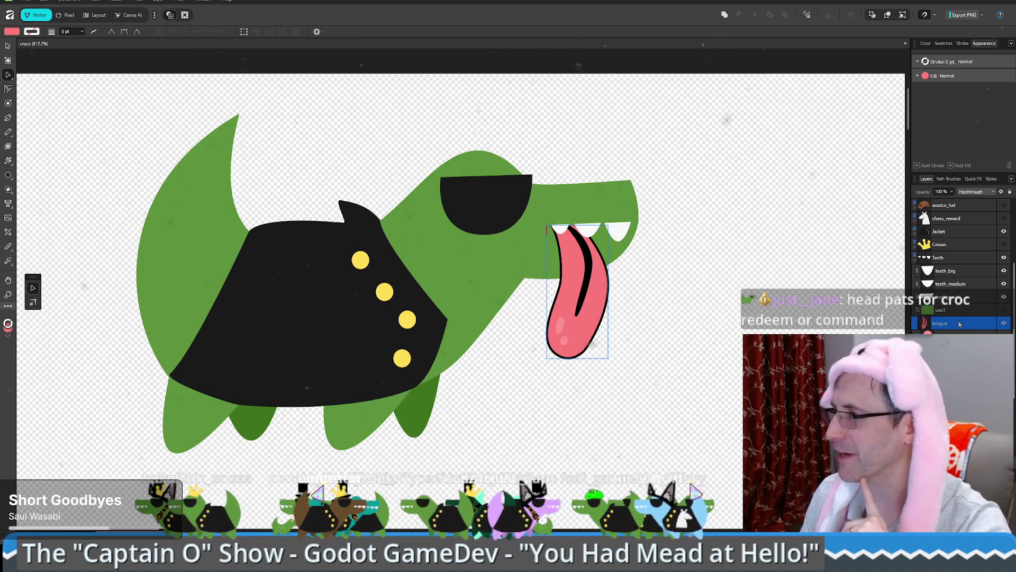
scroll(960, 323, "down", 3)
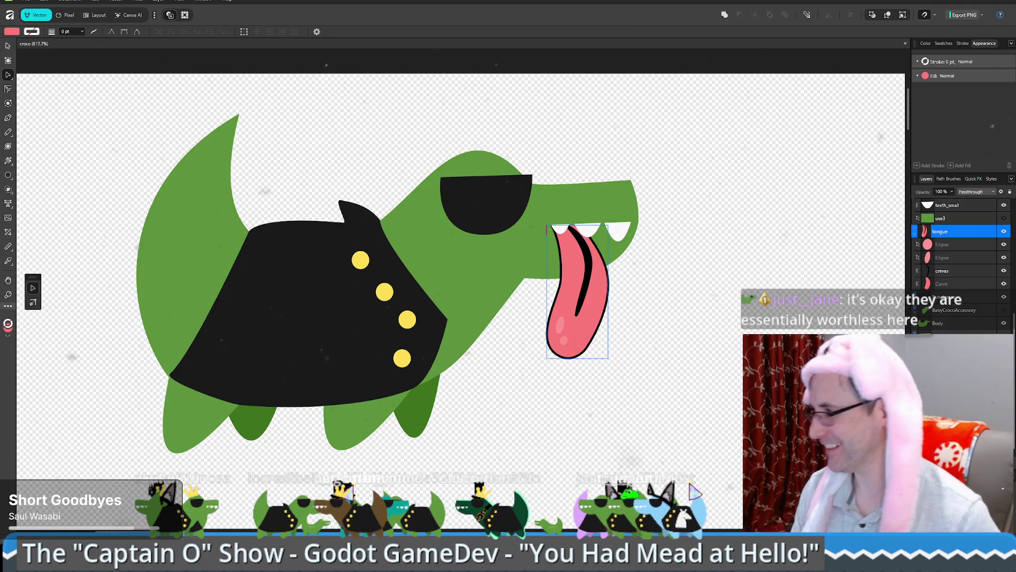
scroll(955, 316, "down", 5)
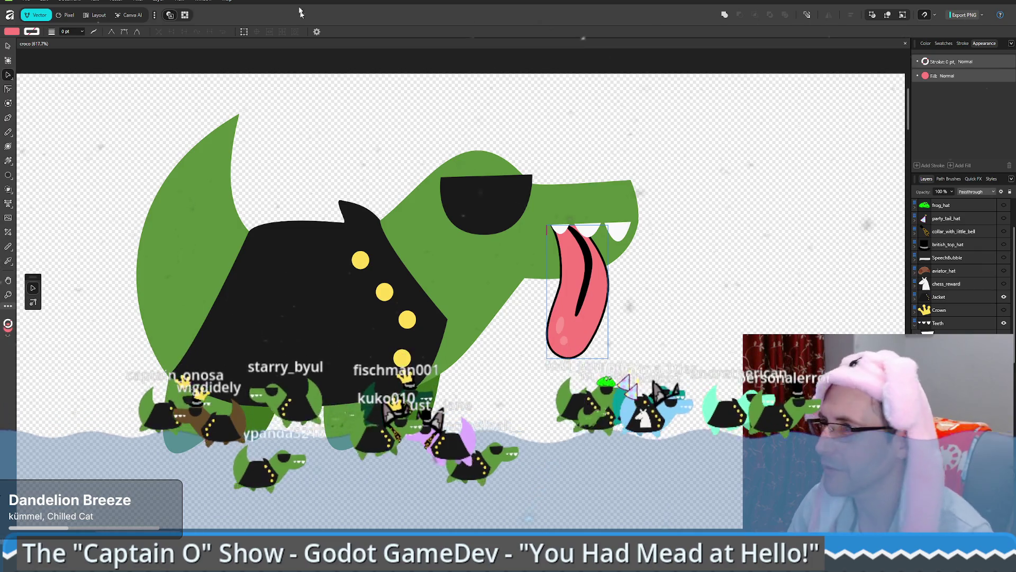
left_click(372, 52)
key("ctrl+z")
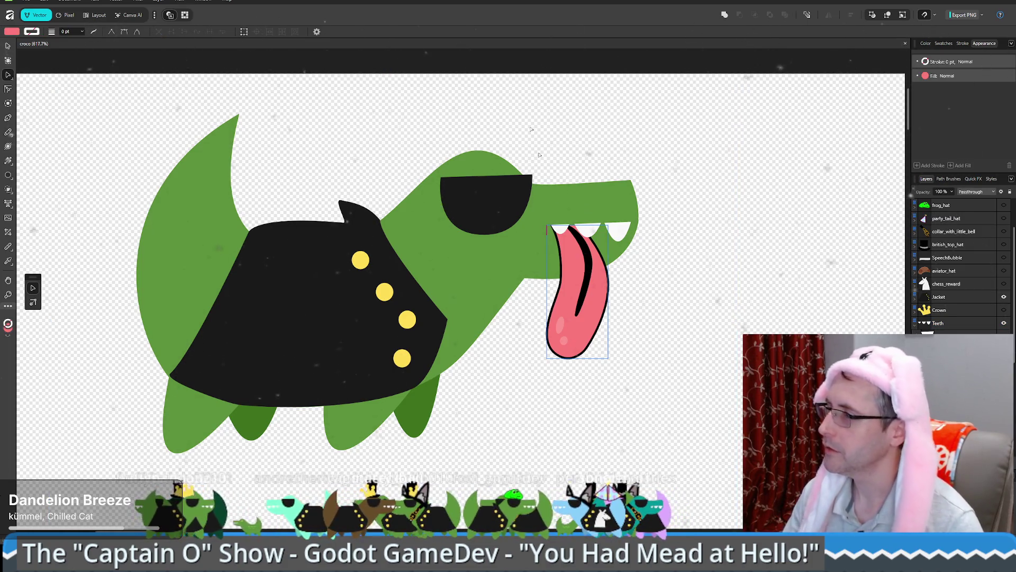
Step: Open the export settings, then bring up the Godot editor with the croco scene
left_click(983, 15)
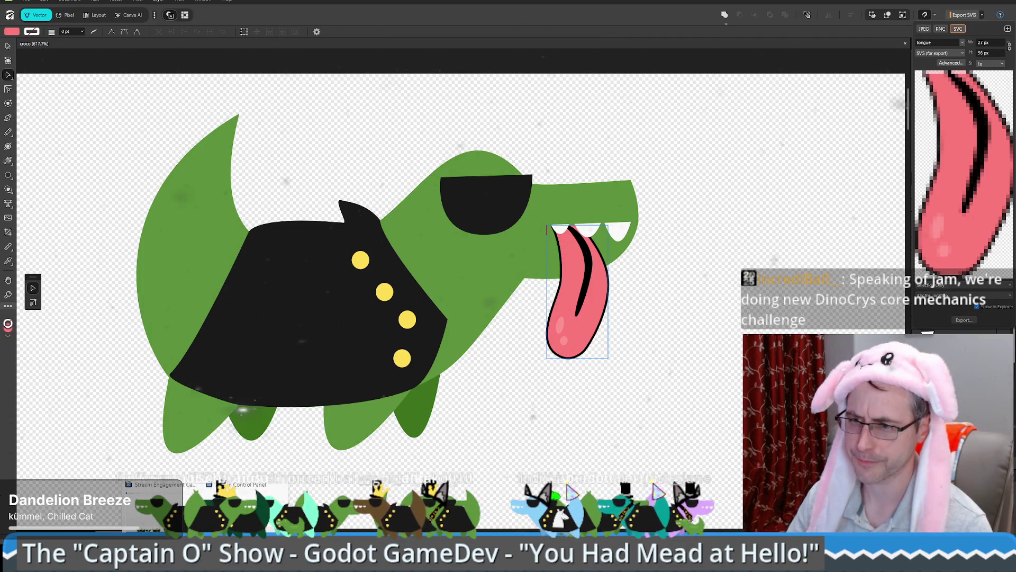
left_click(135, 520)
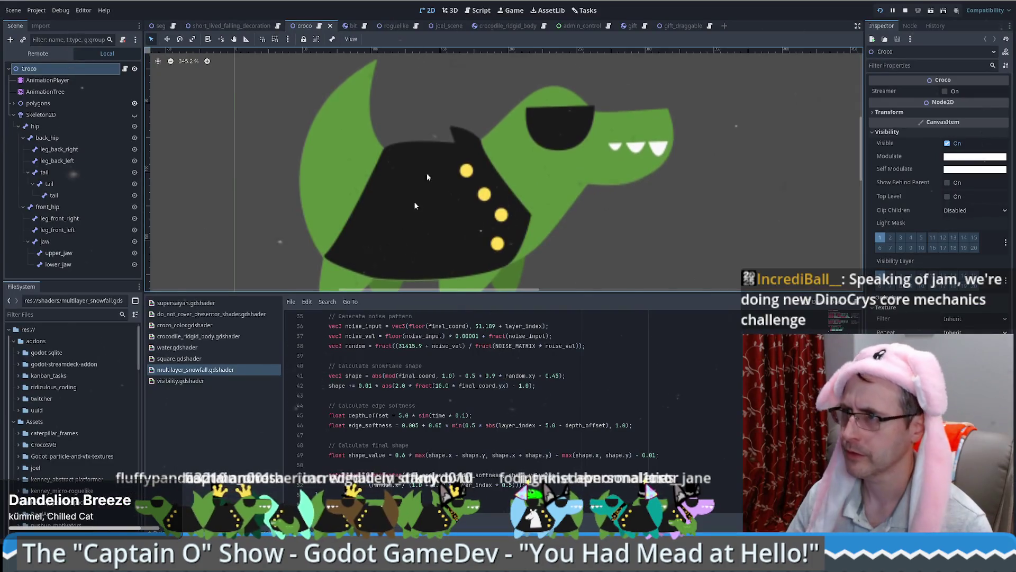
Step: Inspect the hip bone, expand the polygons node, and view the body polygon's croco_color shader
left_click(57, 125)
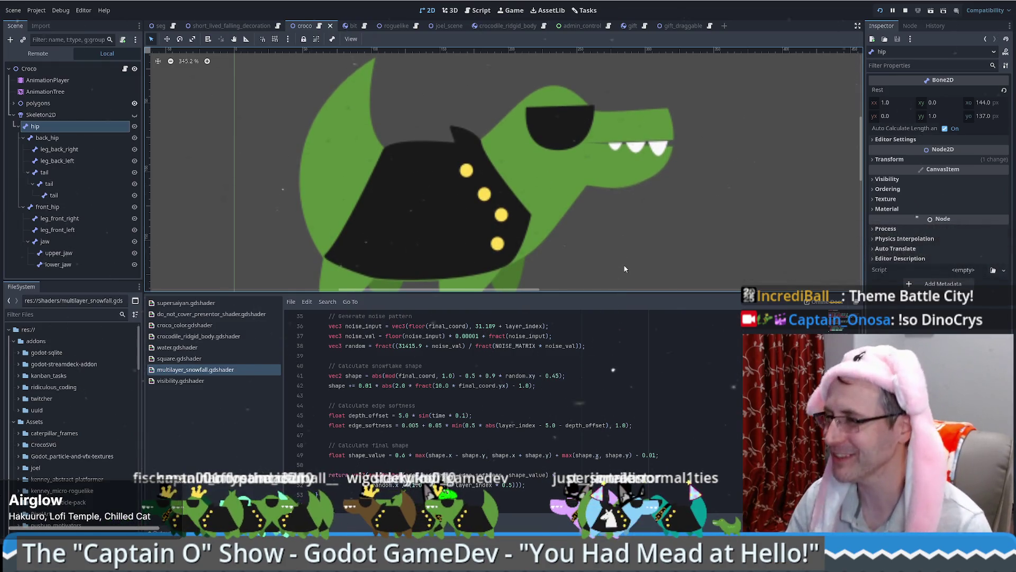
left_click(26, 104)
left_click(13, 103)
left_click(48, 114)
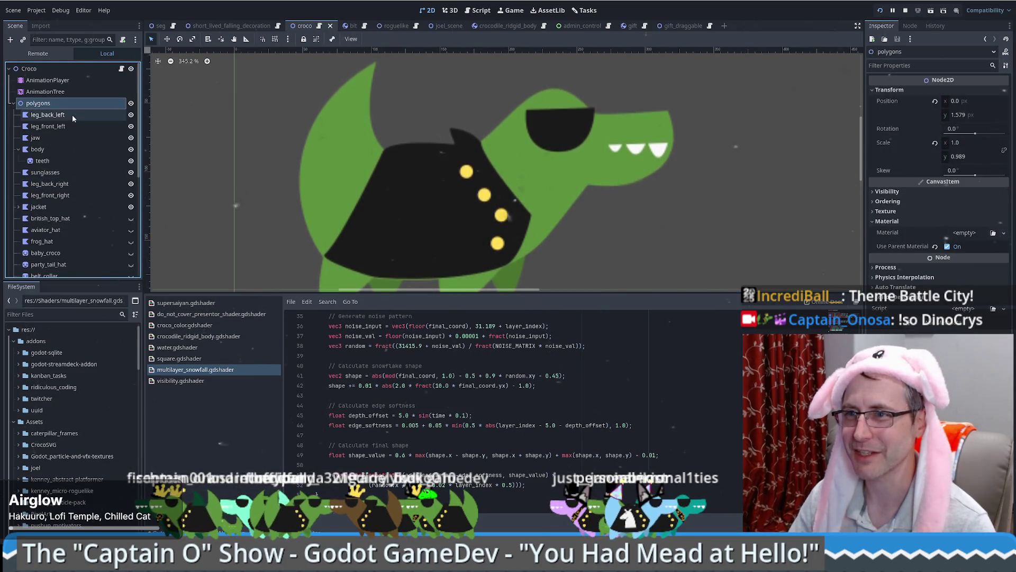
left_click(51, 150)
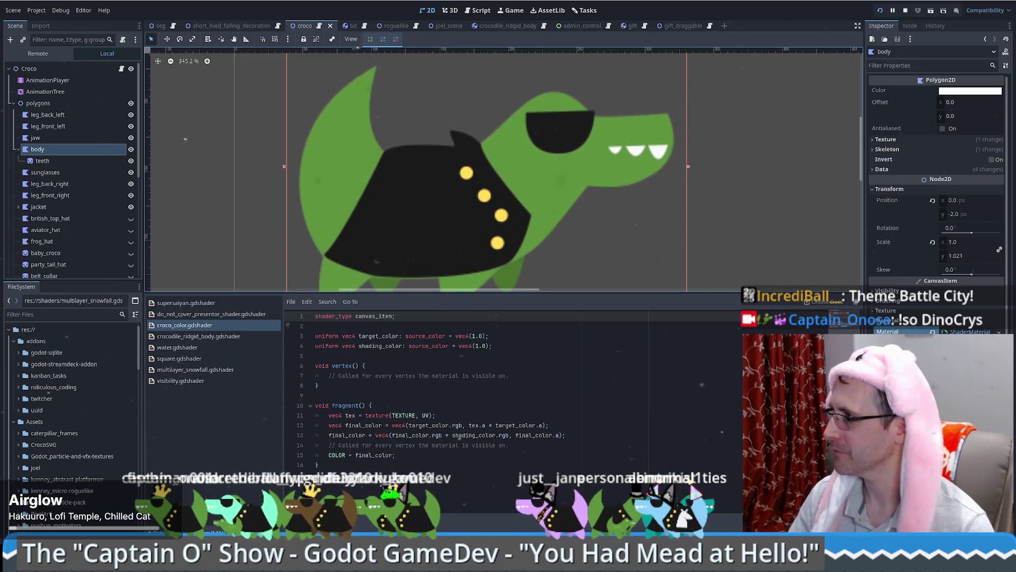
Step: Check the sunglasses polygon's texture preview and load path in Godot, then return to Affinity
left_click(53, 160)
left_click(36, 137)
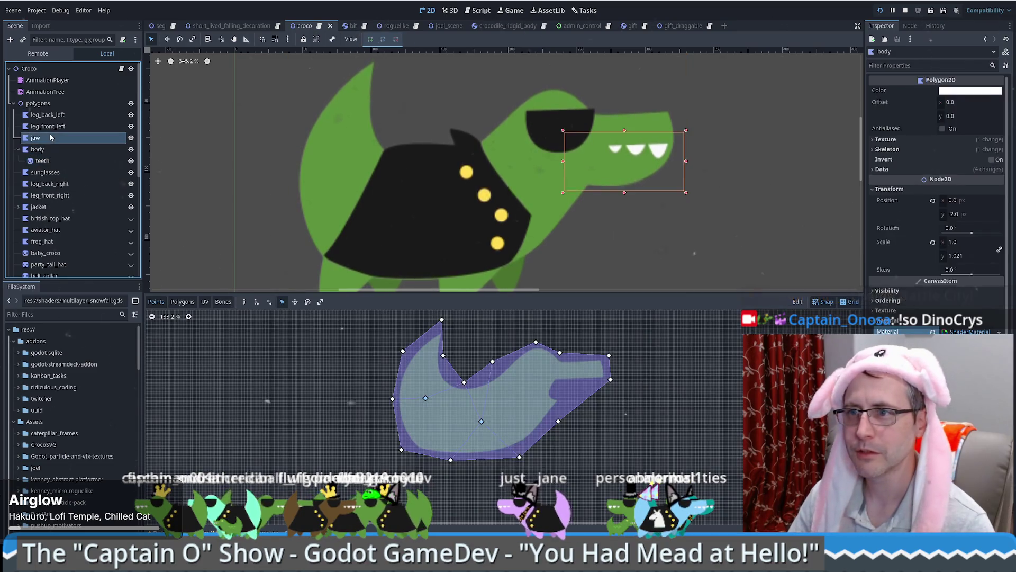
left_click(69, 173)
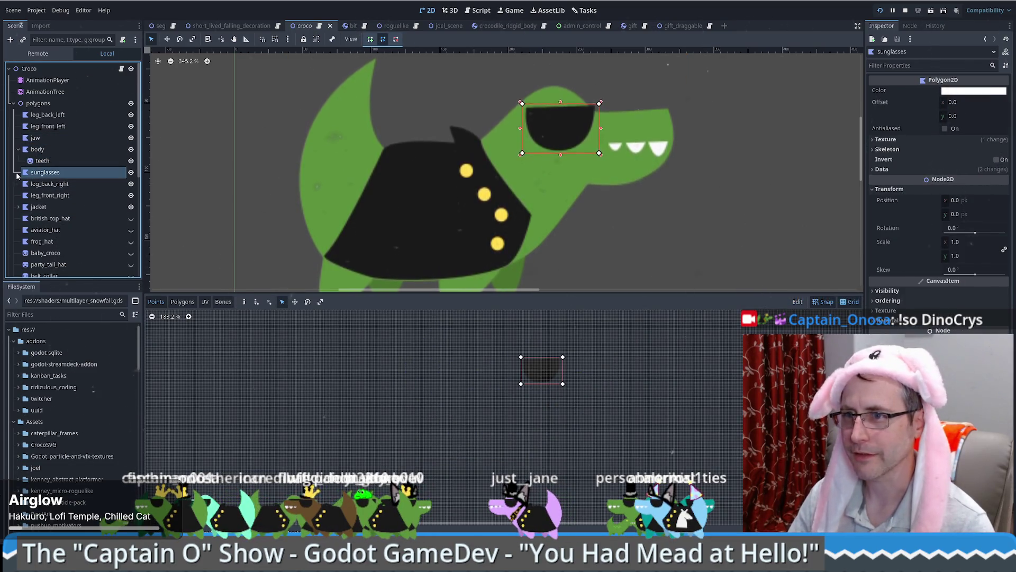
left_click(951, 140)
left_click(986, 157)
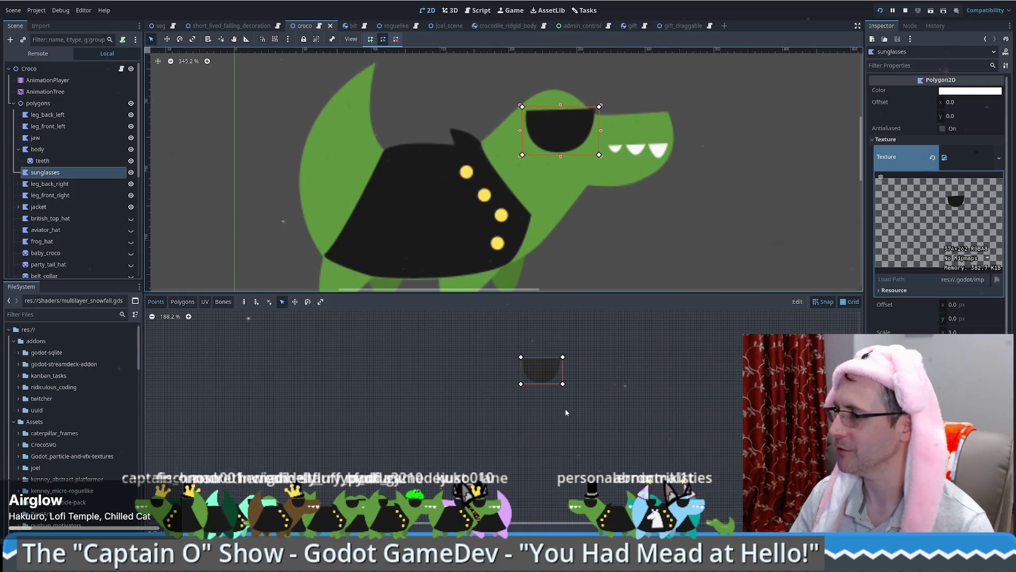
key("alt+Tab")
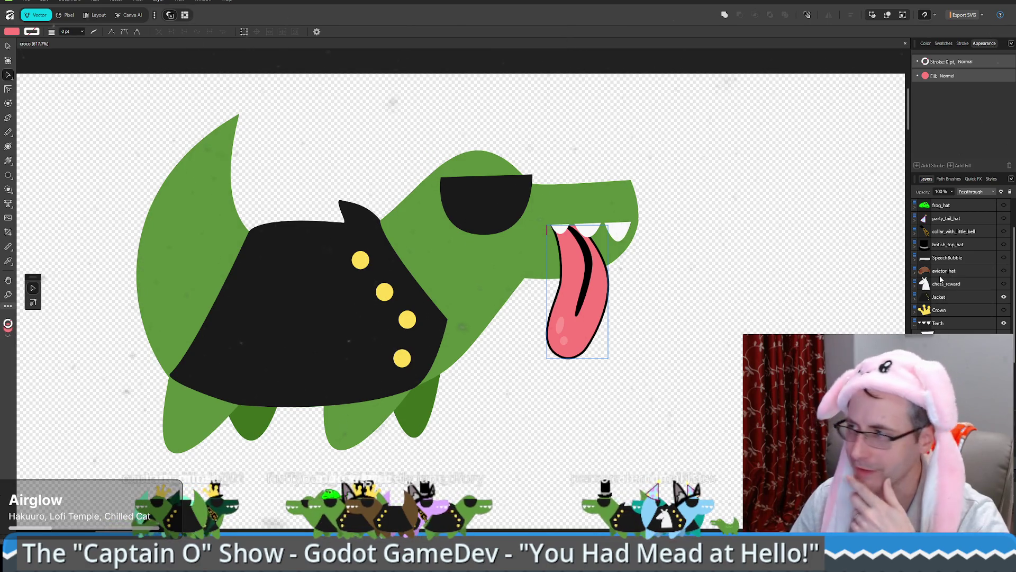
left_click(577, 117)
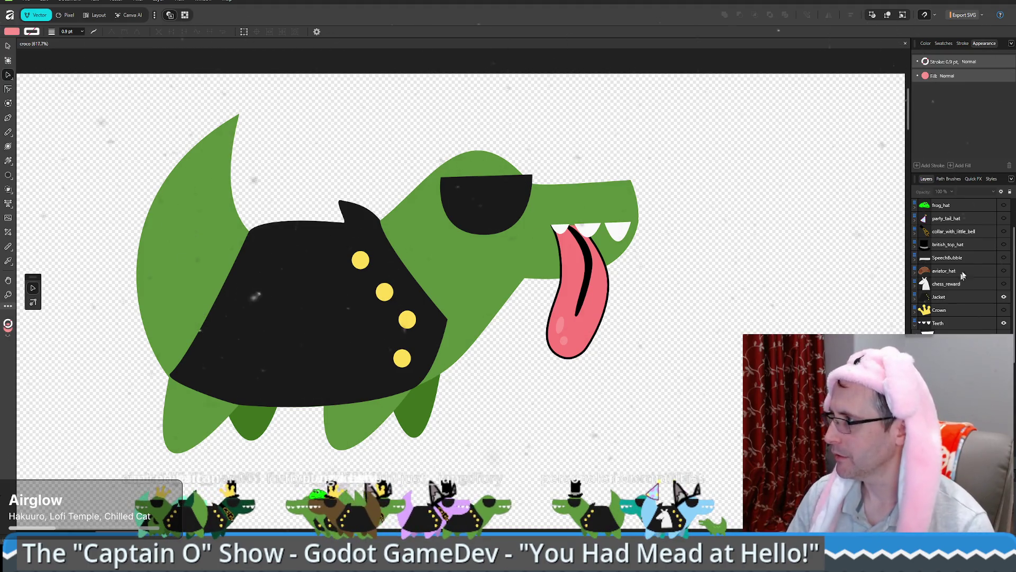
scroll(970, 239, "up", 1)
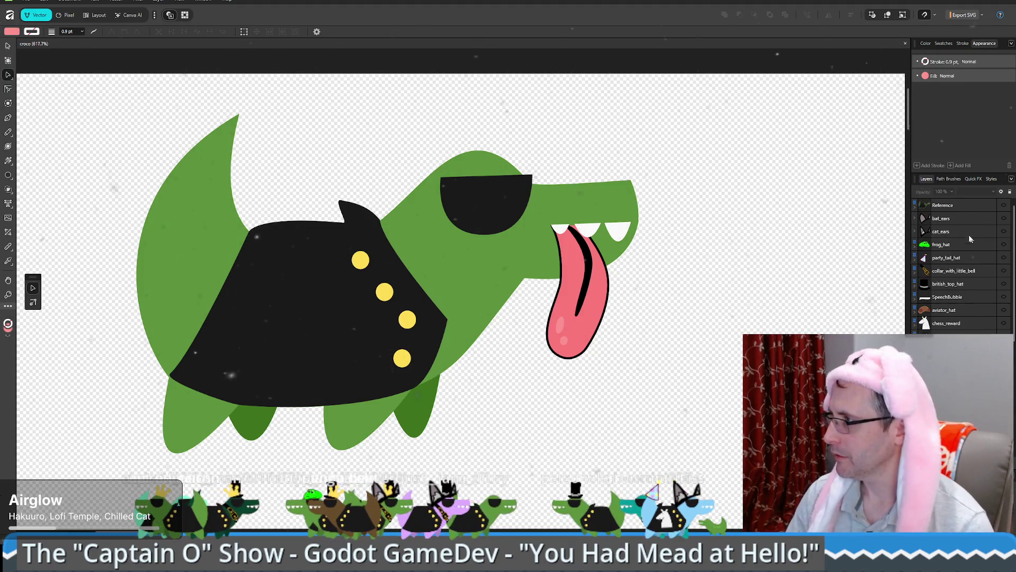
Step: Select everything from the Reference layer and unhide all the hidden layers
left_click(1001, 206)
scroll(967, 297, "down", 3)
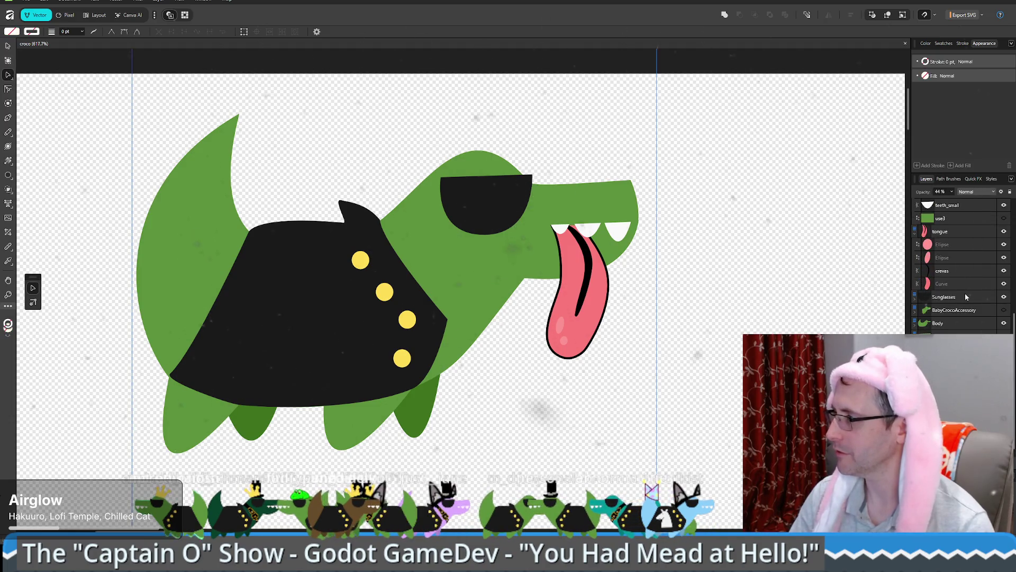
key("ctrl+a")
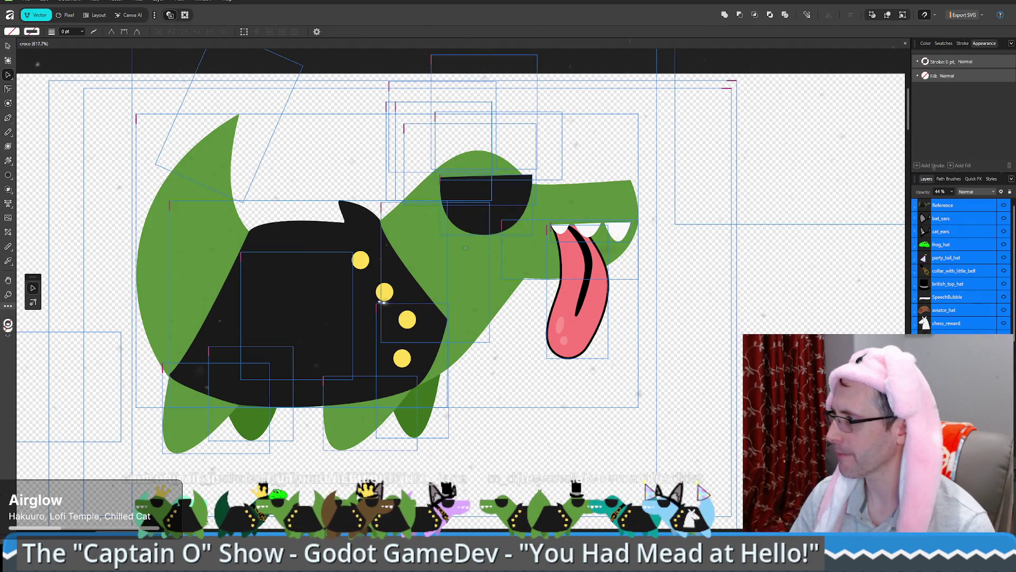
left_click(1009, 272)
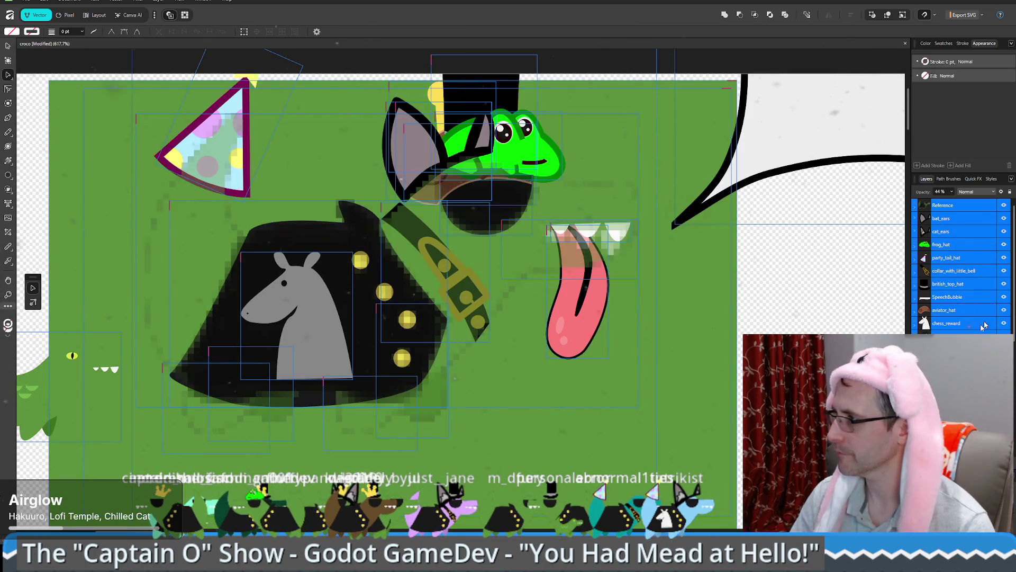
Step: Hide the tongue layer and reselect all objects
scroll(958, 265, "down", 1)
left_click(1004, 350)
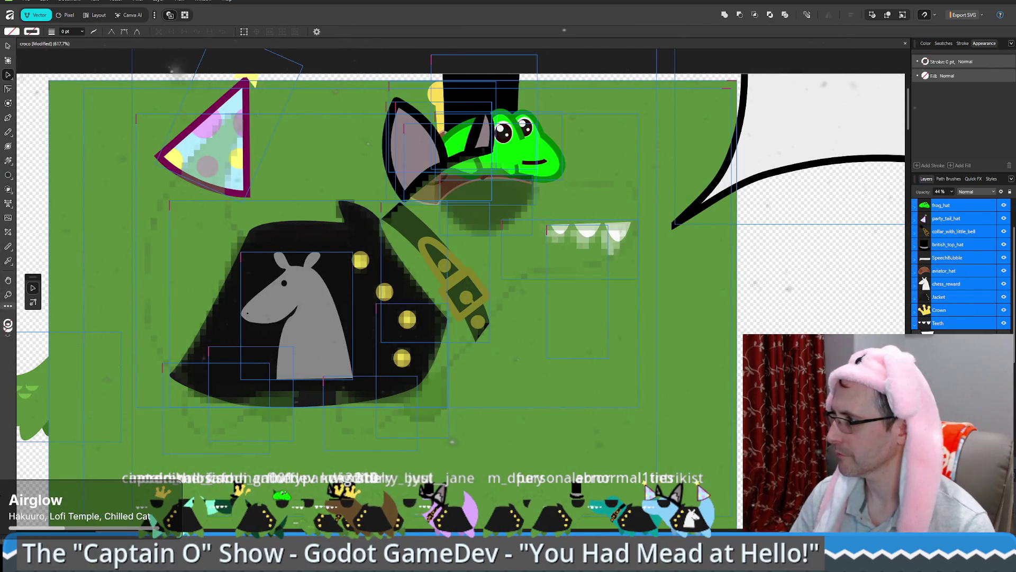
scroll(958, 264, "down", 3)
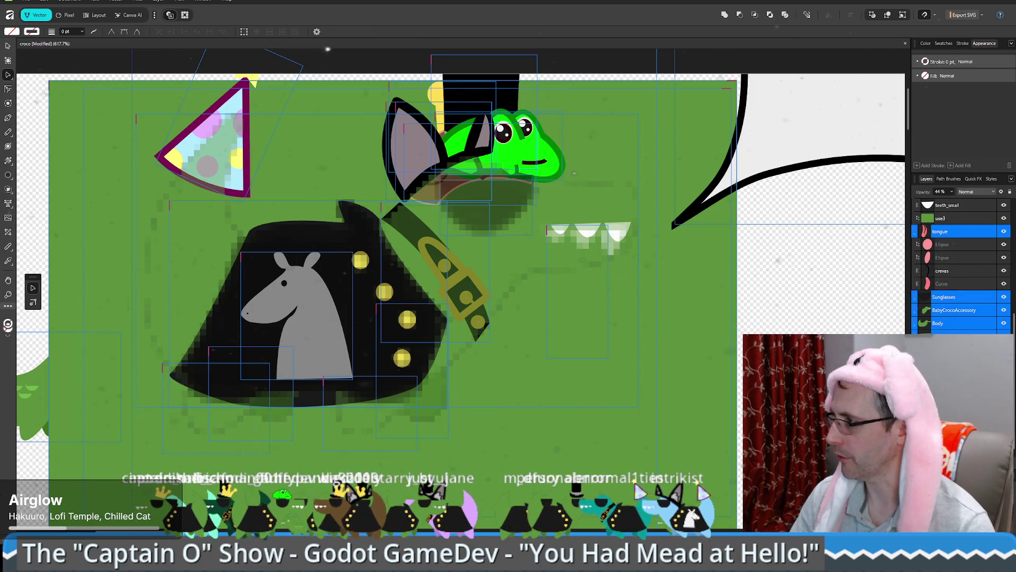
key("ctrl+a")
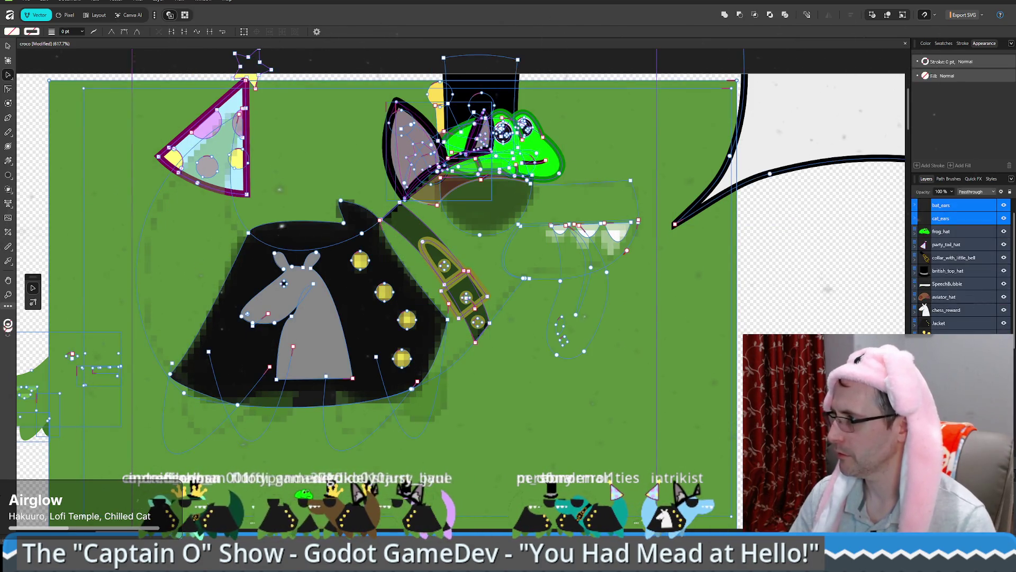
scroll(586, 305, "down", 6)
scroll(587, 305, "up", 3)
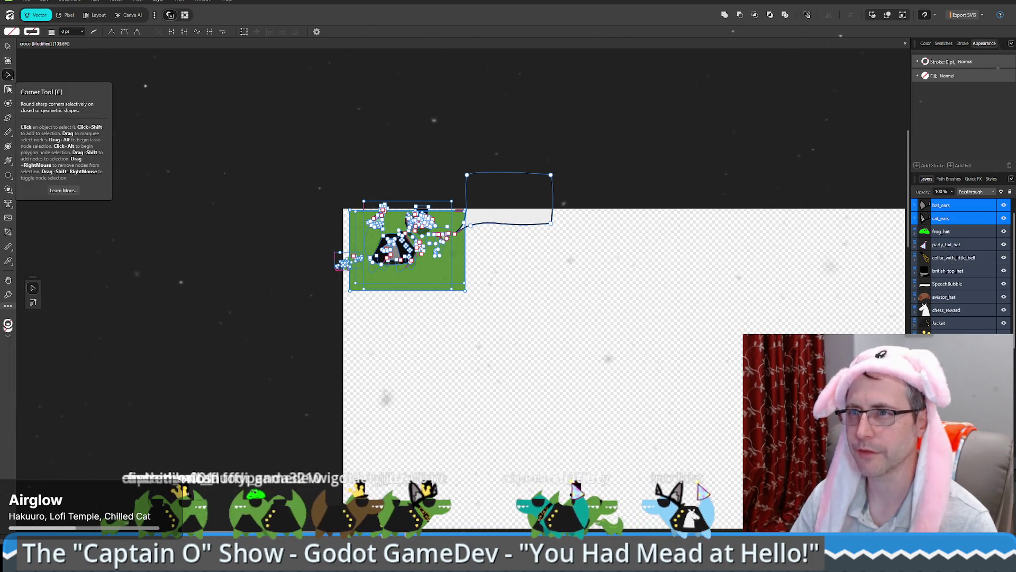
Step: Enlarge the whole croco artwork across the artboard with the Move tool and save the document
left_click(8, 46)
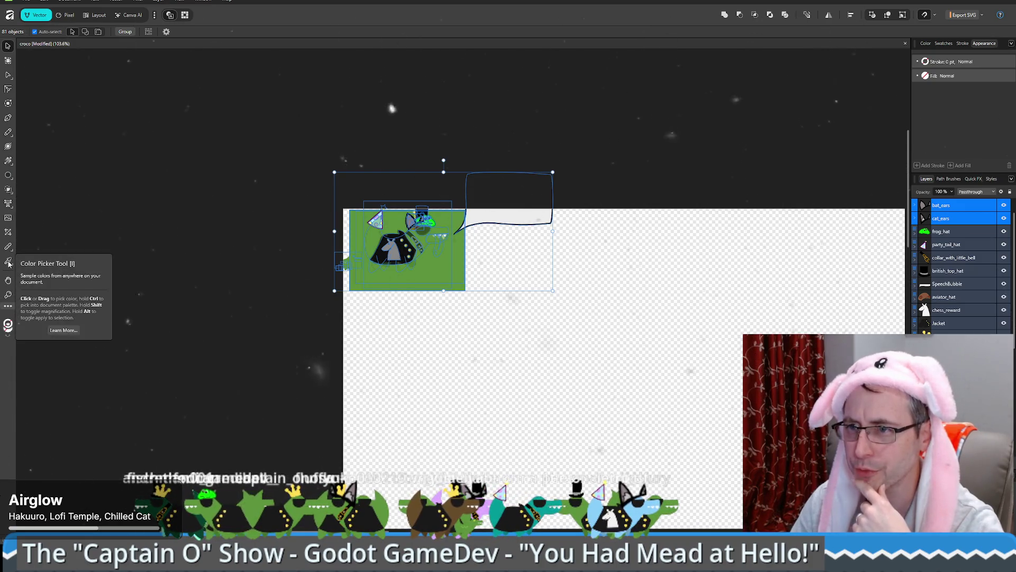
scroll(464, 361, "down", 3)
scroll(464, 361, "right", 5)
scroll(527, 369, "down", 5, "ctrl")
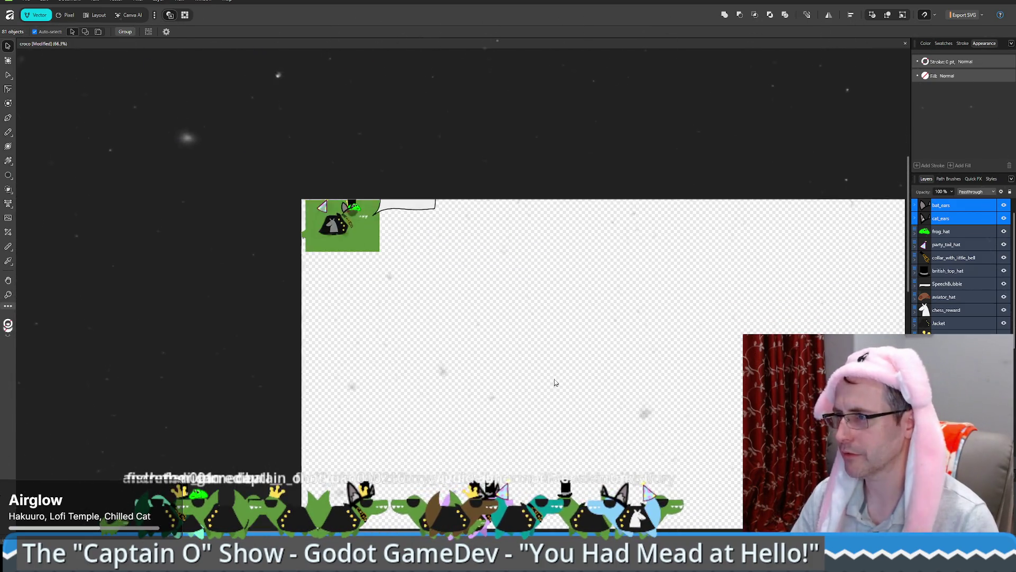
scroll(476, 297, "down", 1)
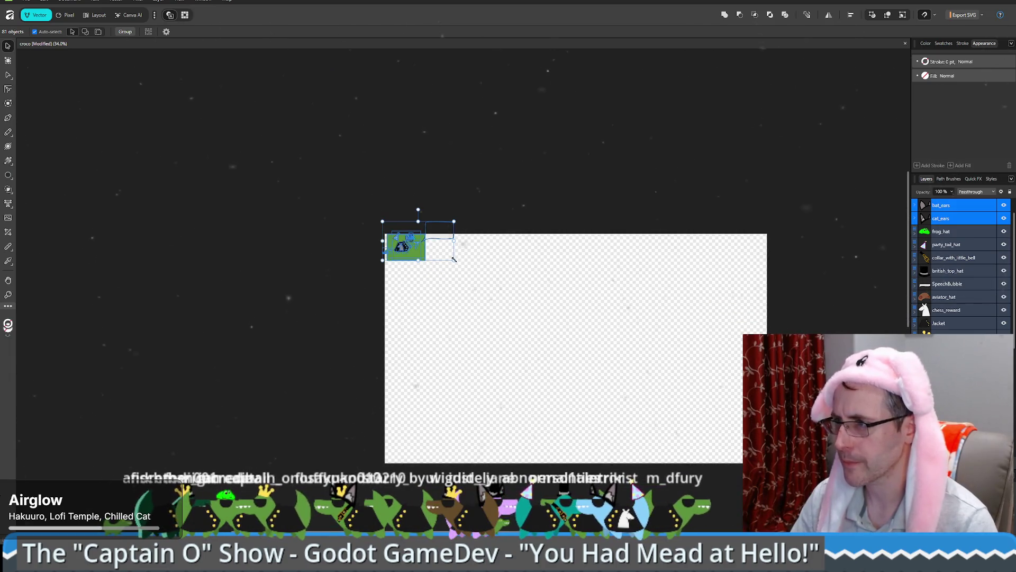
mouse_move(457, 263)
left_mouse_down()
mouse_move(452, 280)
mouse_move(493, 323)
mouse_move(487, 379)
mouse_move(551, 425)
mouse_move(706, 483)
left_mouse_up()
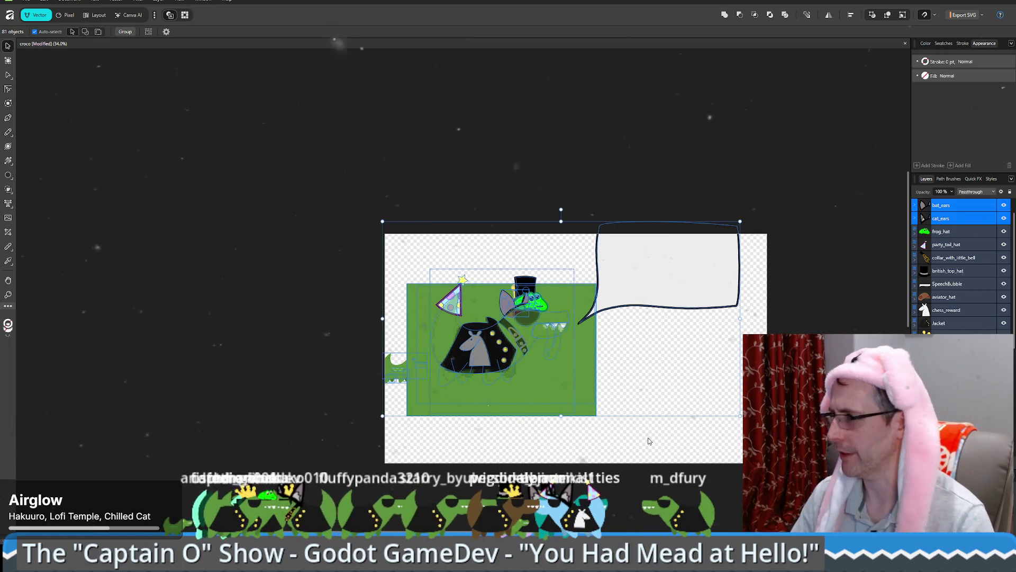
key("ctrl+s")
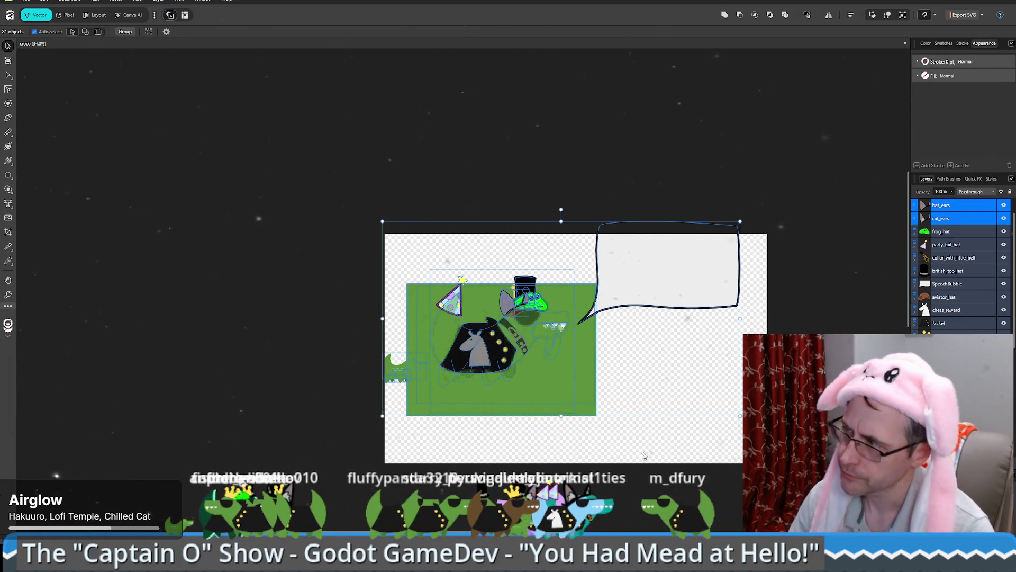
Step: Hide bat ears, cat ears, frog, party, top and aviator hats, collar, speech bubble and chess reward
left_click(1004, 218)
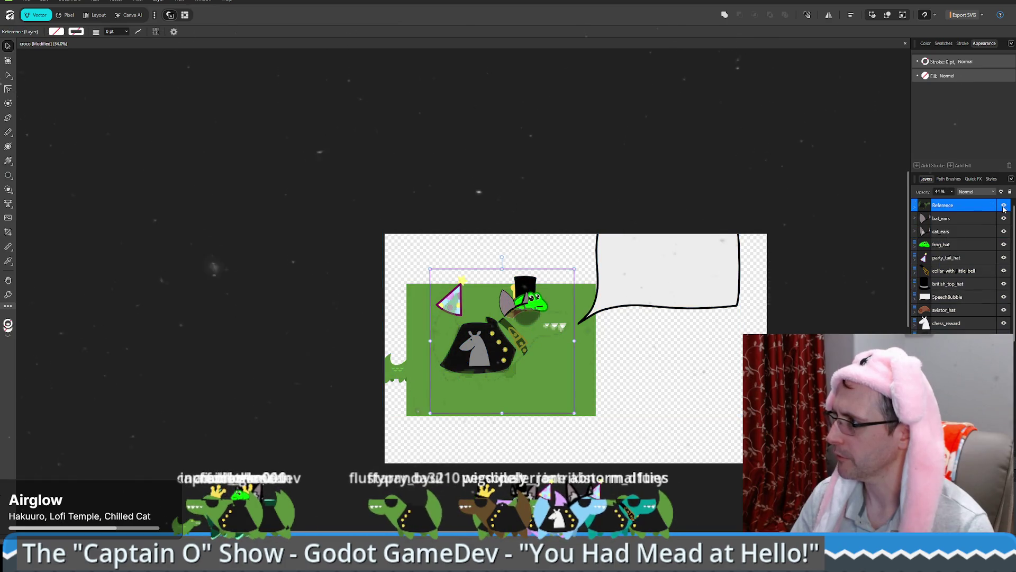
left_click(1004, 219)
left_click(1005, 231)
left_click(1005, 244)
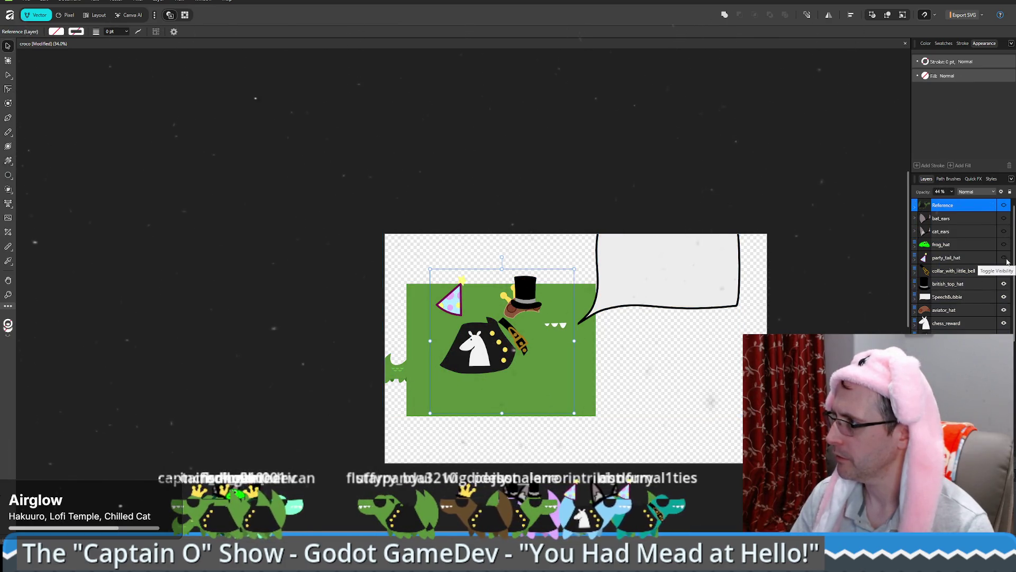
left_click(1004, 257)
left_click(1004, 271)
left_click(1004, 283)
left_click(1004, 297)
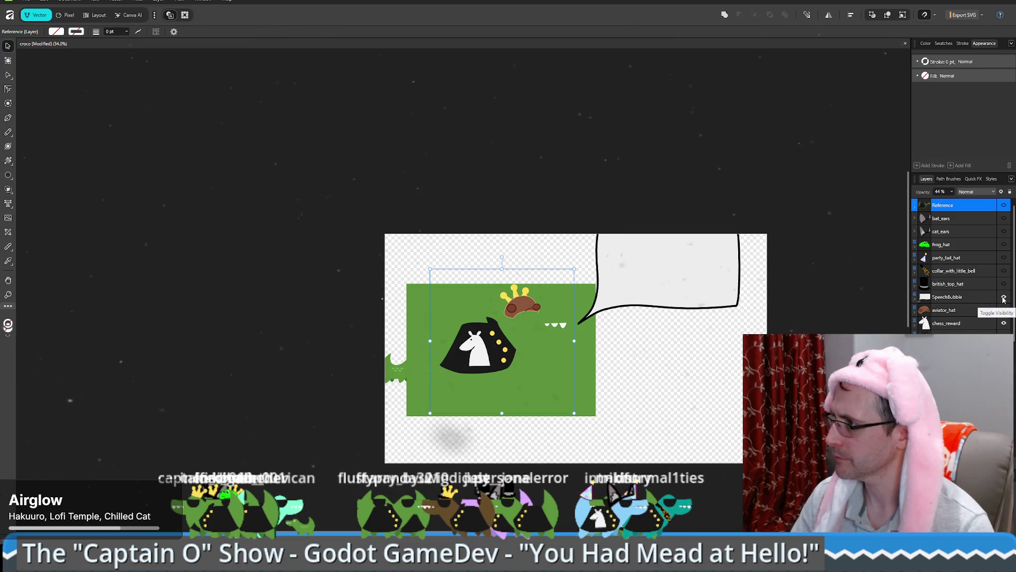
left_click(1004, 309)
left_click(1004, 323)
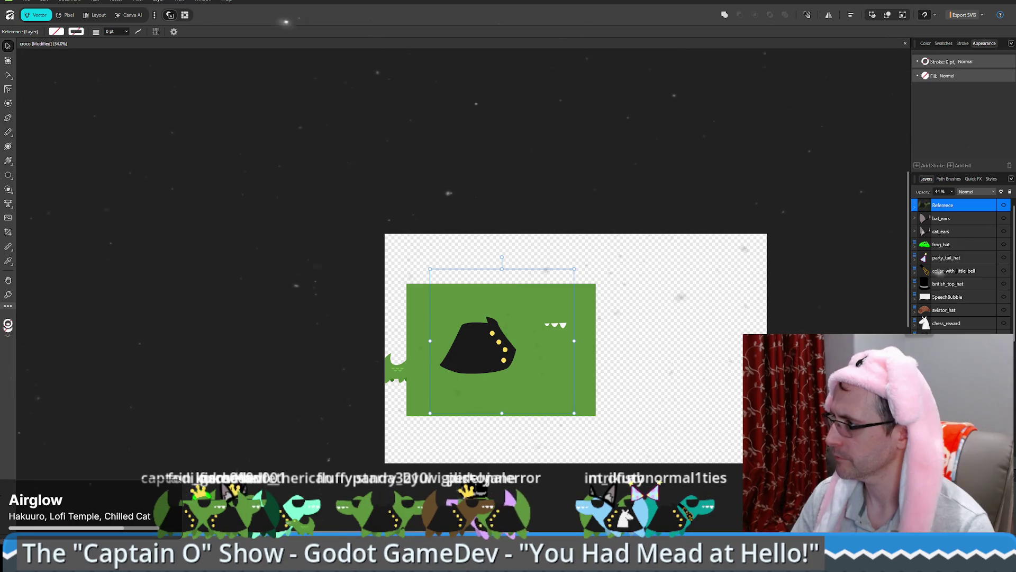
scroll(958, 264, "down", 1)
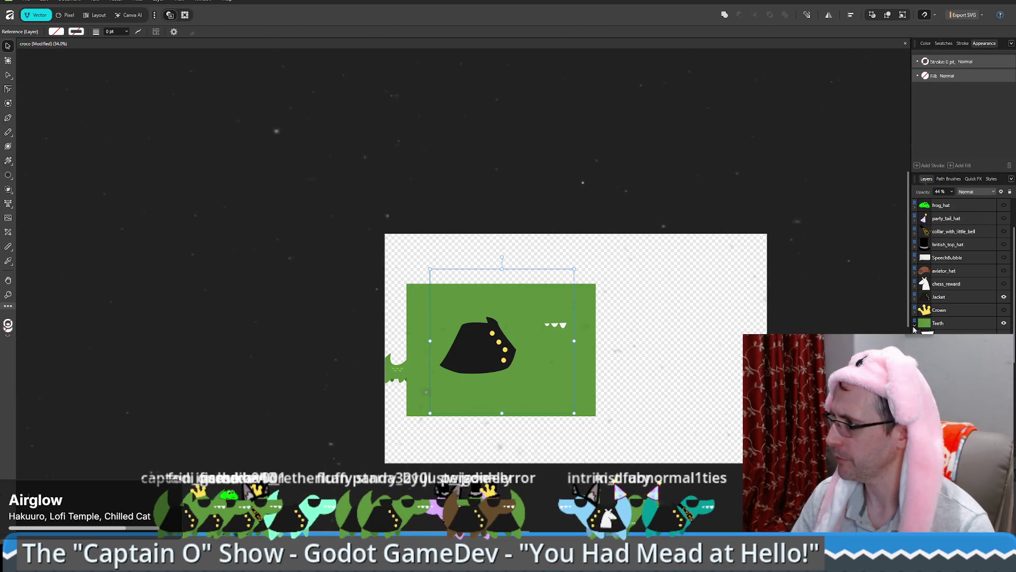
scroll(958, 264, "down", 1)
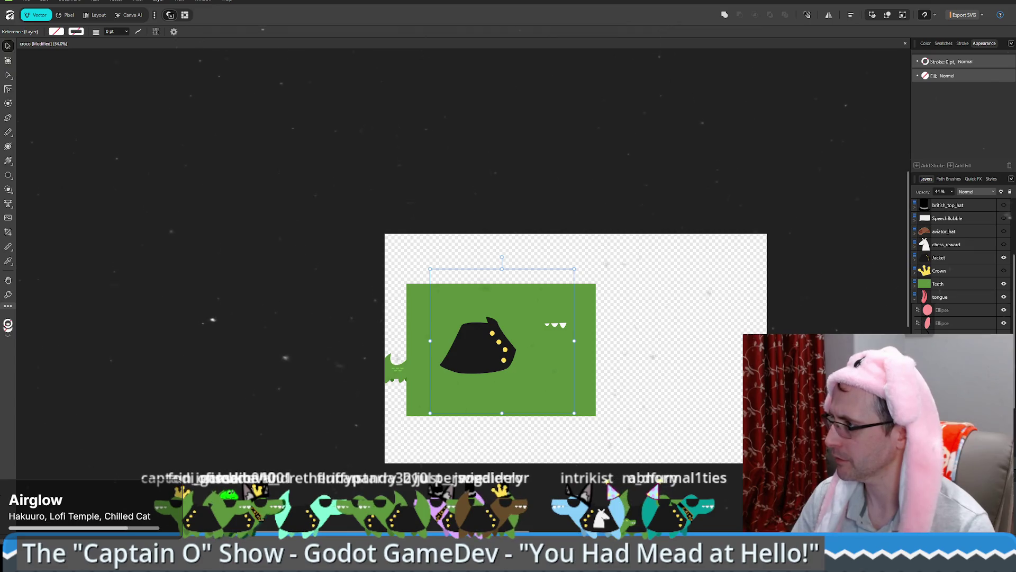
scroll(958, 265, "down", 1)
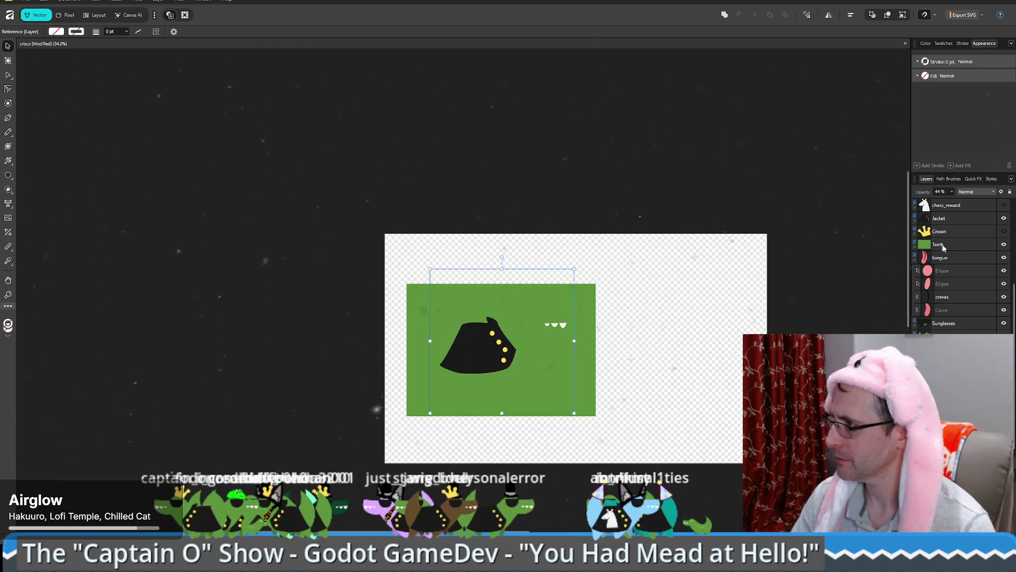
Step: Delete both green rectangles covering the crocodile, then select the tongue layer
left_click(644, 389)
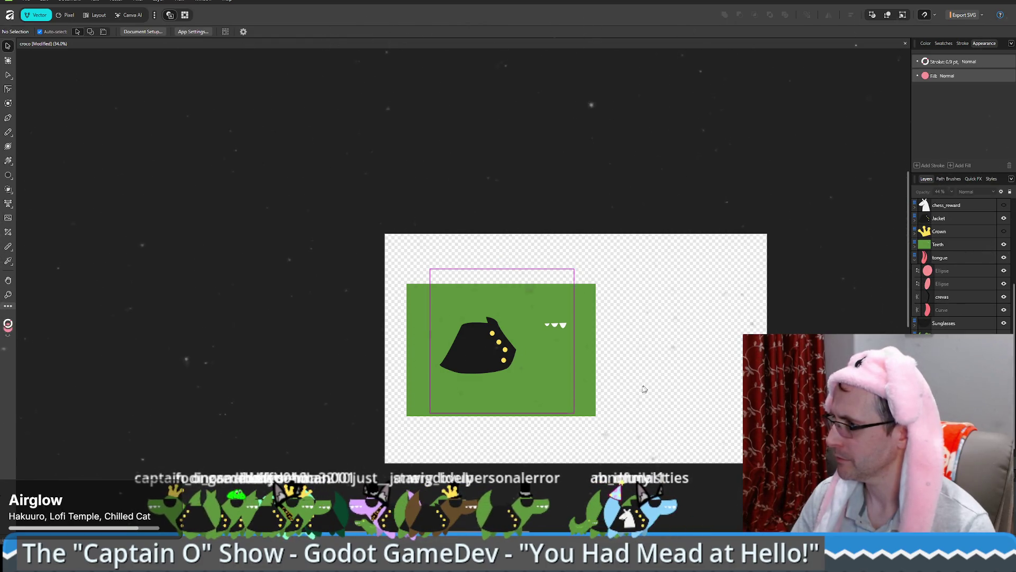
left_click(586, 404)
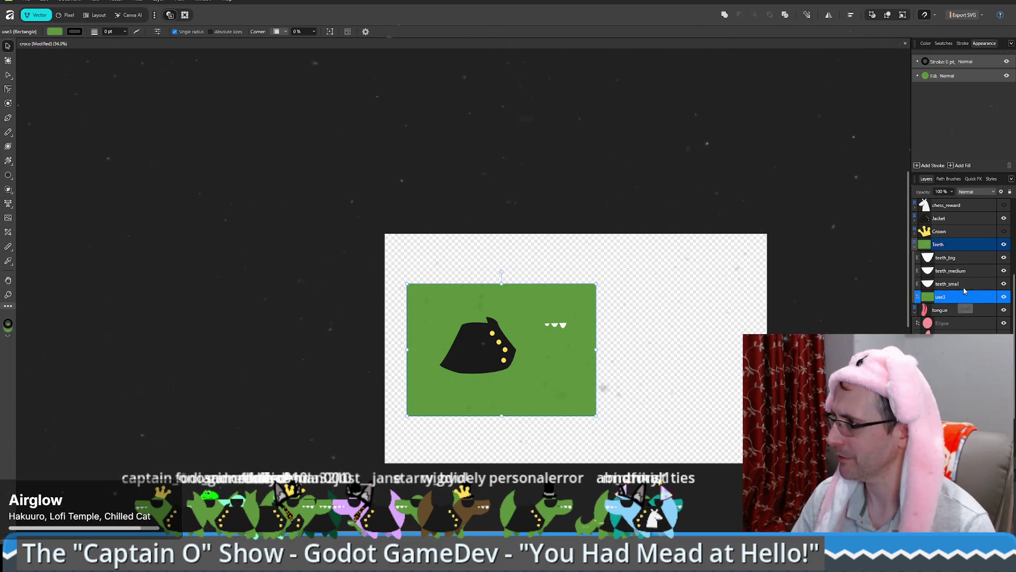
key("Delete")
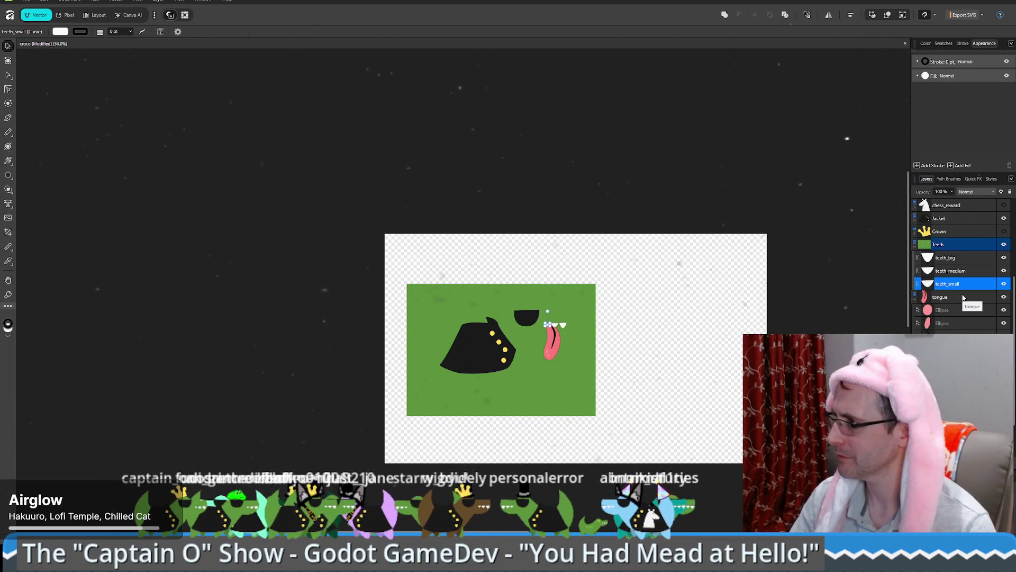
left_click(916, 235)
left_click(588, 370)
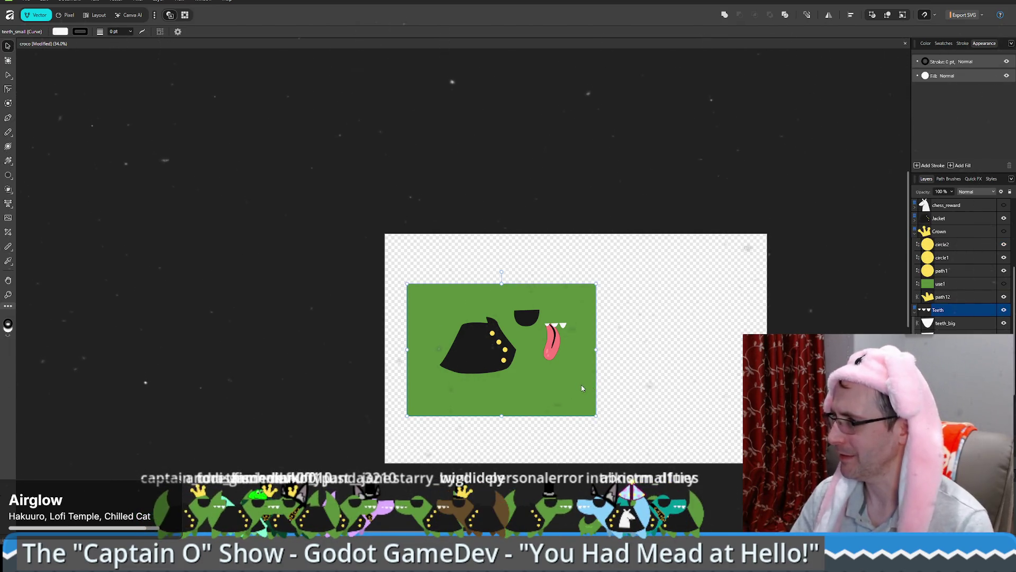
key("Delete")
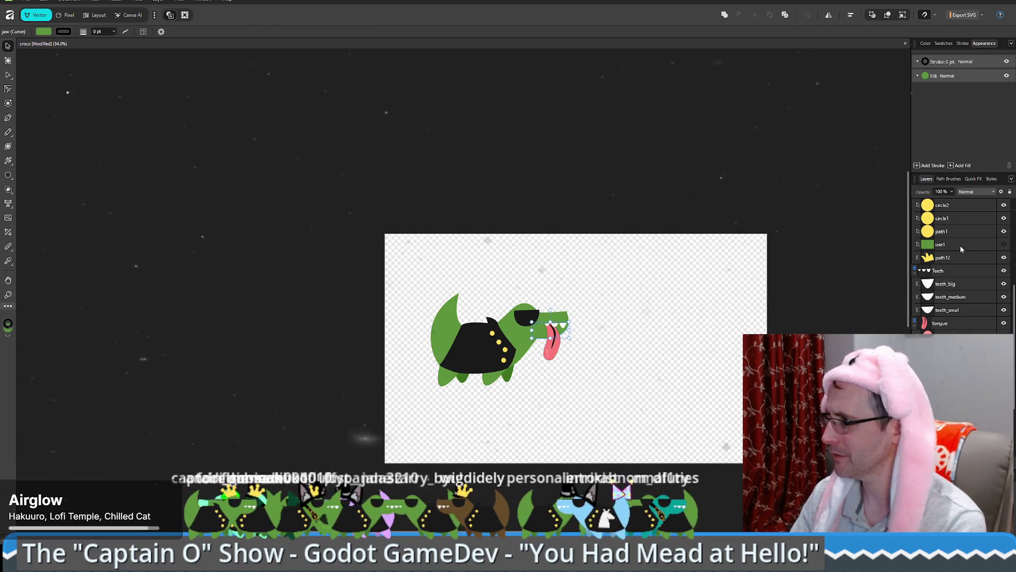
left_click(953, 248)
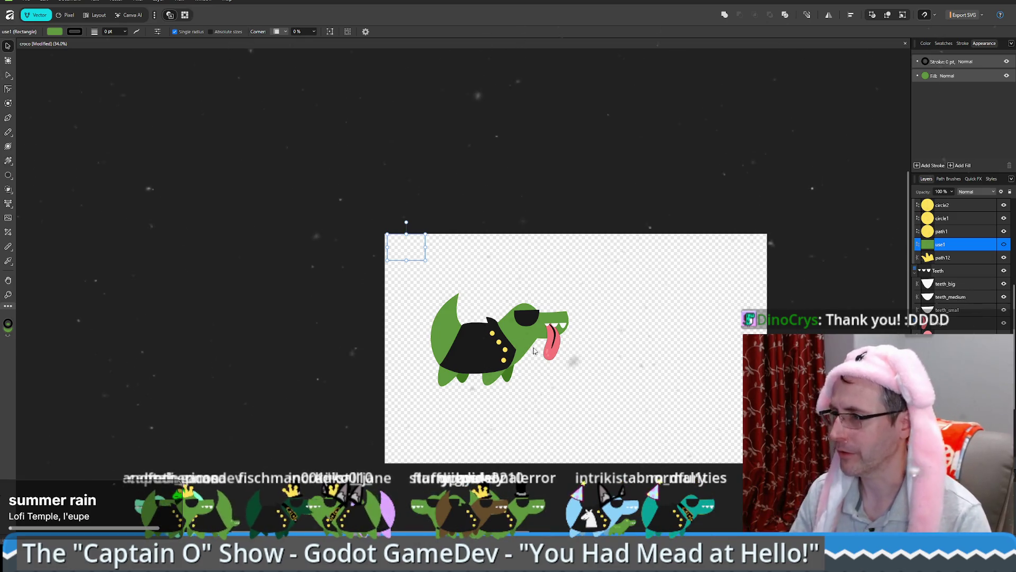
left_click(551, 347)
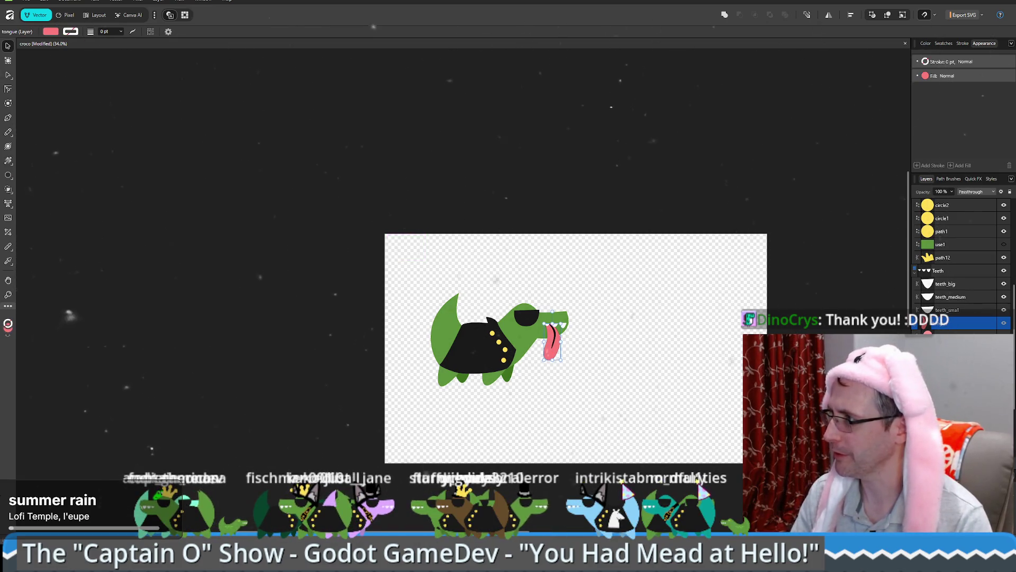
Step: Export the selected tongue artwork to SVG, saving it as tongue.svg
left_click(964, 16)
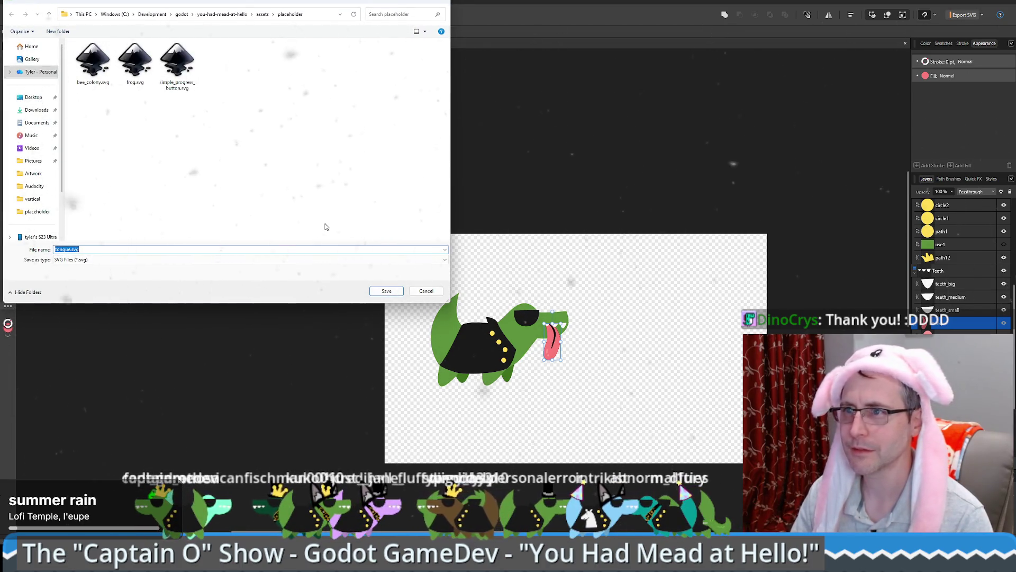
key("Return")
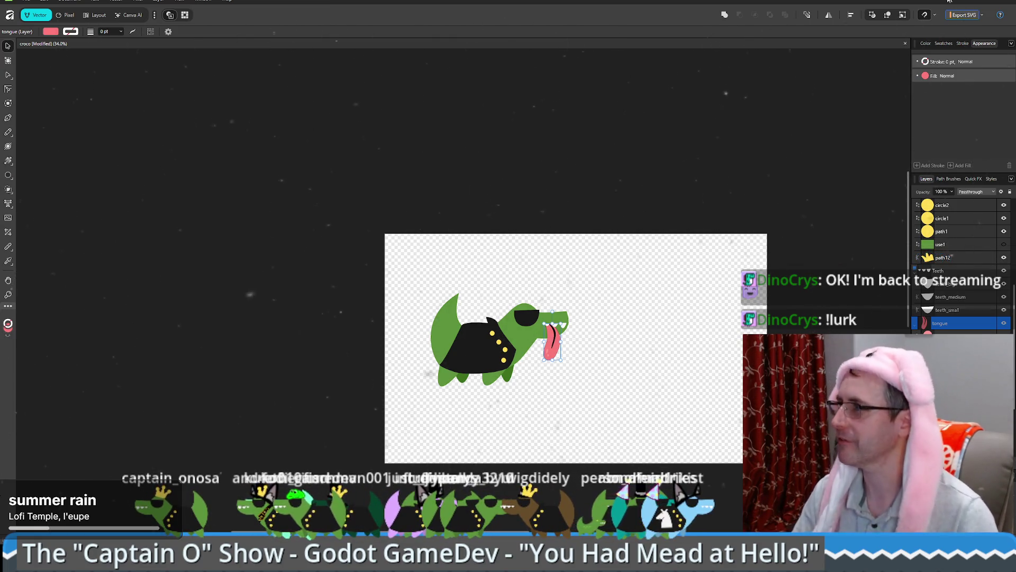
Step: In Godot, duplicate the sunglasses node and rename the copy 'tongue'
key("alt+Tab")
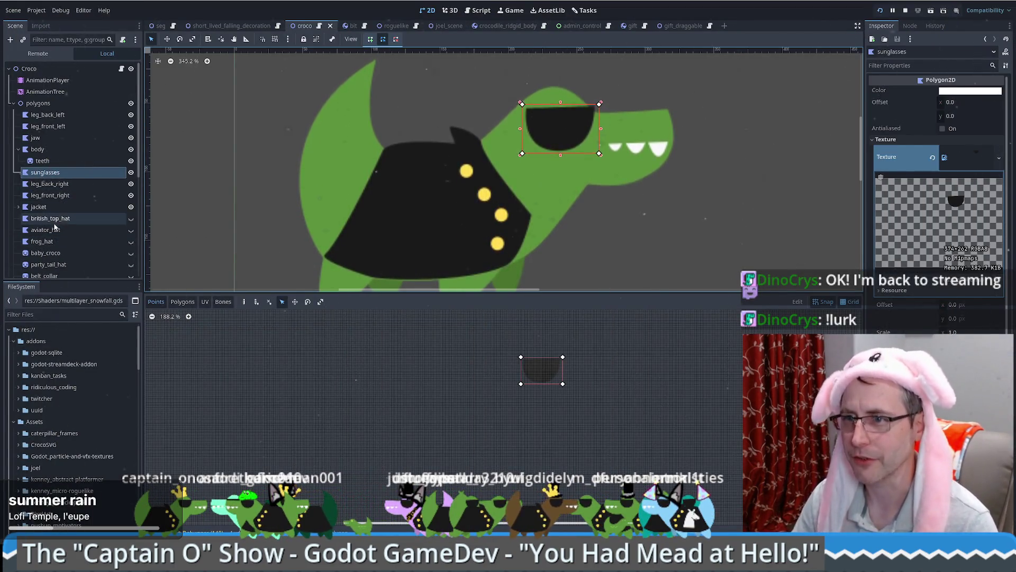
scroll(54, 226, "down", 5)
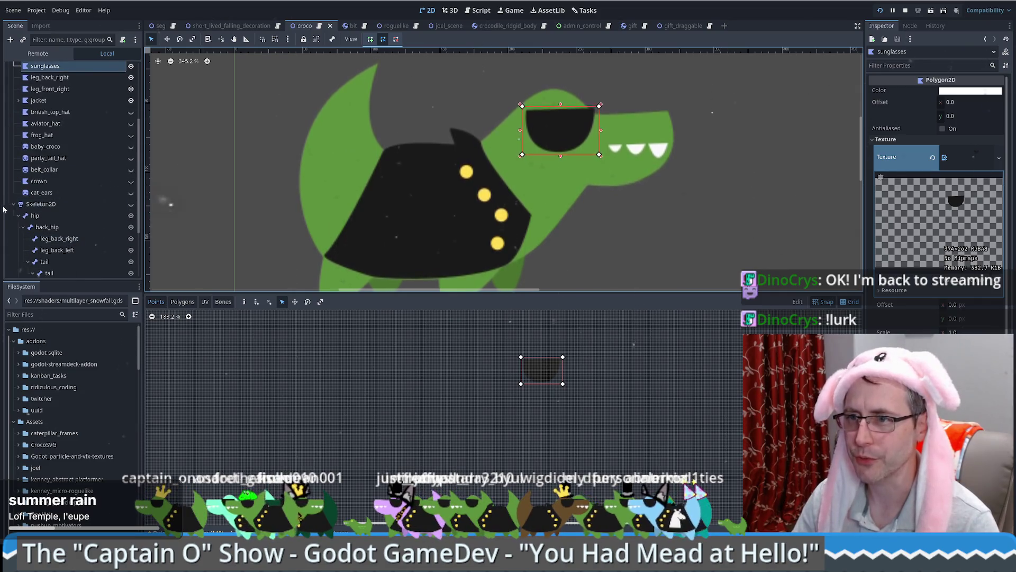
scroll(54, 187, "up", 3)
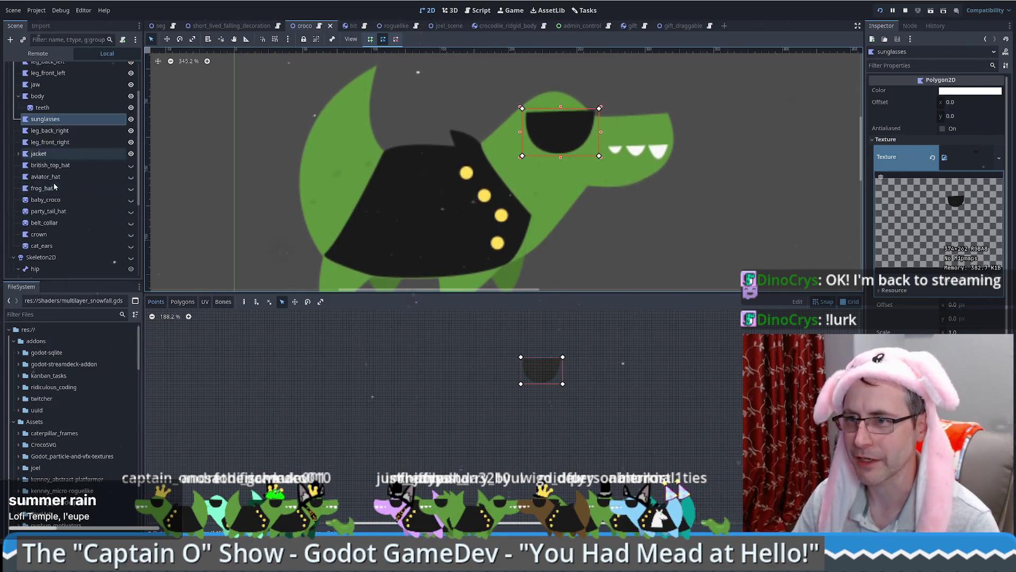
key("ctrl+d")
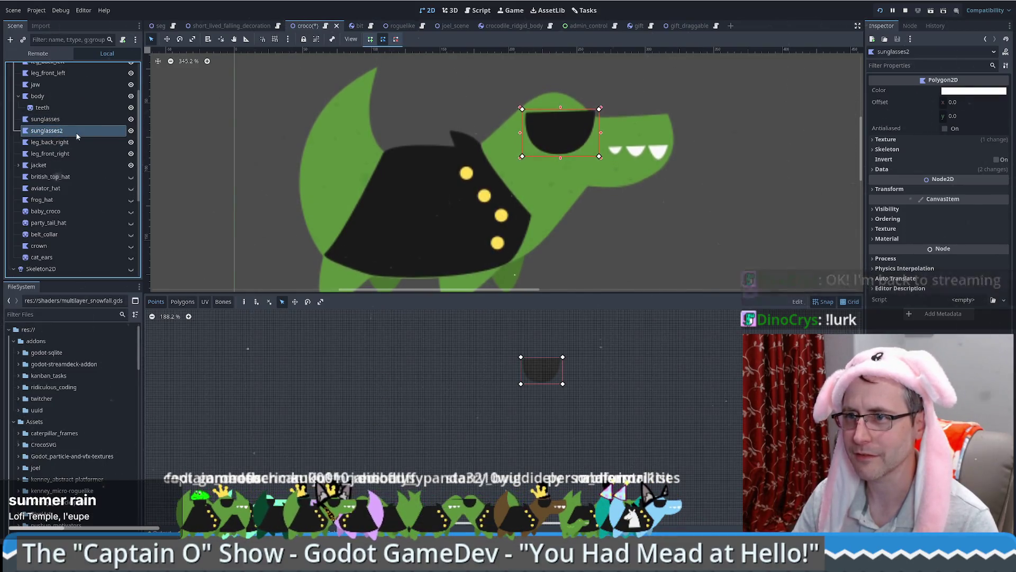
double_click(77, 133)
type("tongue")
key("Return")
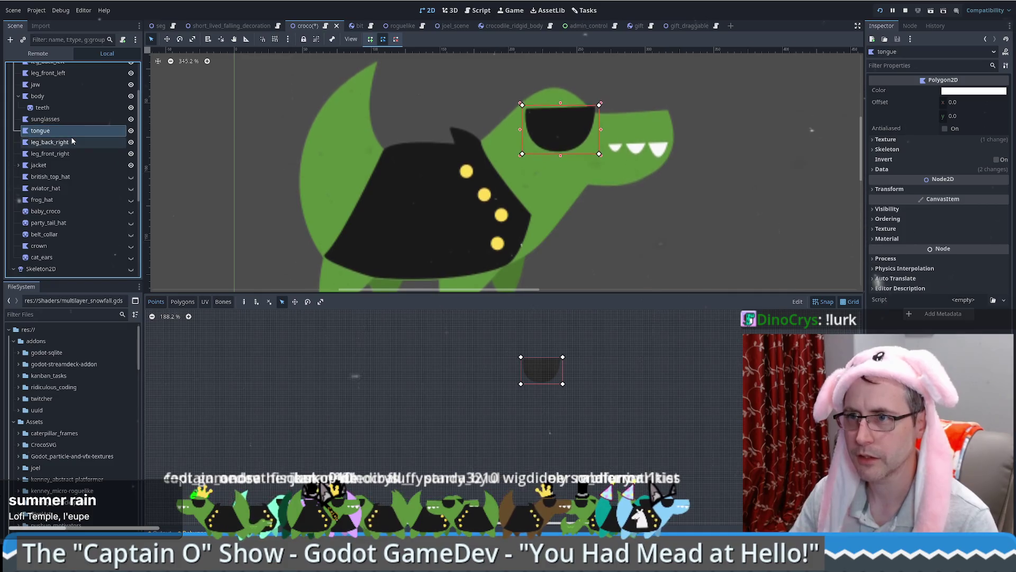
Step: Assign tongue.svg from the CrocoSVG folder to the tongue node's Texture slot
left_click(970, 139)
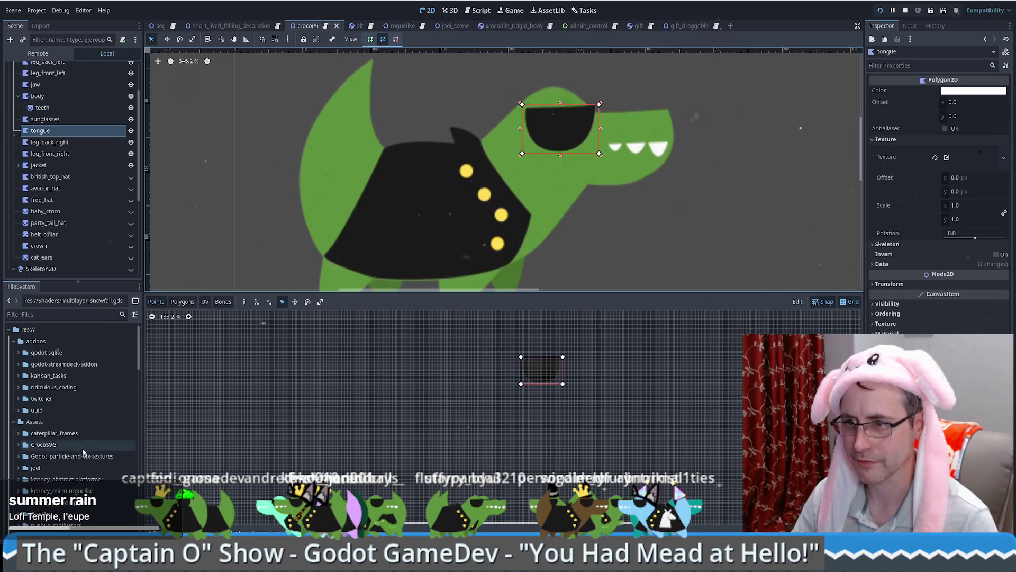
scroll(53, 423, "down", 3)
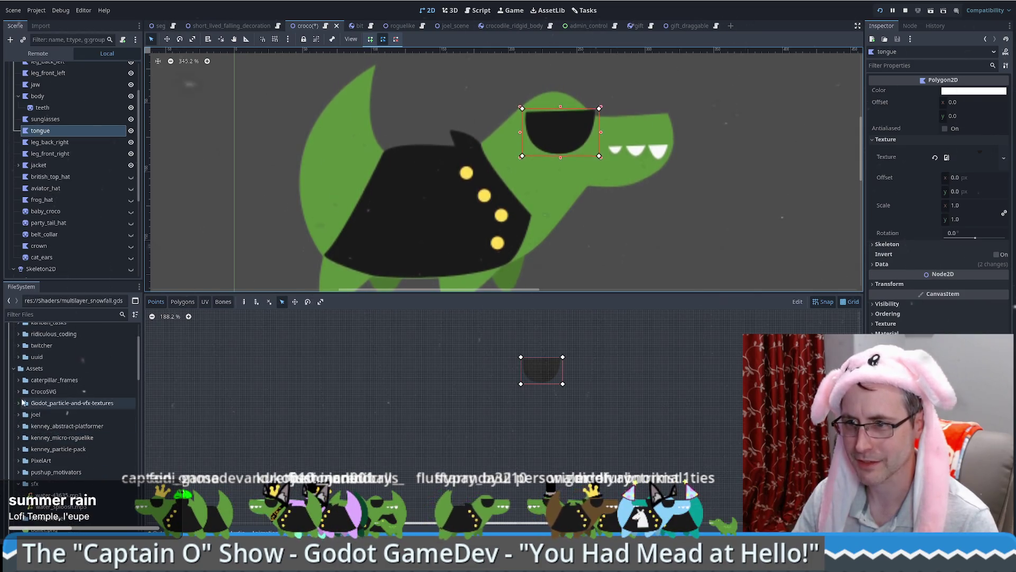
left_click(19, 391)
scroll(75, 405, "down", 5)
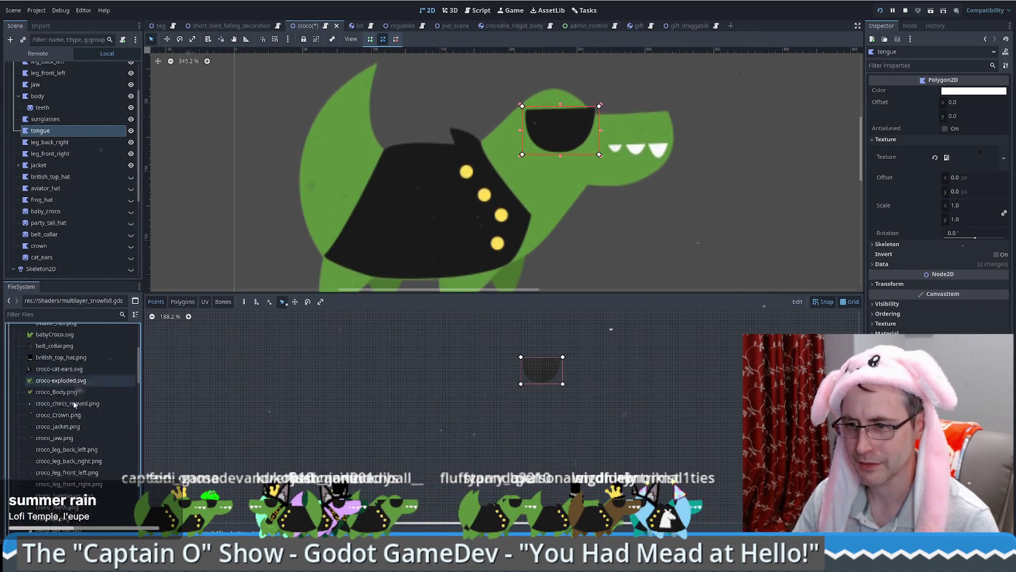
scroll(74, 405, "down", 5)
mouse_move(51, 461)
left_mouse_down()
mouse_move(828, 239)
mouse_move(970, 158)
left_mouse_up()
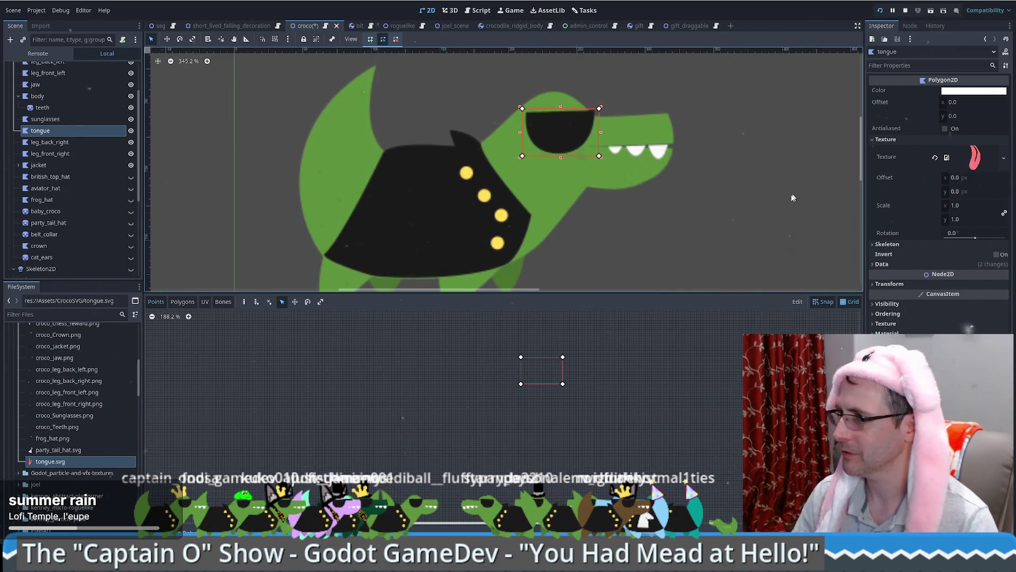
Step: Bring the whole crocodile back into view and reselect the tongue node
scroll(779, 201, "down", 3)
scroll(732, 197, "down", 3)
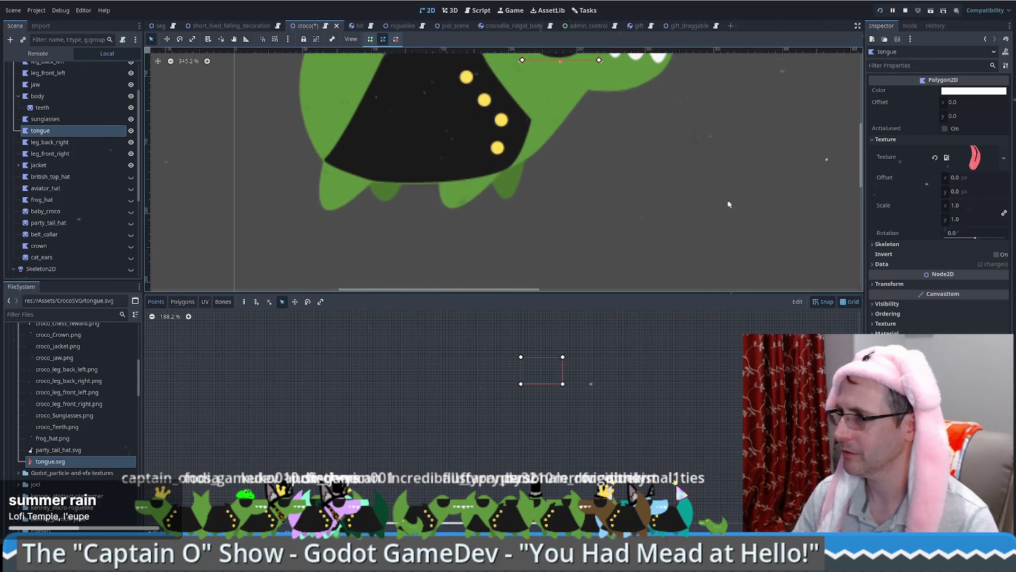
scroll(729, 204, "down", 14)
mouse_move(714, 200)
left_mouse_down()
mouse_move(549, 201)
mouse_move(569, 199)
left_mouse_up()
left_click(48, 120)
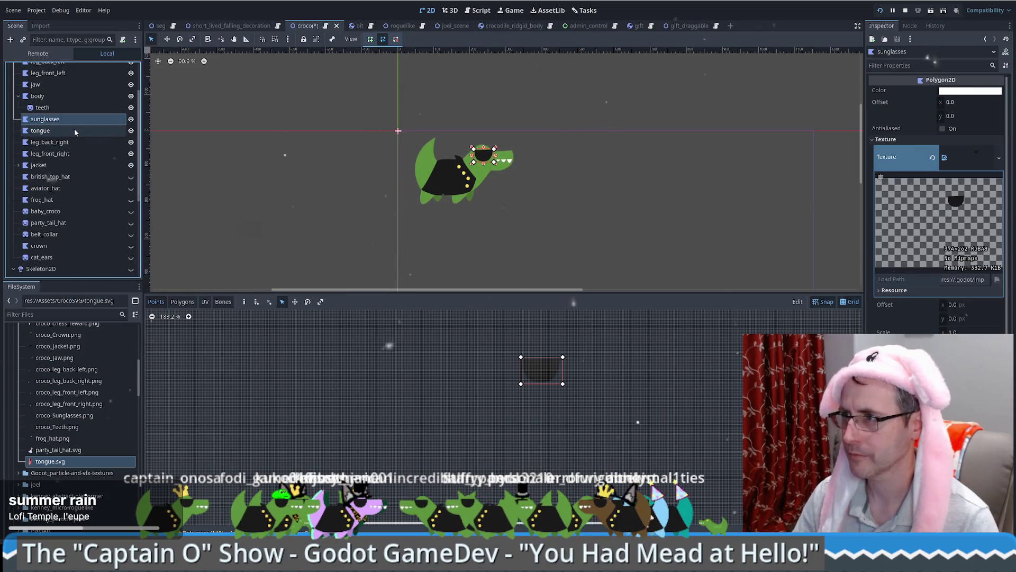
left_click(74, 130)
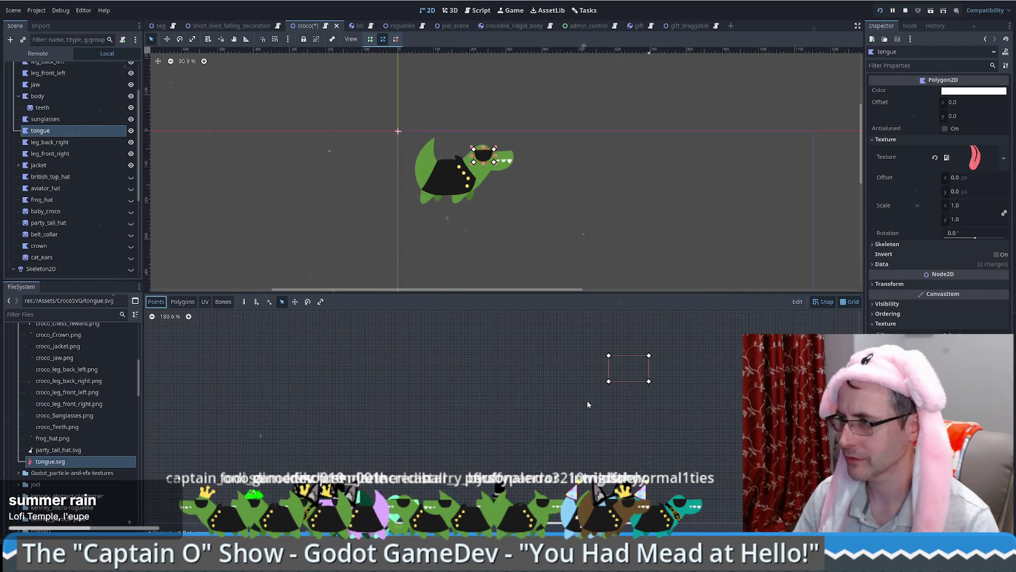
Step: Compare the tongue's texture preview with the sunglasses', then delete the tongue node
scroll(596, 399, "down", 5)
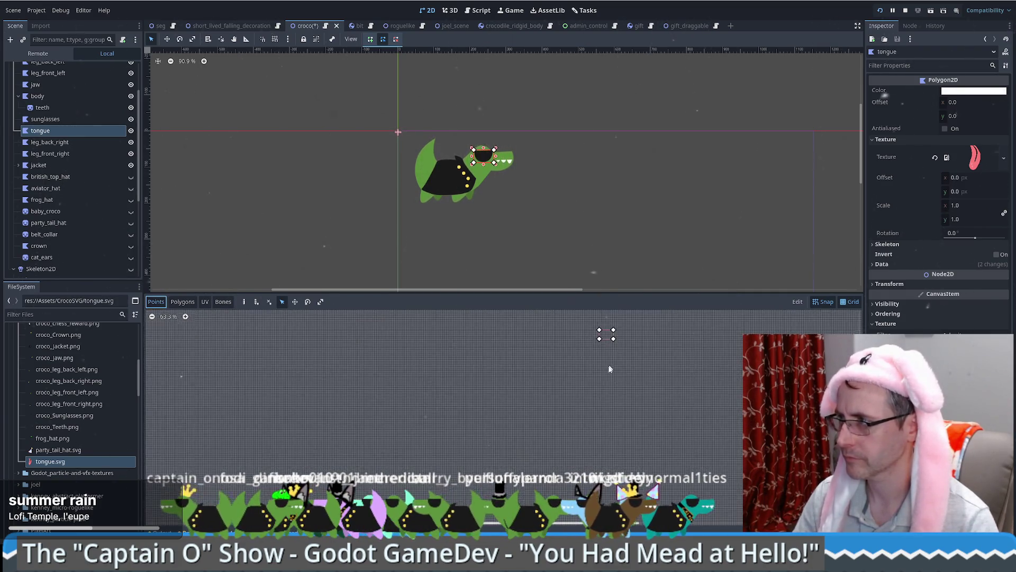
scroll(599, 381, "up", 3)
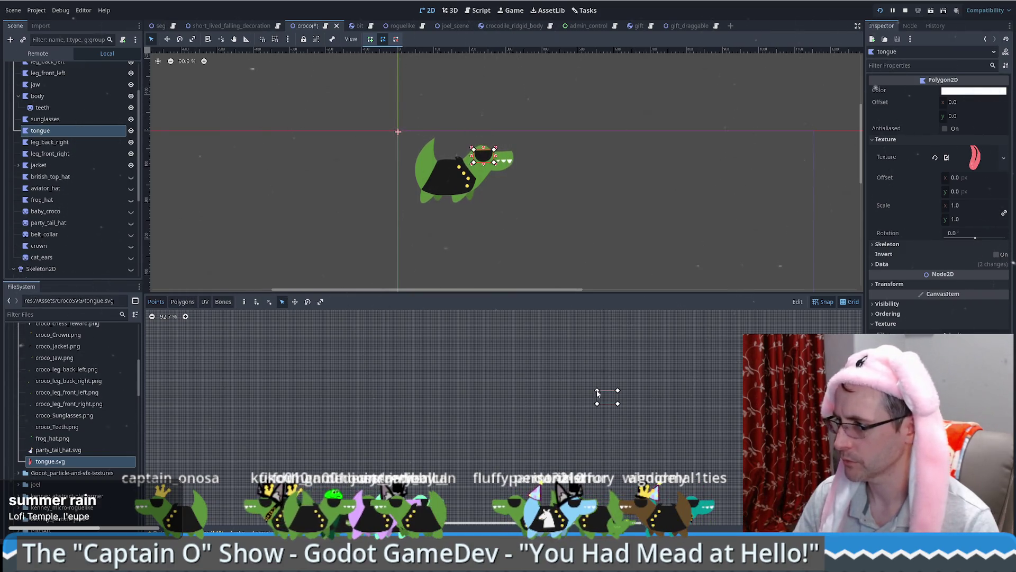
left_click(59, 120)
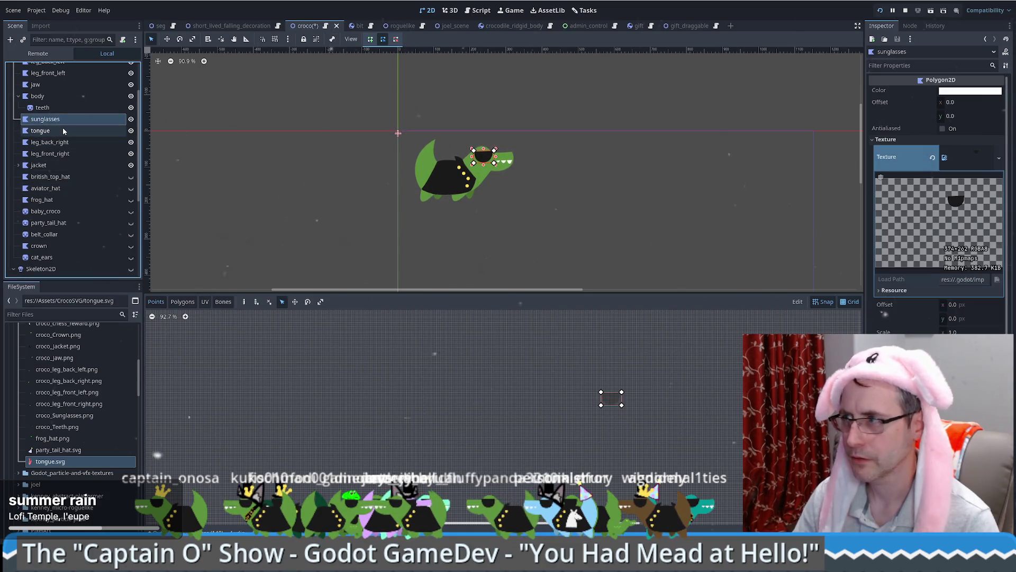
left_click(64, 131)
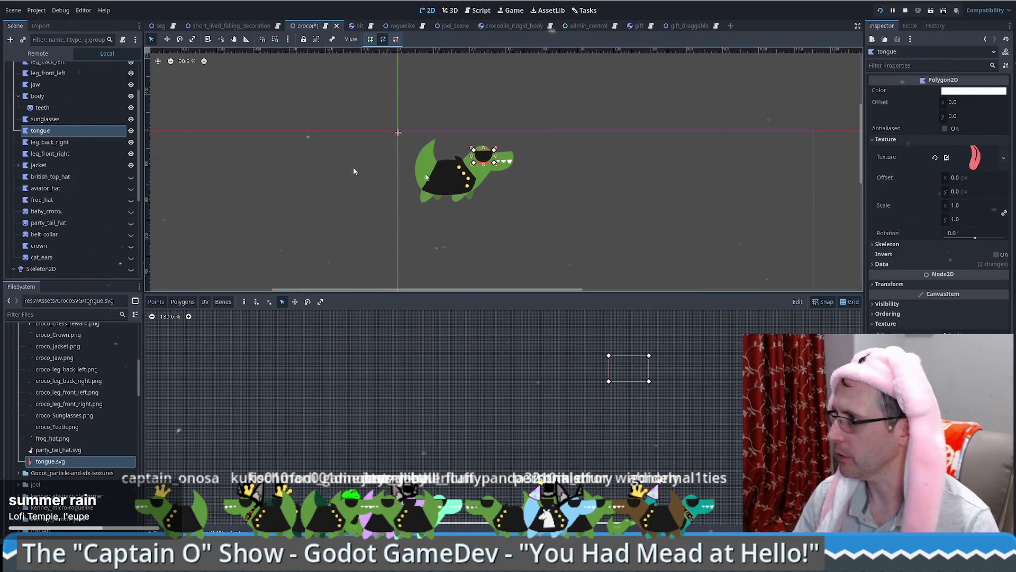
left_click(976, 157)
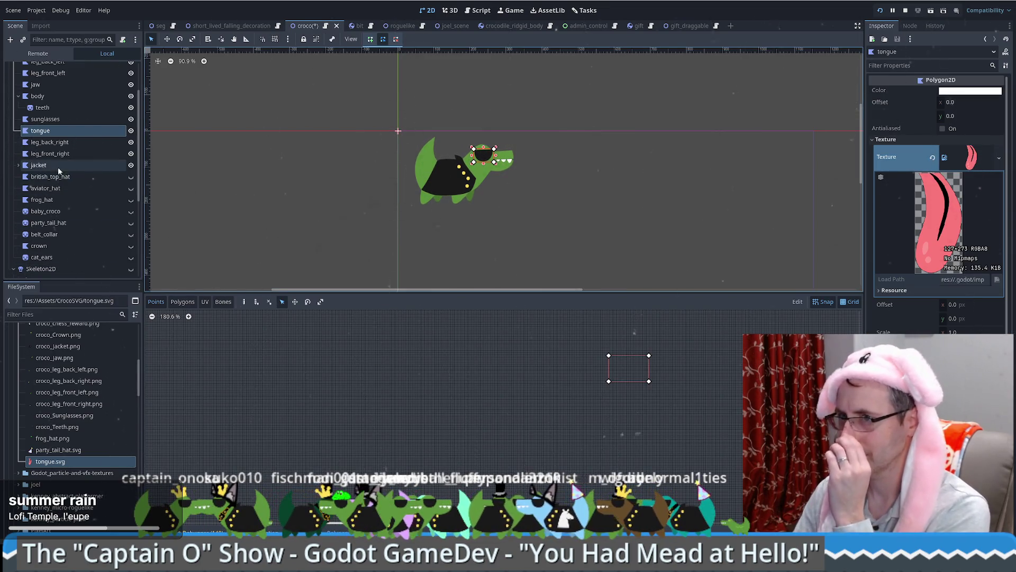
left_click(55, 134)
key("Delete")
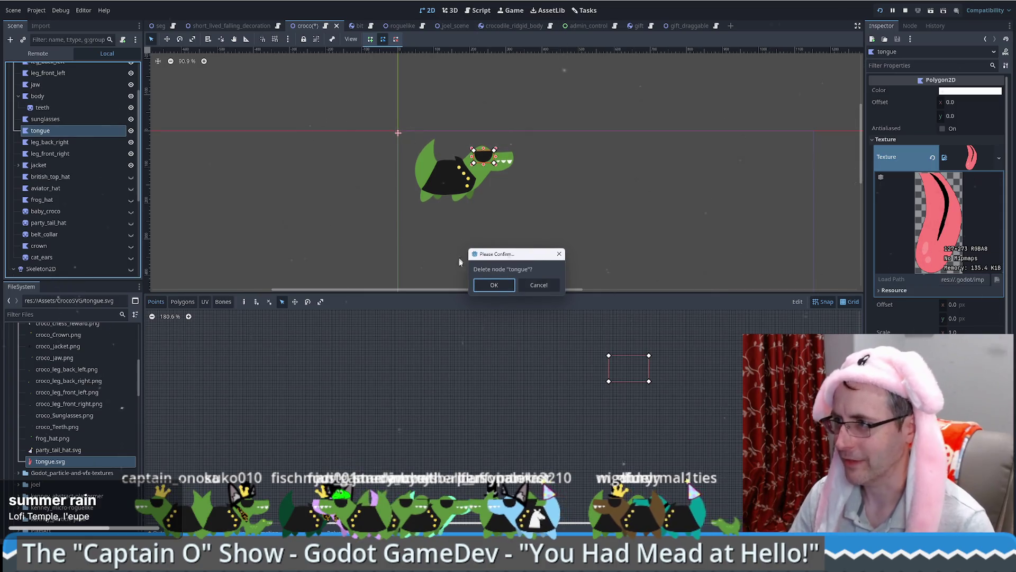
Step: Confirm deleting the tongue node and drop tongue.svg into the scene as a new sprite
left_click(494, 285)
left_click(50, 246)
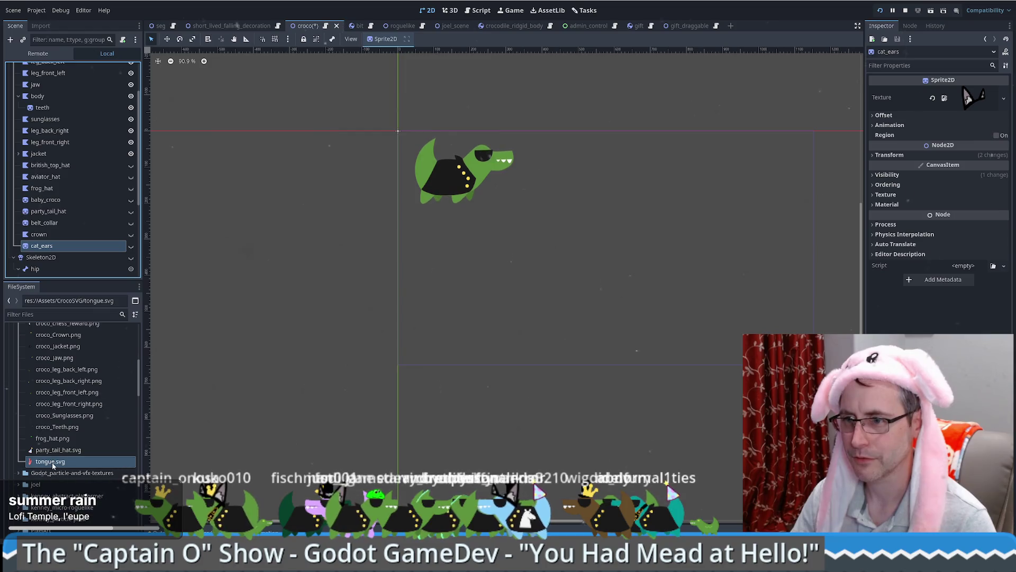
mouse_move(52, 465)
left_mouse_down()
mouse_move(509, 260)
mouse_move(512, 213)
left_mouse_up()
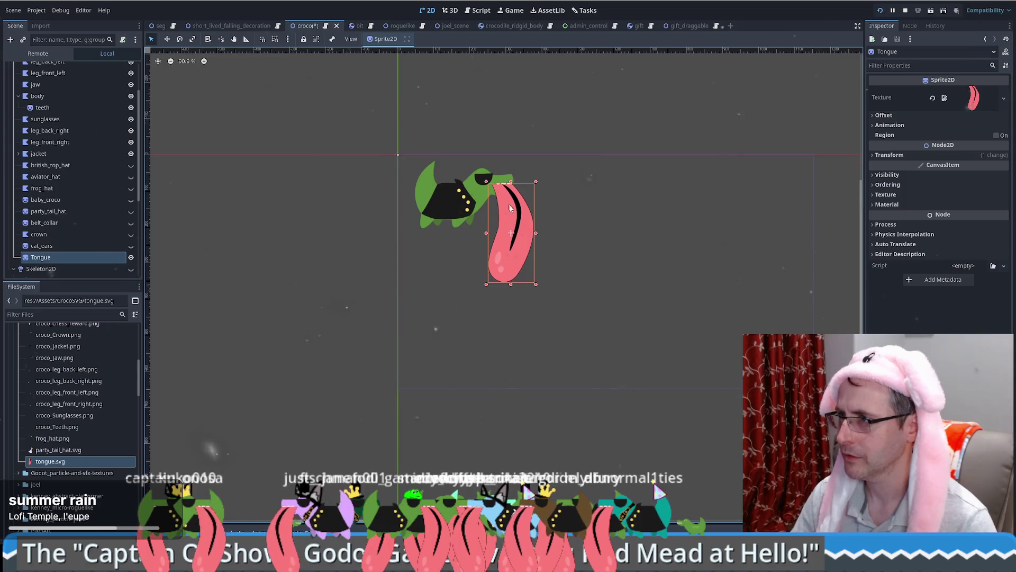
Step: Shrink the tongue sprite and move it up to the crocodile's mouth
scroll(503, 201, "up", 5)
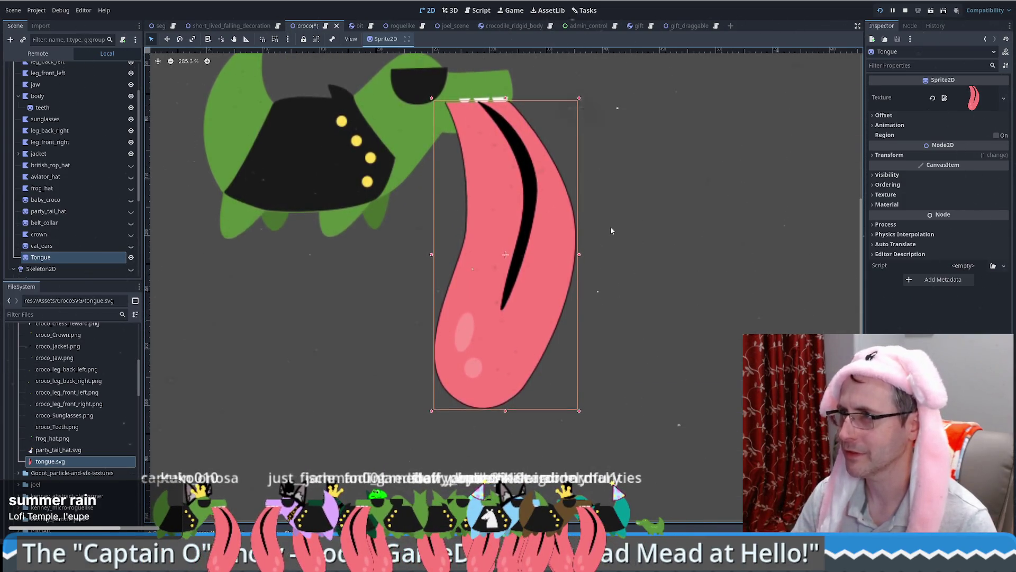
left_click_drag(341, 258, 355, 283)
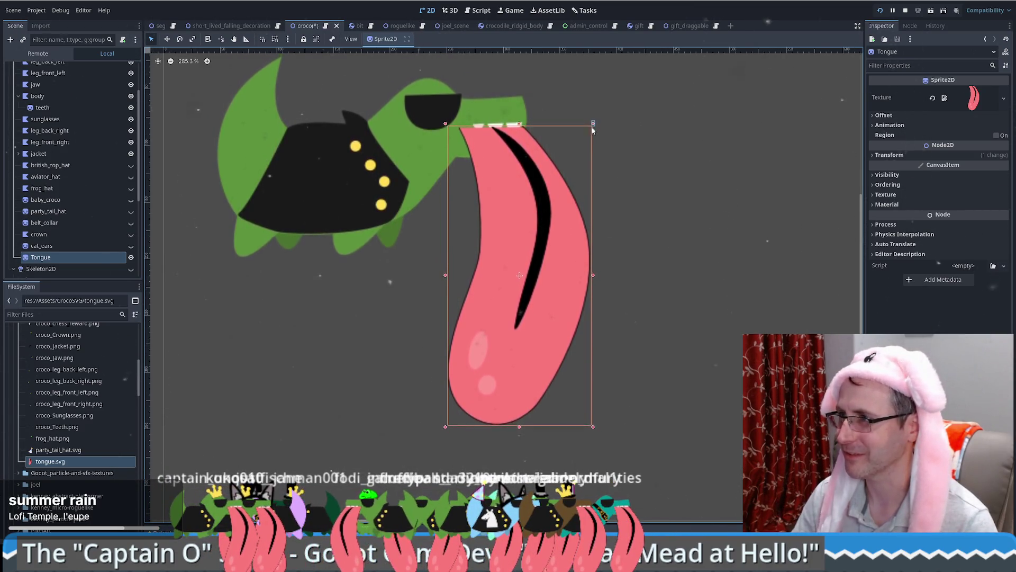
mouse_move(593, 124)
left_mouse_down()
mouse_move(572, 155)
mouse_move(609, 93)
mouse_move(488, 265)
left_mouse_up()
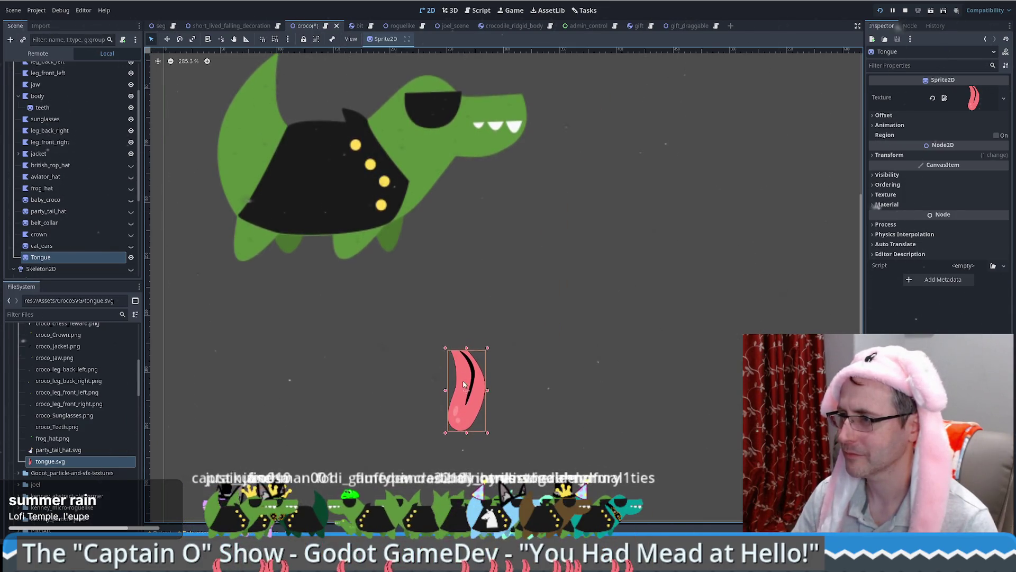
mouse_move(464, 384)
left_mouse_down()
mouse_move(498, 271)
mouse_move(489, 159)
left_mouse_up()
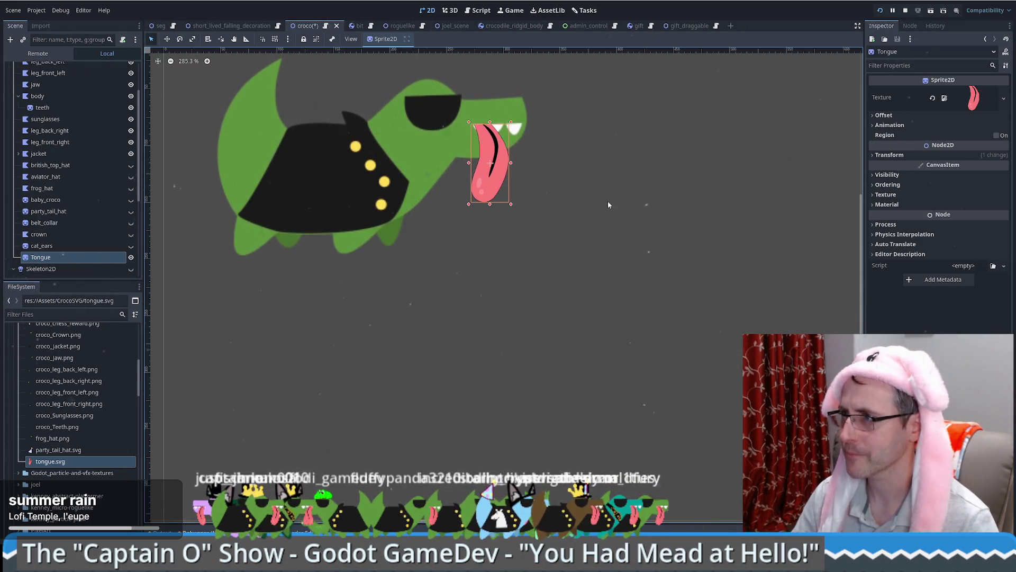
Step: Move the Tongue node up the Scene dock to sit between jaw and body
scroll(544, 188, "up", 4)
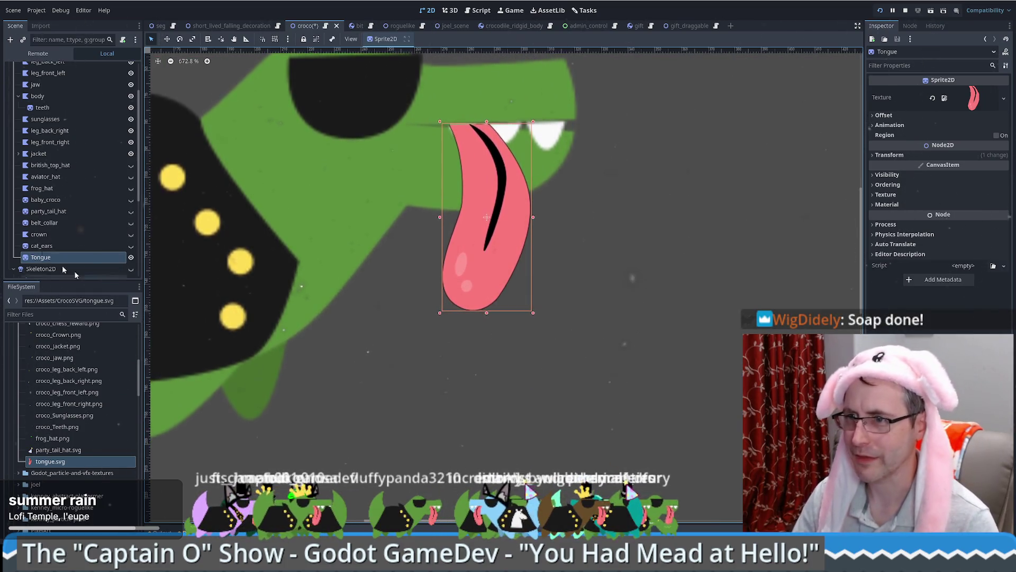
left_click(51, 244)
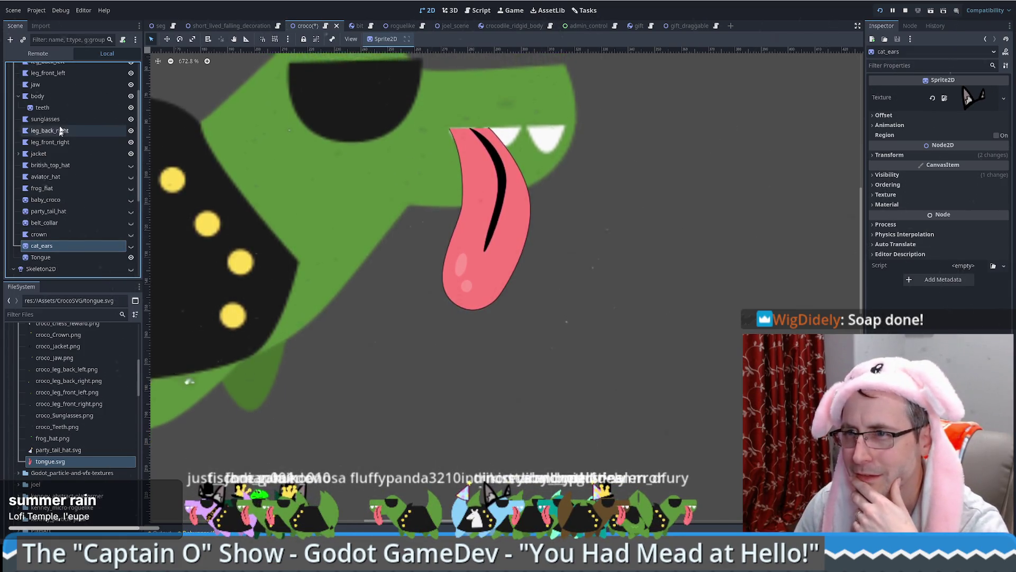
left_click(55, 97)
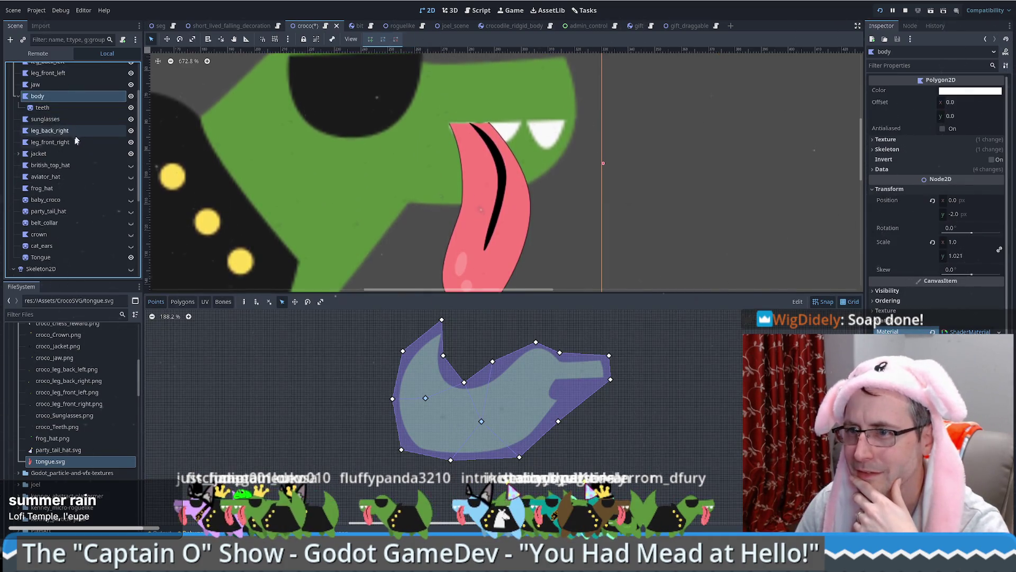
left_click(42, 257)
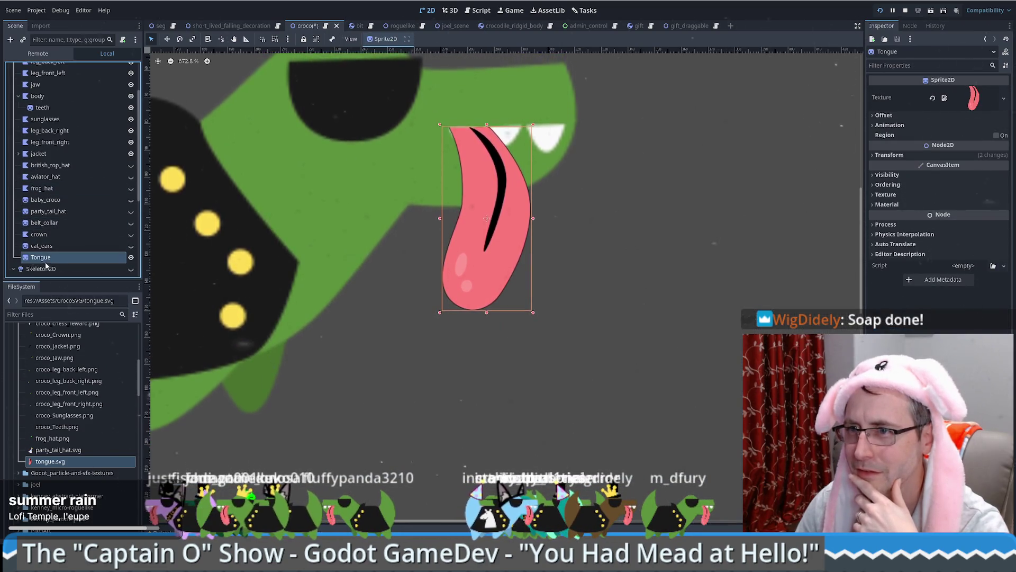
mouse_move(46, 260)
left_mouse_down()
mouse_move(68, 87)
mouse_move(66, 114)
left_mouse_up()
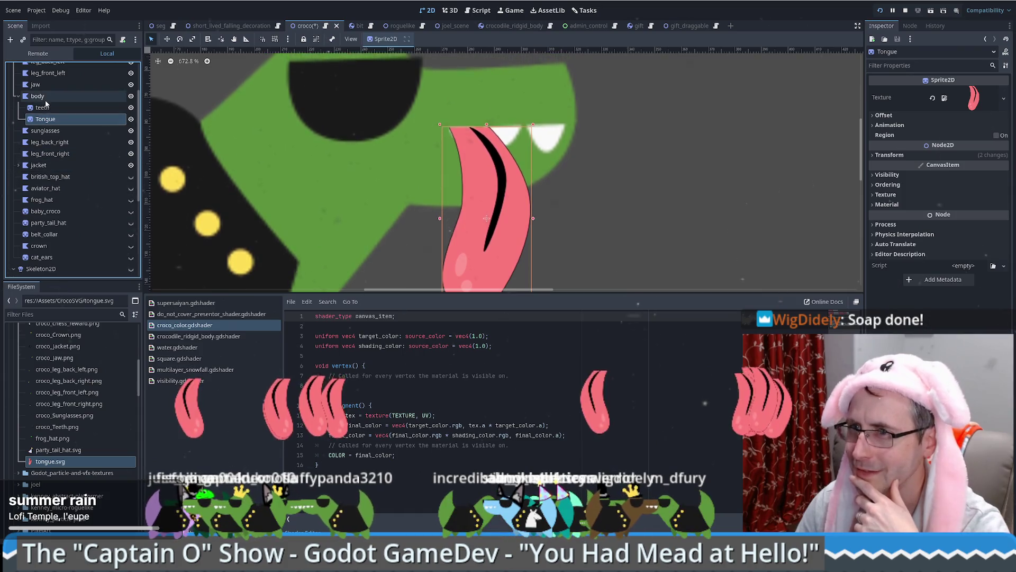
left_click_drag(51, 109, 50, 106)
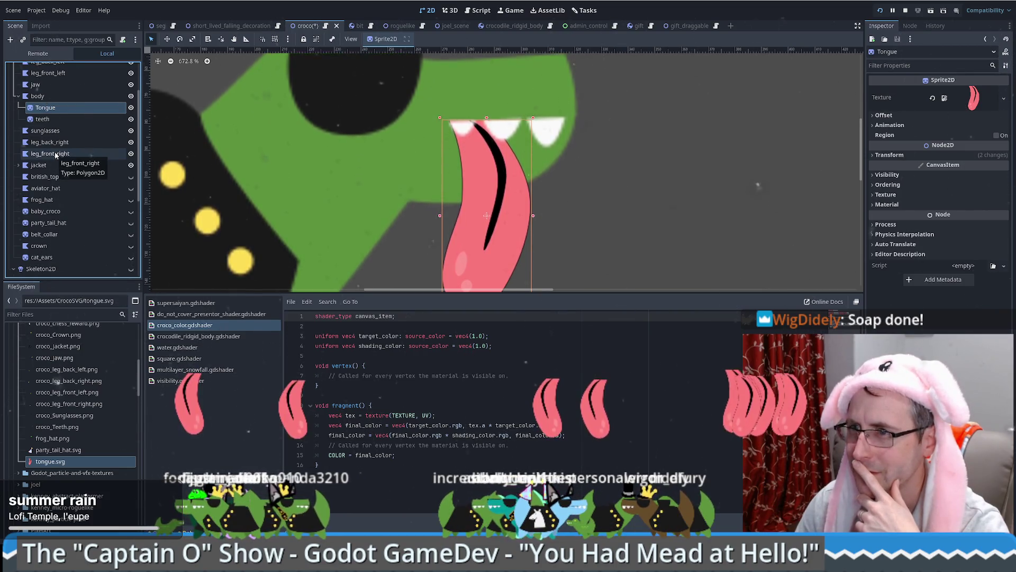
left_click_drag(49, 96, 50, 94)
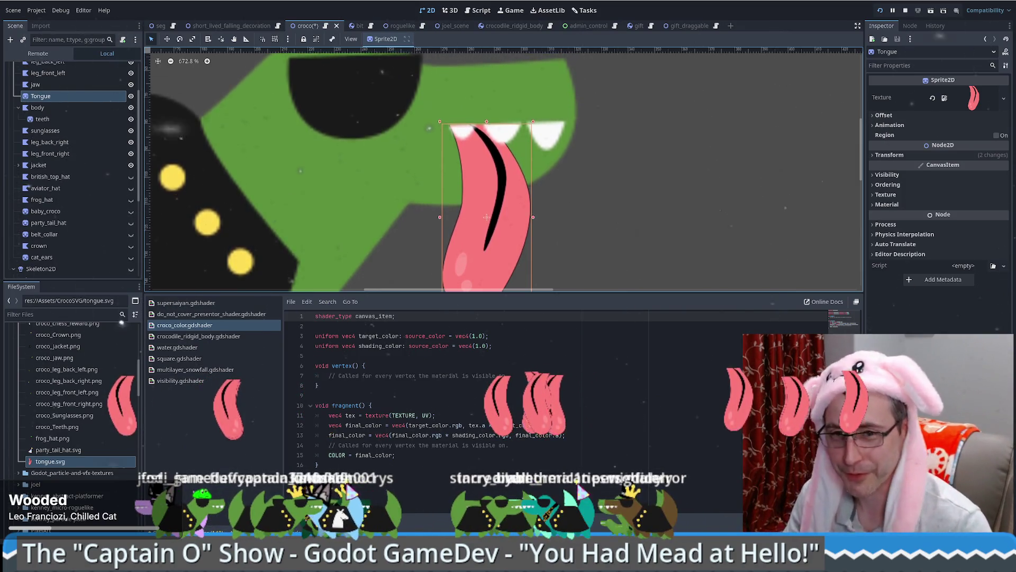
Step: Save the croco scene with Ctrl+S, keeping the Tongue sprite beneath the teeth
key("ctrl+s")
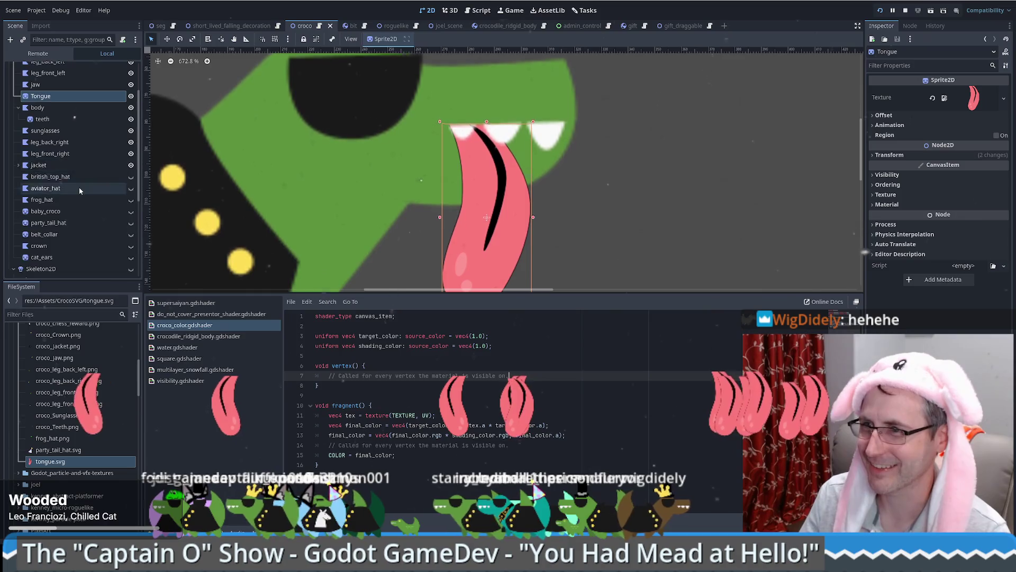
scroll(79, 191, "down", 3)
scroll(396, 221, "down", 10)
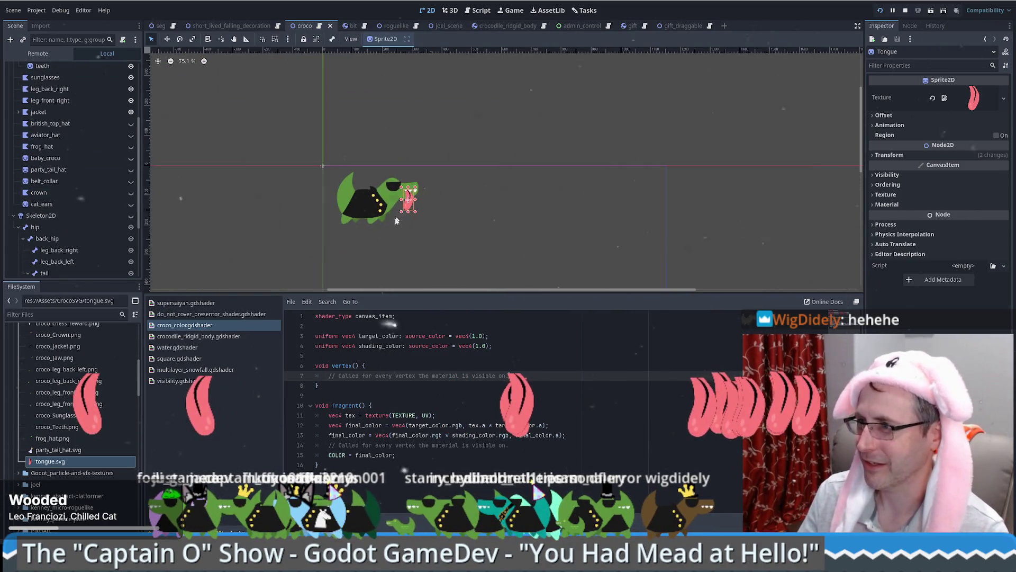
scroll(392, 214, "up", 6)
scroll(102, 166, "up", 5)
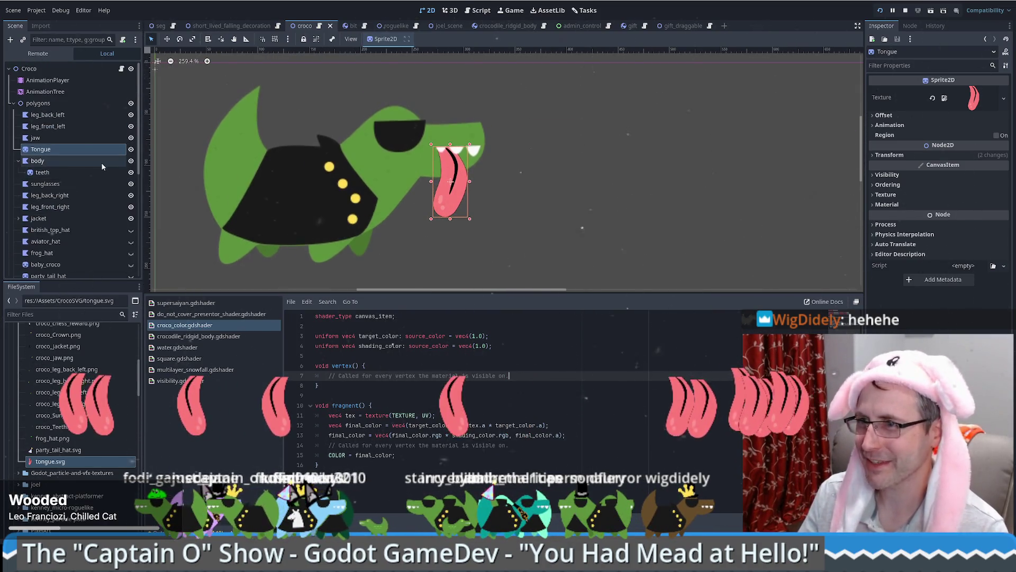
left_click(132, 149)
left_click(132, 150)
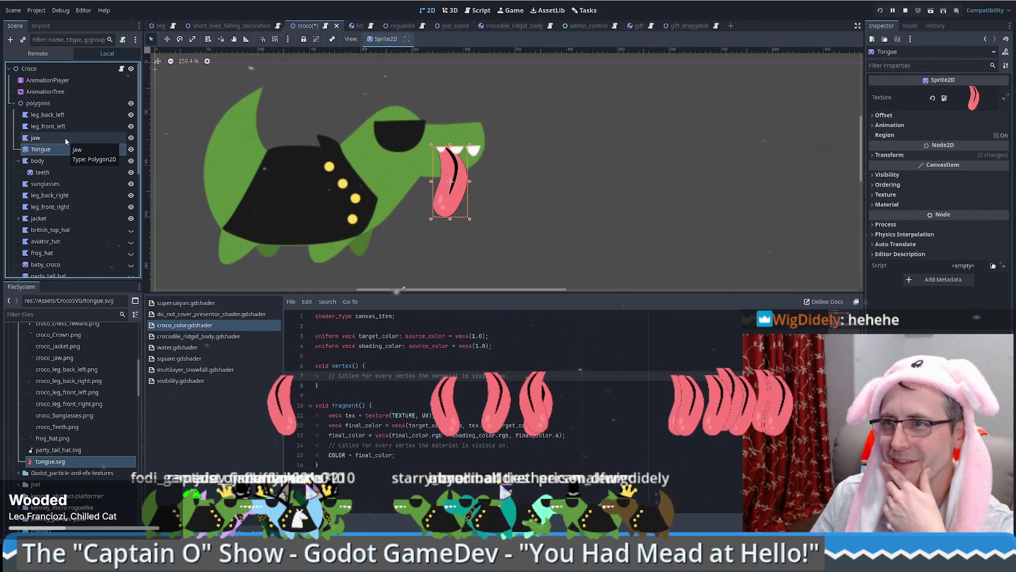
left_click(131, 103)
left_click(131, 103)
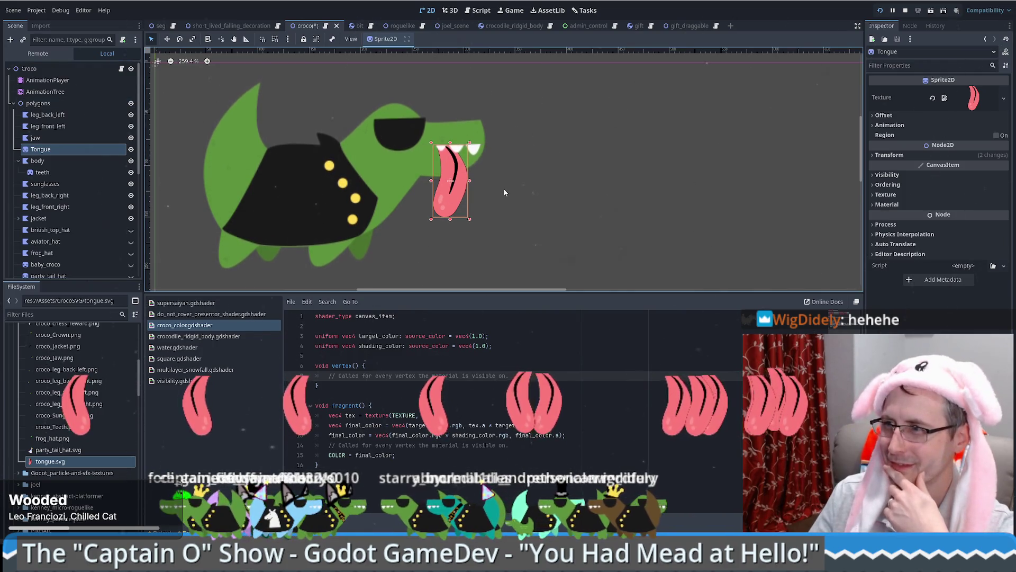
left_click(191, 62)
left_click(53, 138)
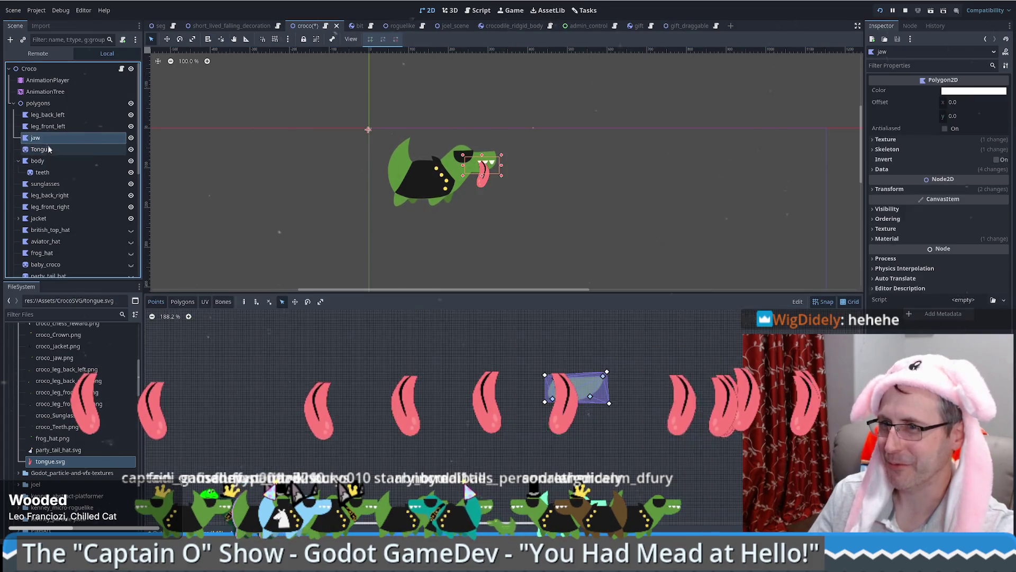
left_click(49, 149)
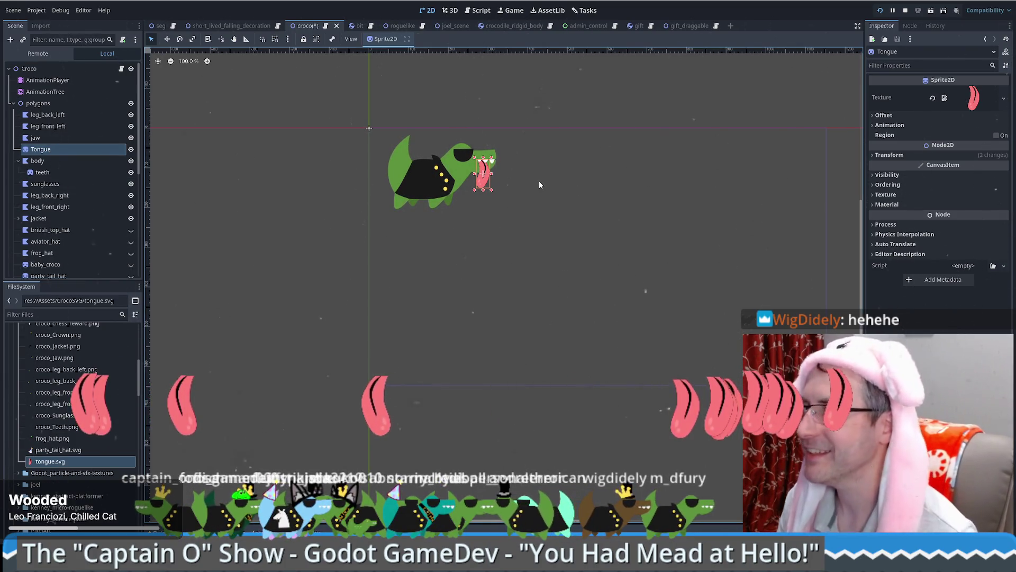
left_click(56, 162)
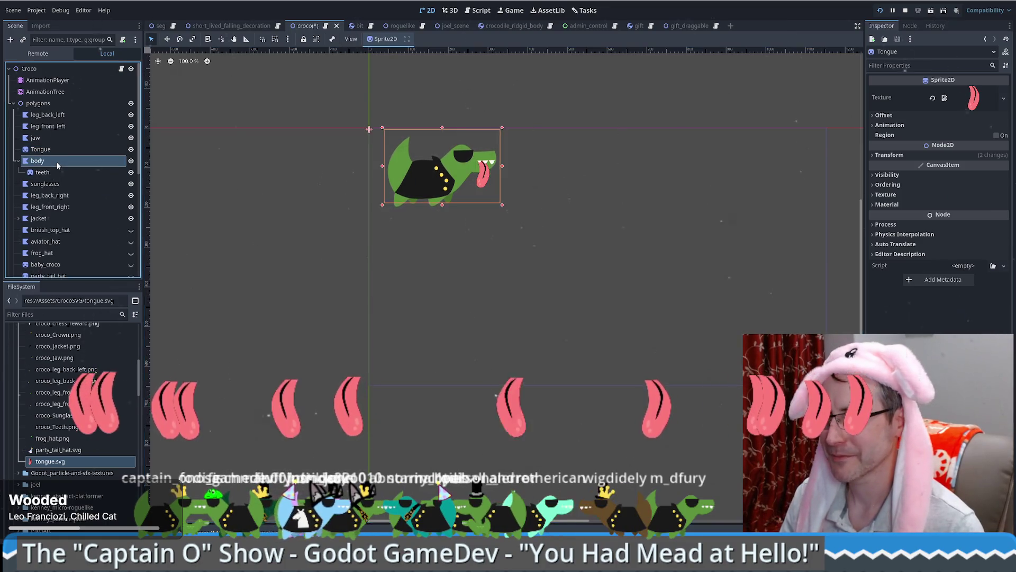
left_click_drag(444, 172, 360, 165)
key("ctrl+z")
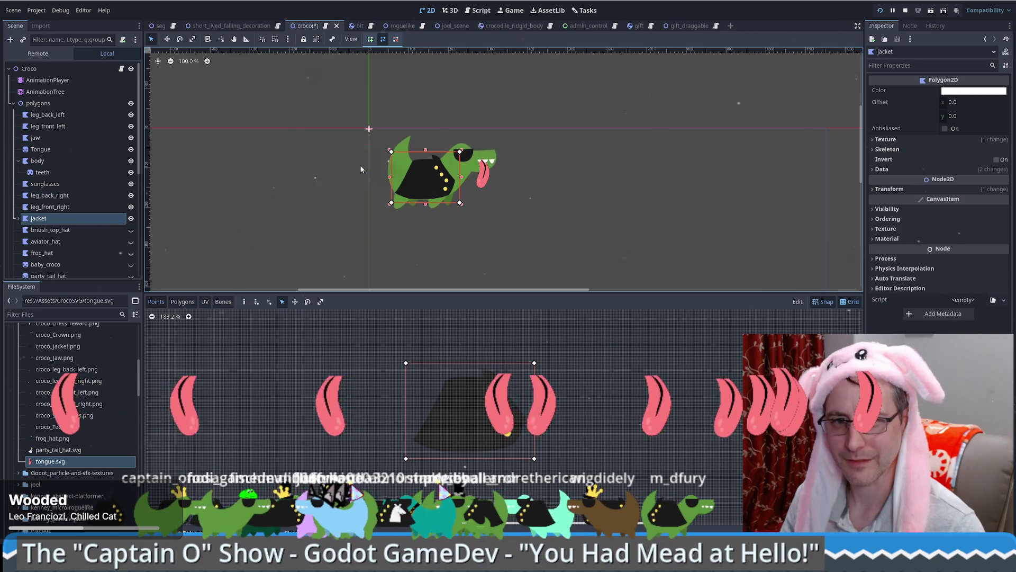
Step: Shrink the Tongue sprite's scale to about 0.264 in its Transform settings
left_click(483, 173)
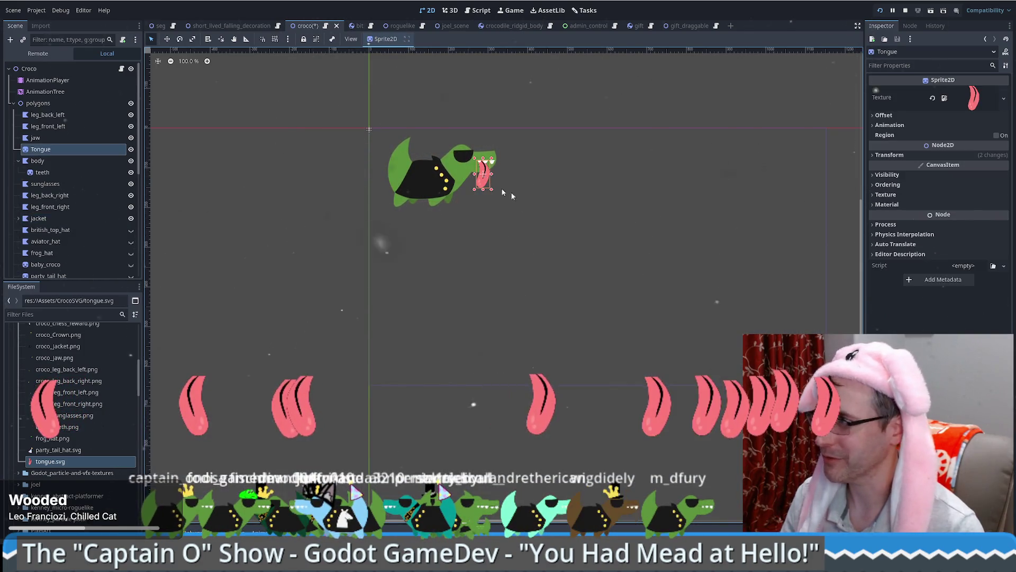
left_click(932, 156)
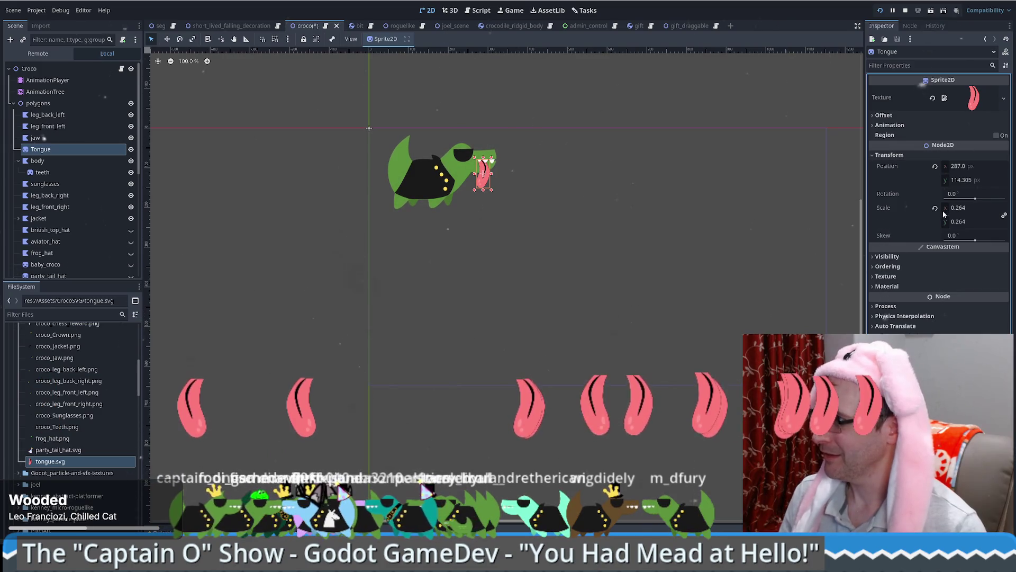
left_click(964, 208)
left_click_drag(964, 208, 947, 208)
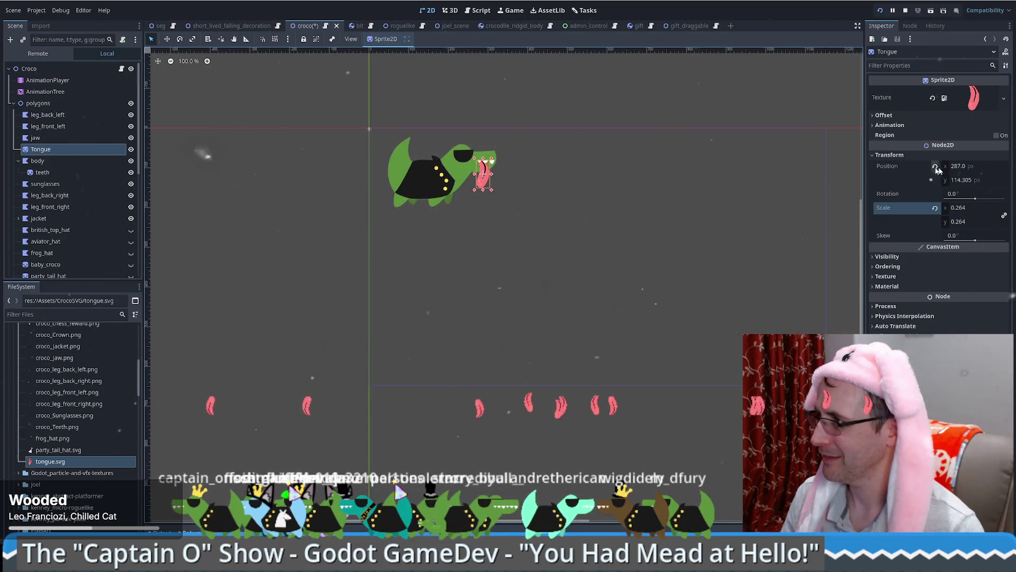
Step: Position the Tongue sprite in the crocodile's mouth at roughly 285, 114.5
left_click(937, 167)
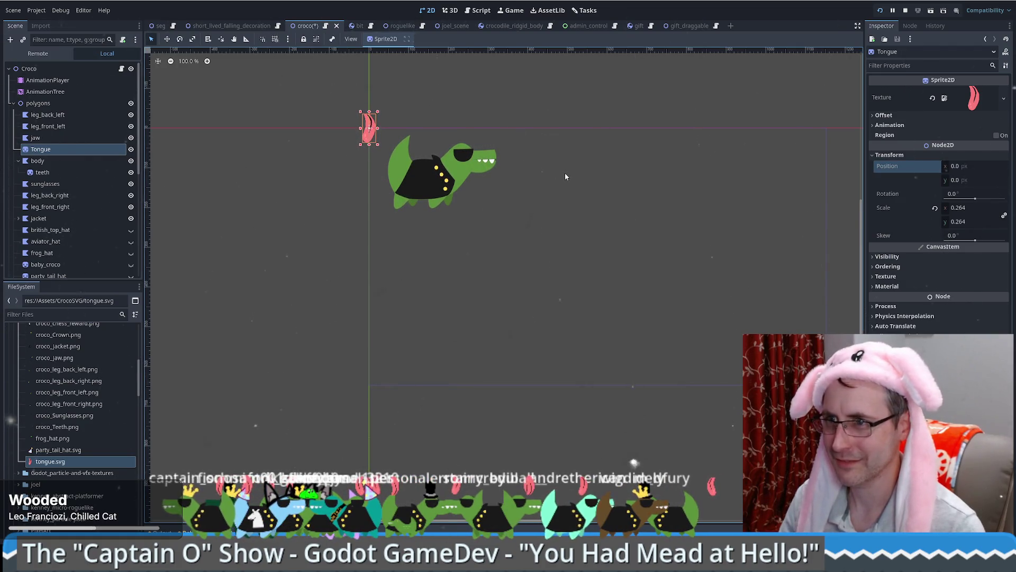
left_click_drag(376, 135, 381, 137)
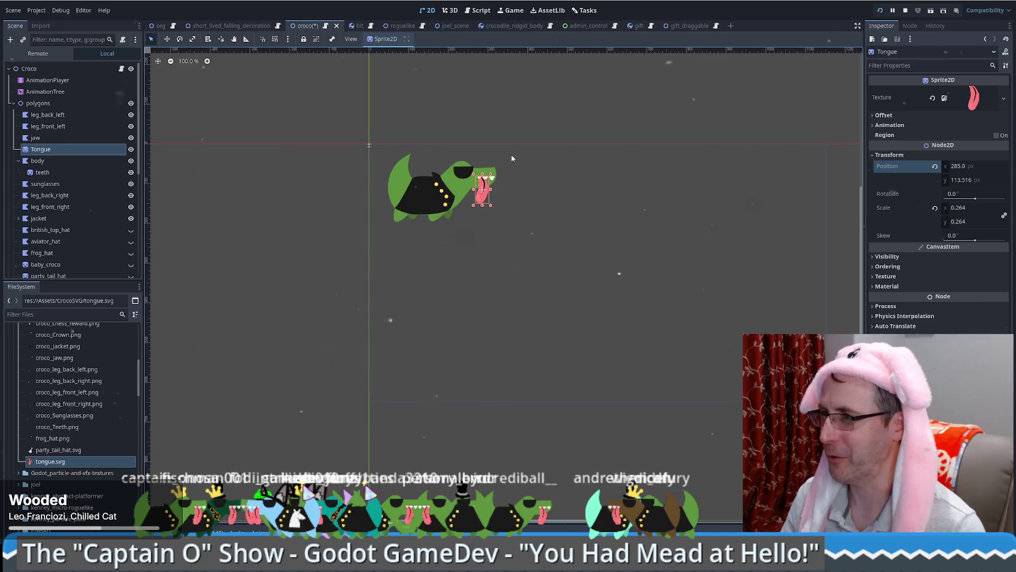
scroll(493, 159, "up", 5)
left_click_drag(430, 212, 433, 214)
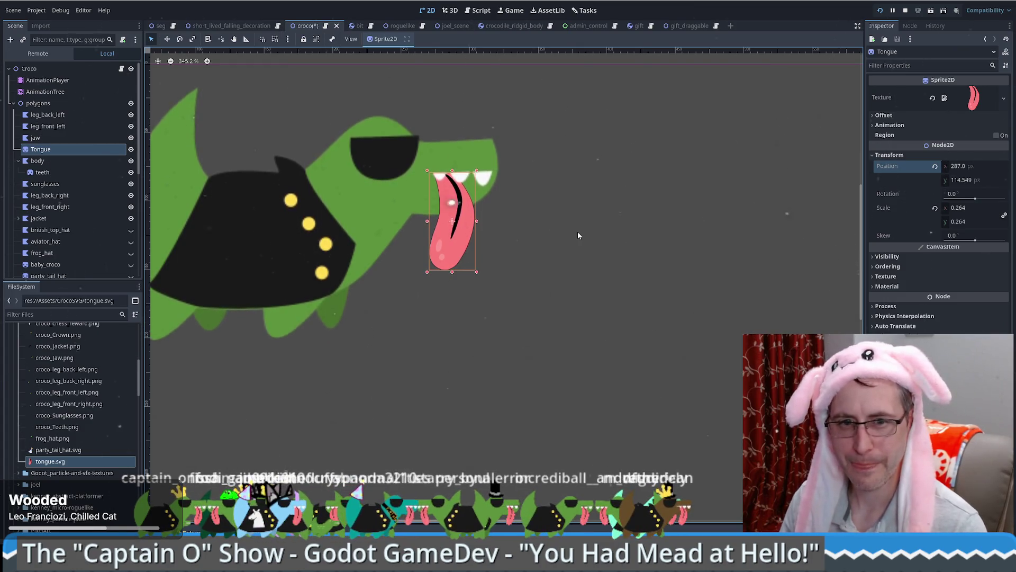
key("Left")
key("Left")
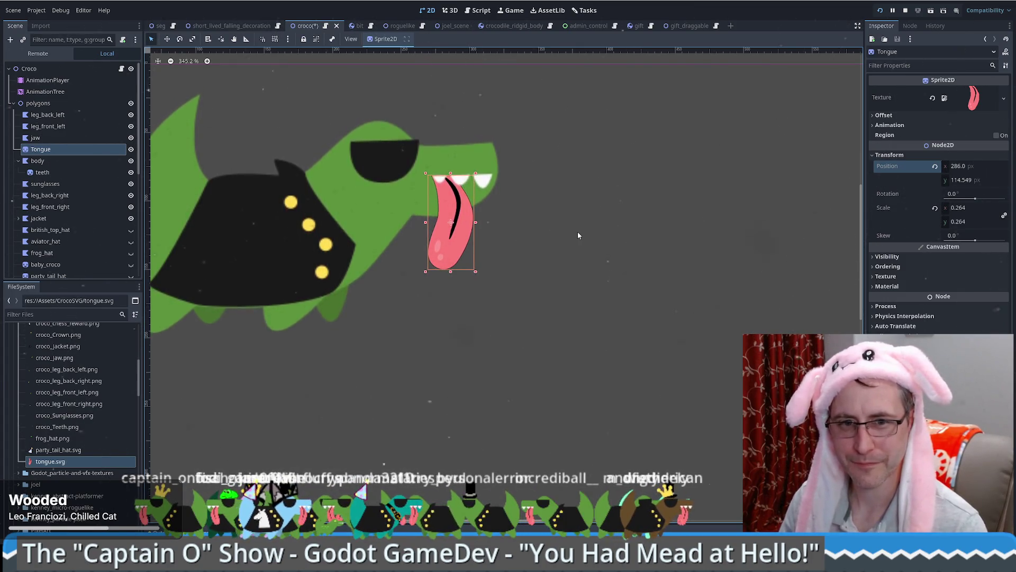
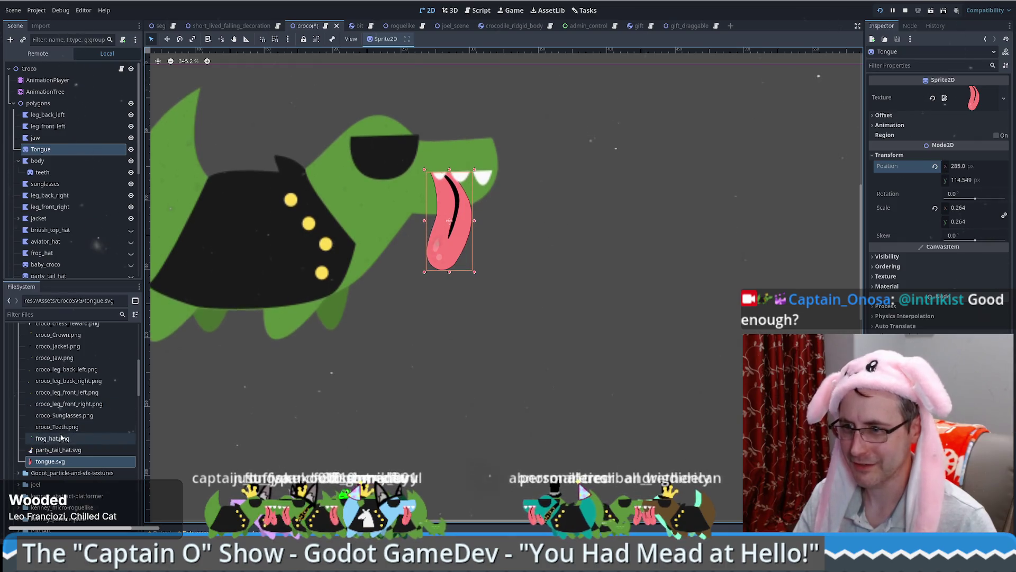
Step: Collapse the polygons group and select Skeleton2D to show the crocodile's hip, leg, tail and jaw bones
scroll(52, 451, "down", 5)
scroll(52, 451, "up", 10)
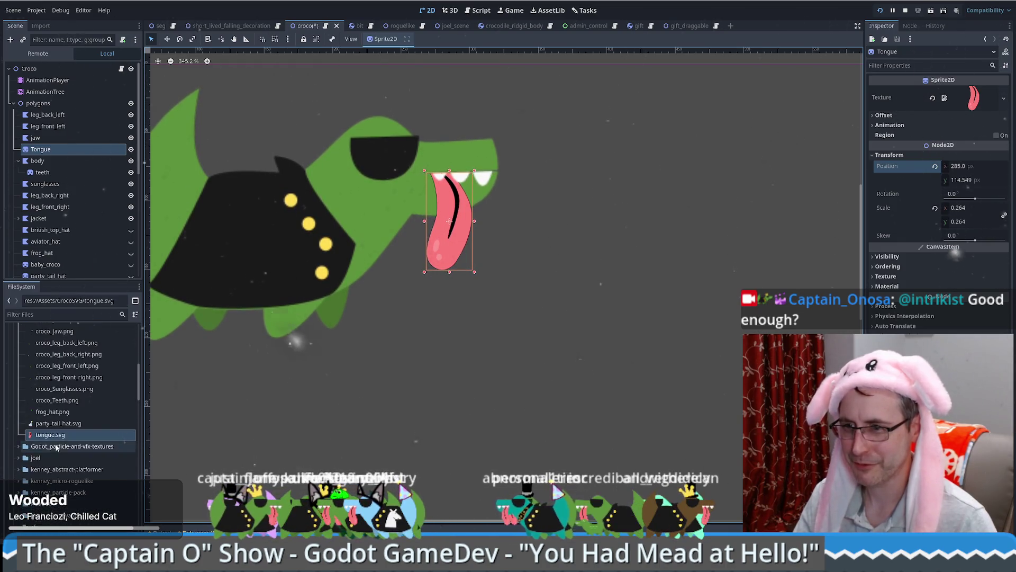
scroll(52, 449, "down", 1)
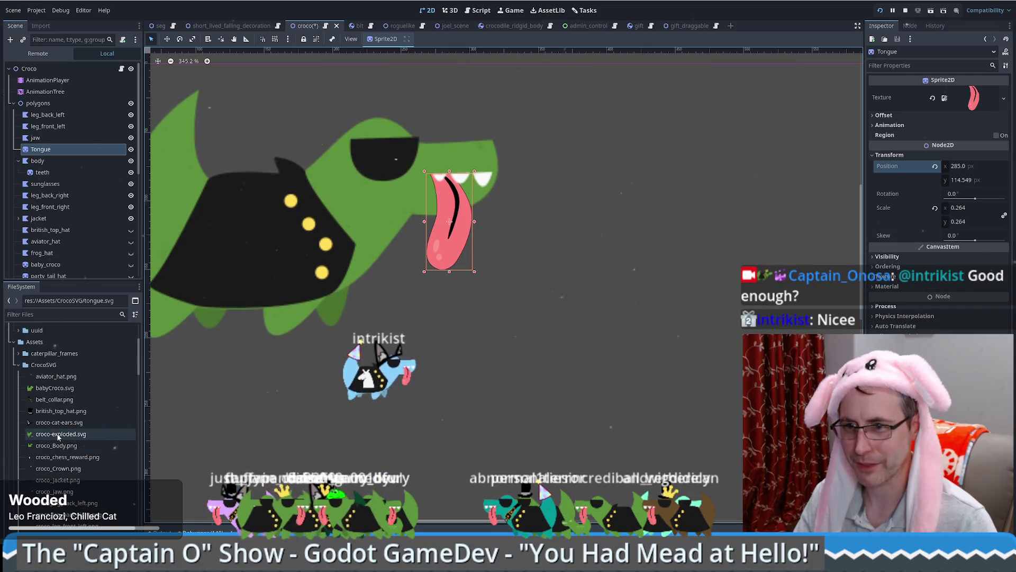
scroll(55, 436, "down", 15)
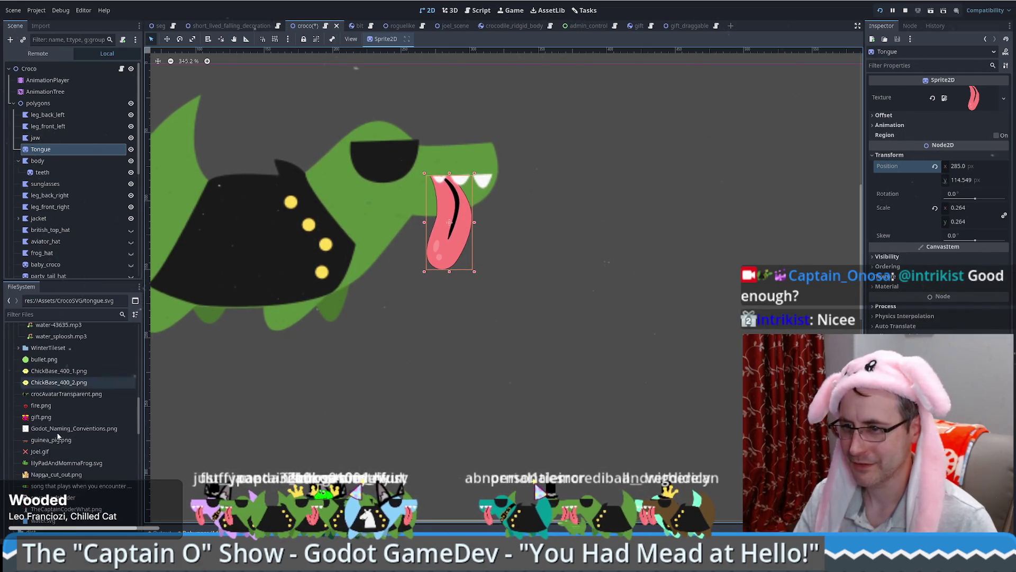
scroll(60, 473, "up", 5)
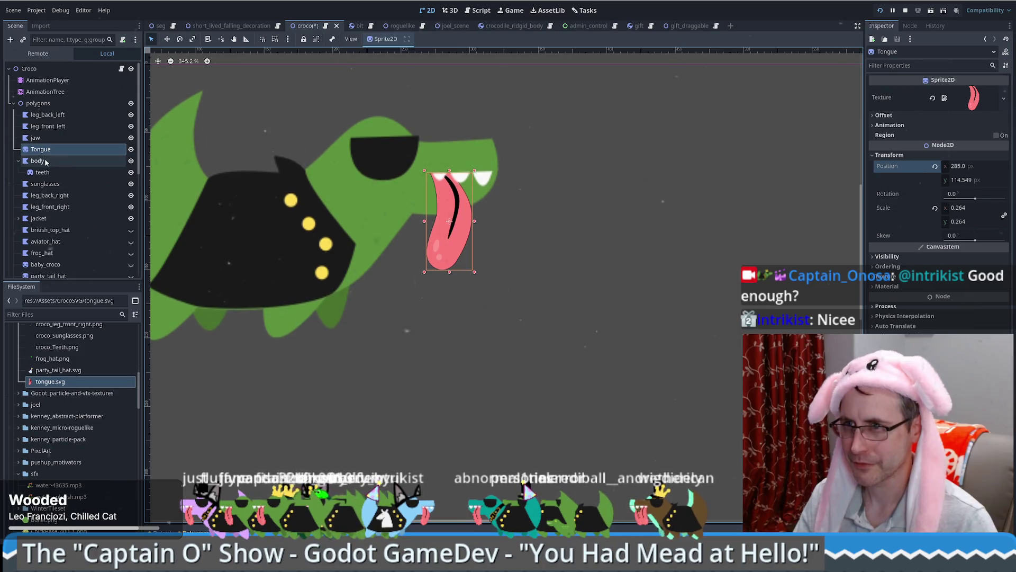
left_click(13, 103)
left_click(40, 114)
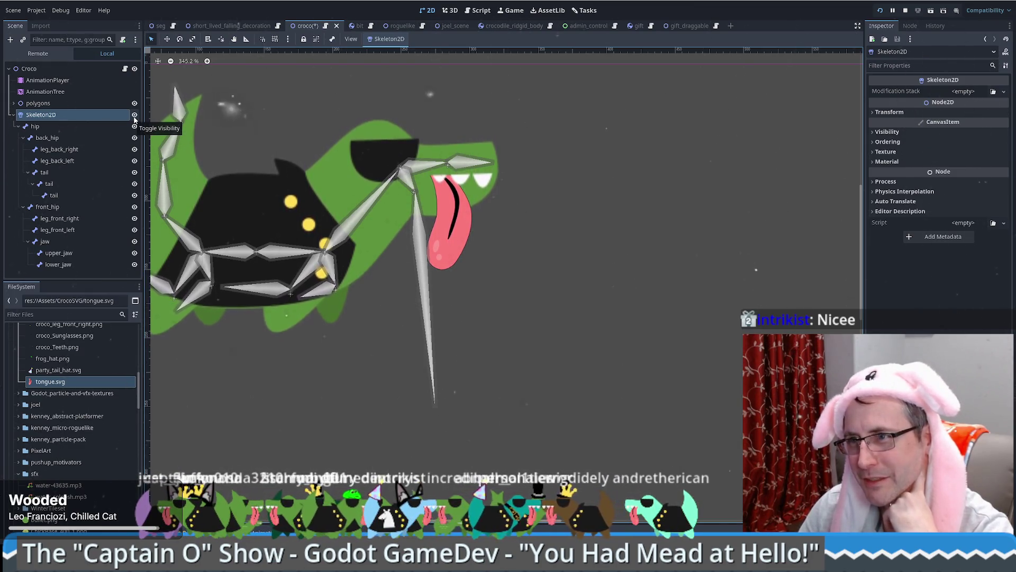
Step: Toggle the skeleton bones off and on, inspect the upper_jaw and jaw bones, then select Tongue
left_click(135, 115)
left_click(135, 115)
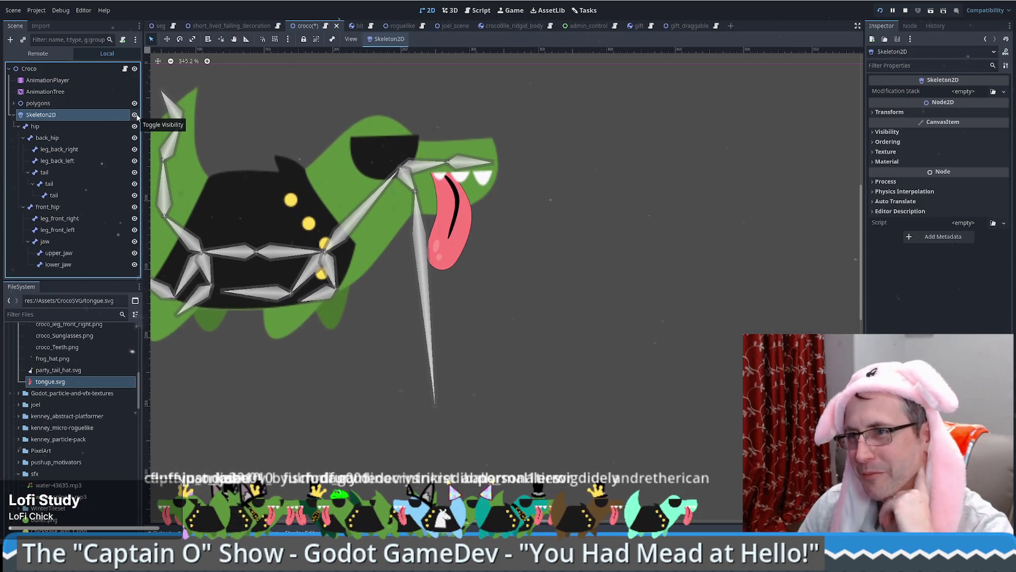
left_click(446, 167)
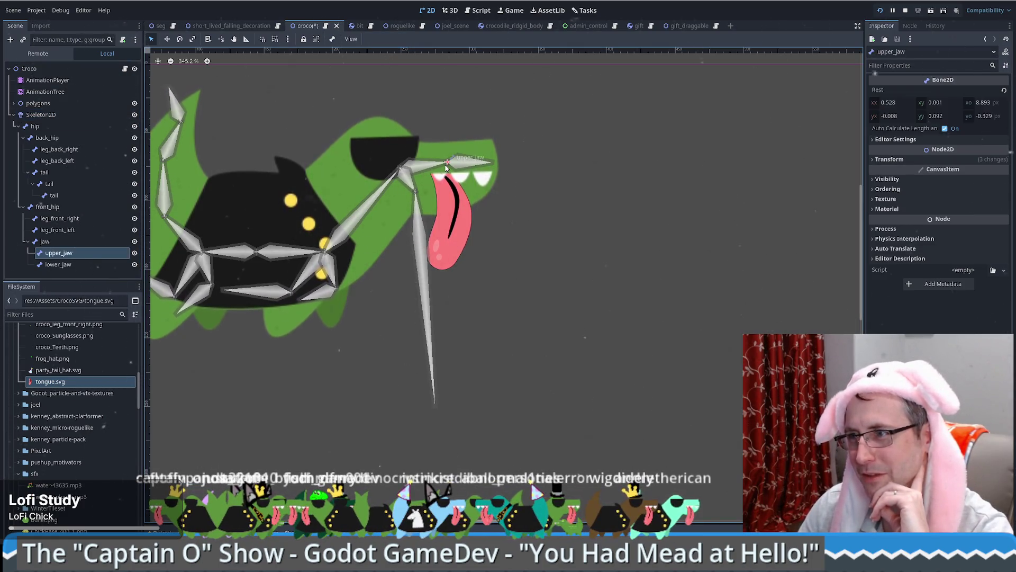
left_click(74, 253)
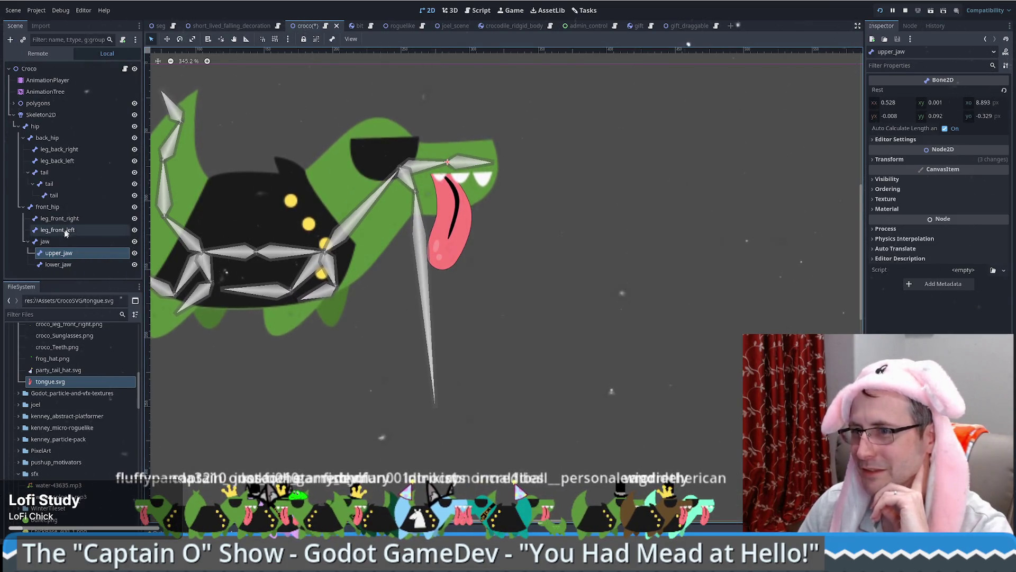
left_click(55, 244)
left_click(59, 252)
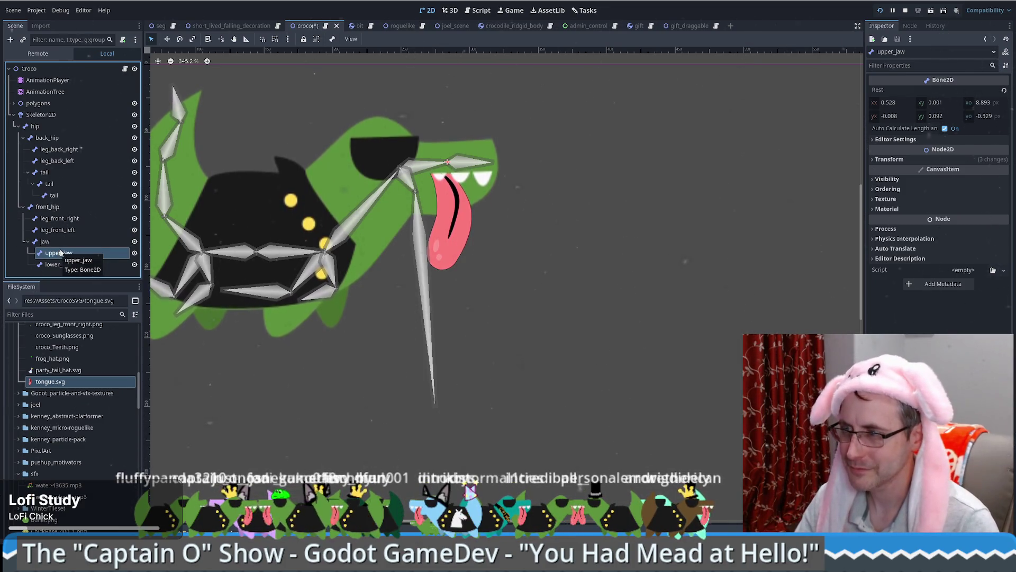
left_click(459, 257)
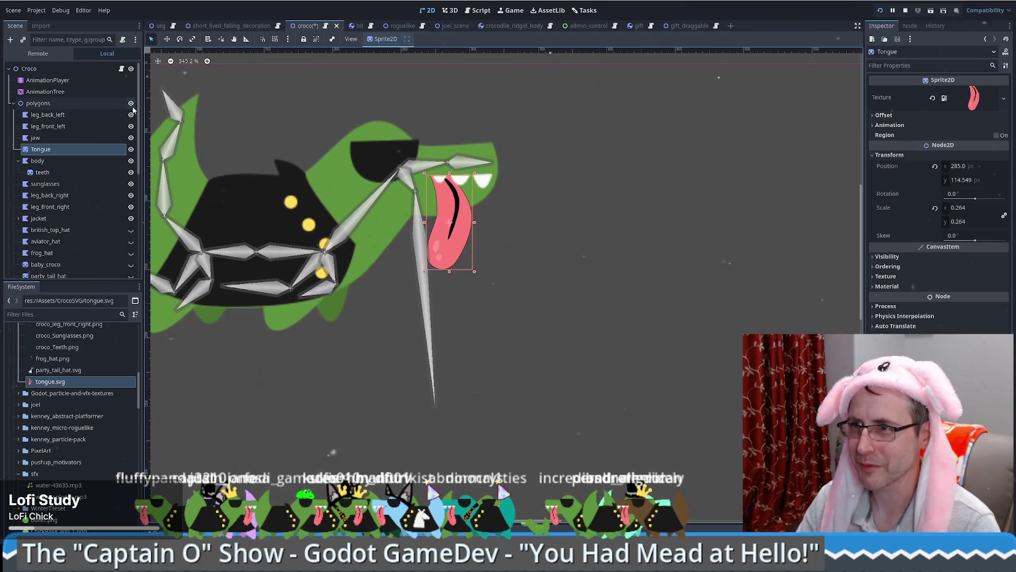
scroll(89, 246, "down", 5)
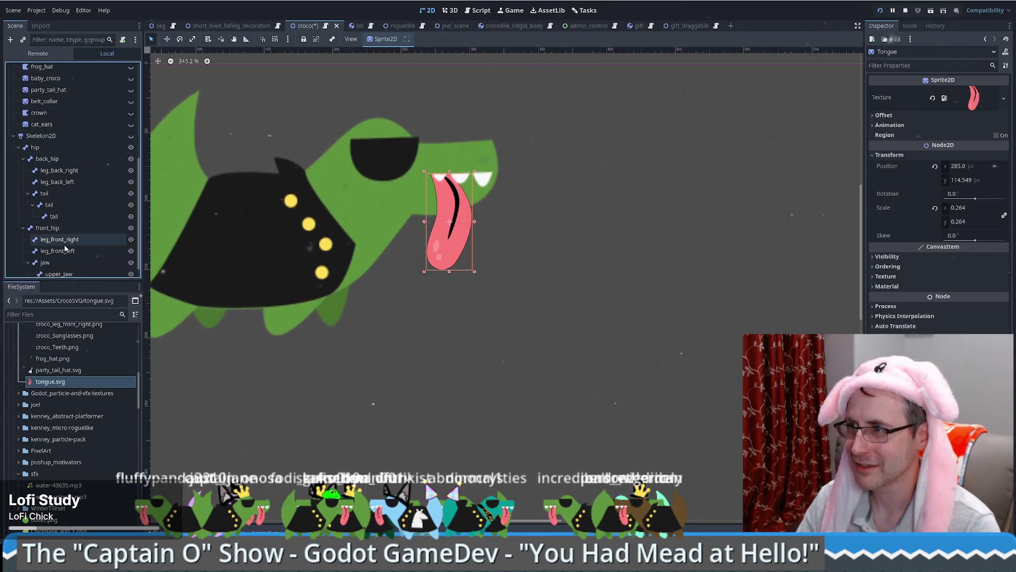
scroll(65, 247, "up", 5)
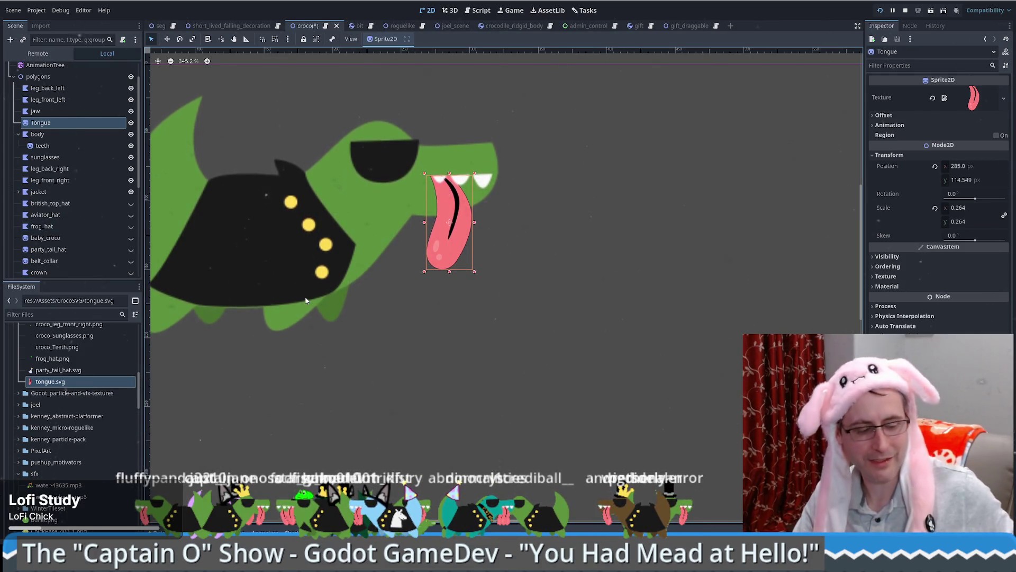
scroll(502, 334, "left", 5)
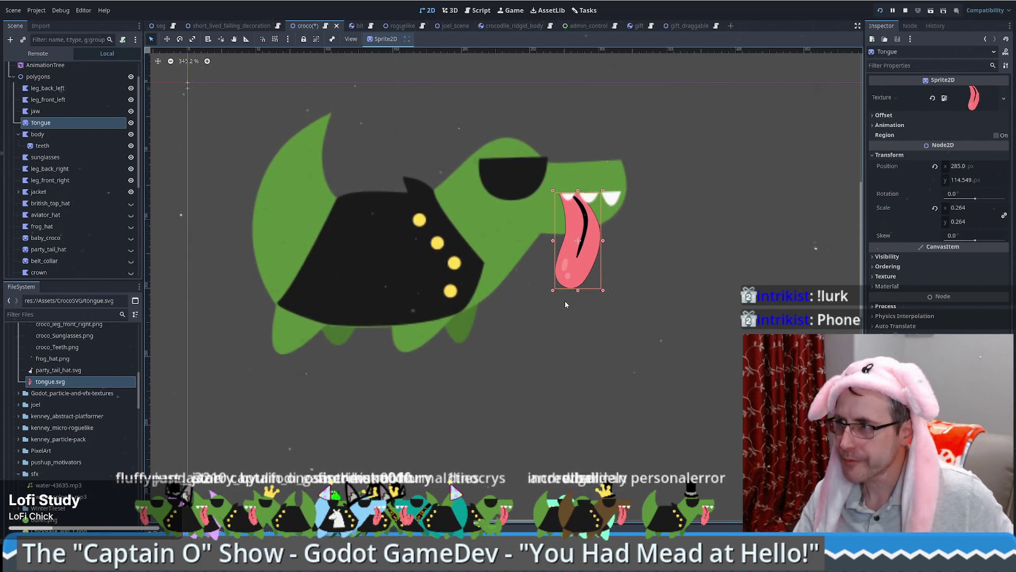
scroll(56, 91, "up", 2)
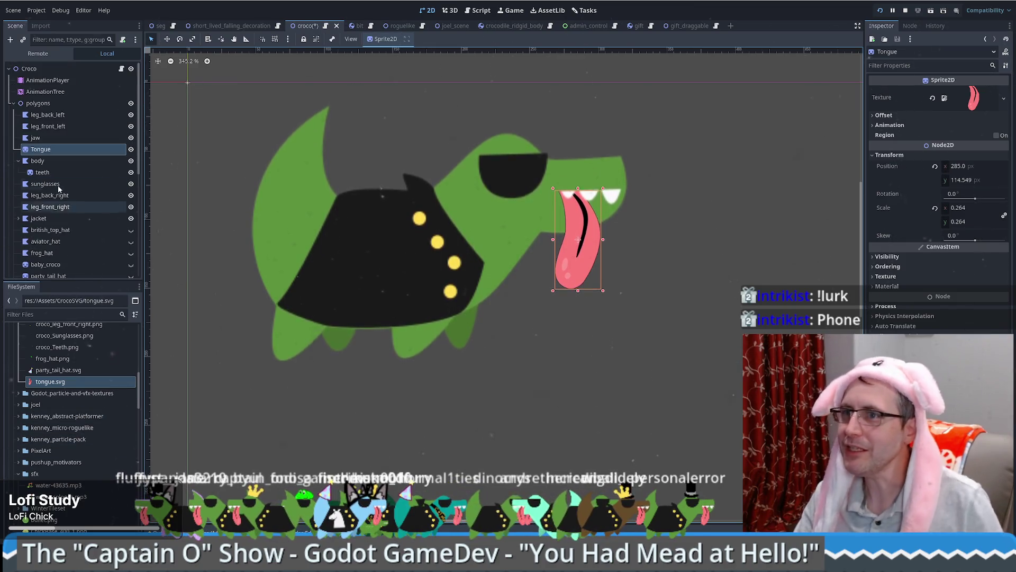
Step: Load the idle animation in the AnimationPlayer timeline and select the Tongue sprite
left_click(58, 80)
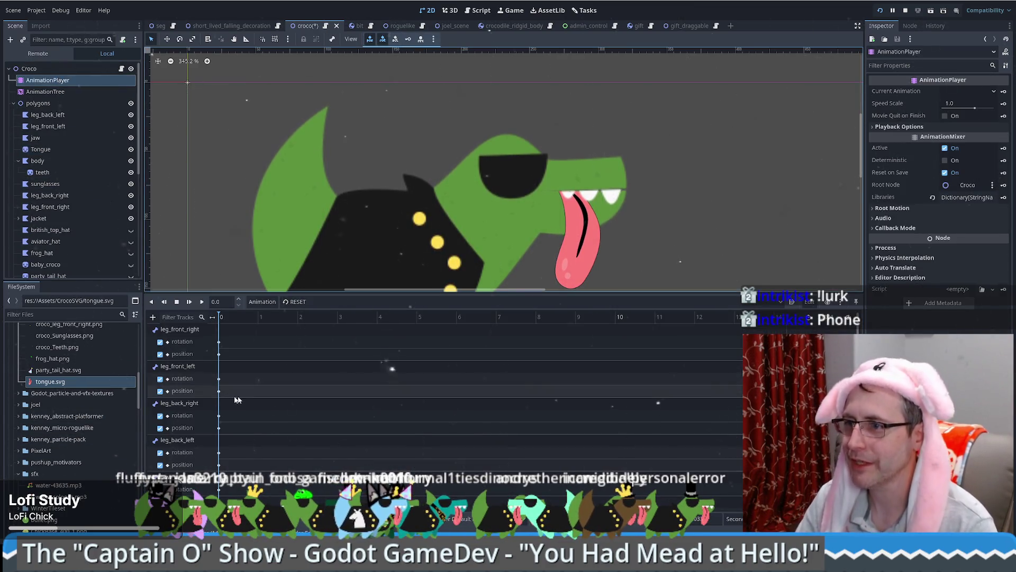
left_click(333, 302)
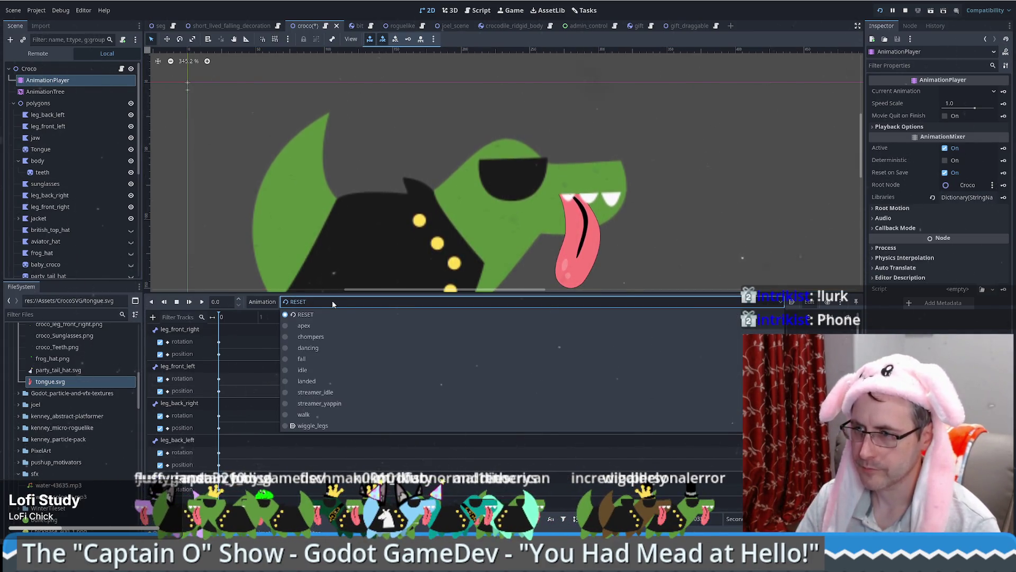
left_click(332, 371)
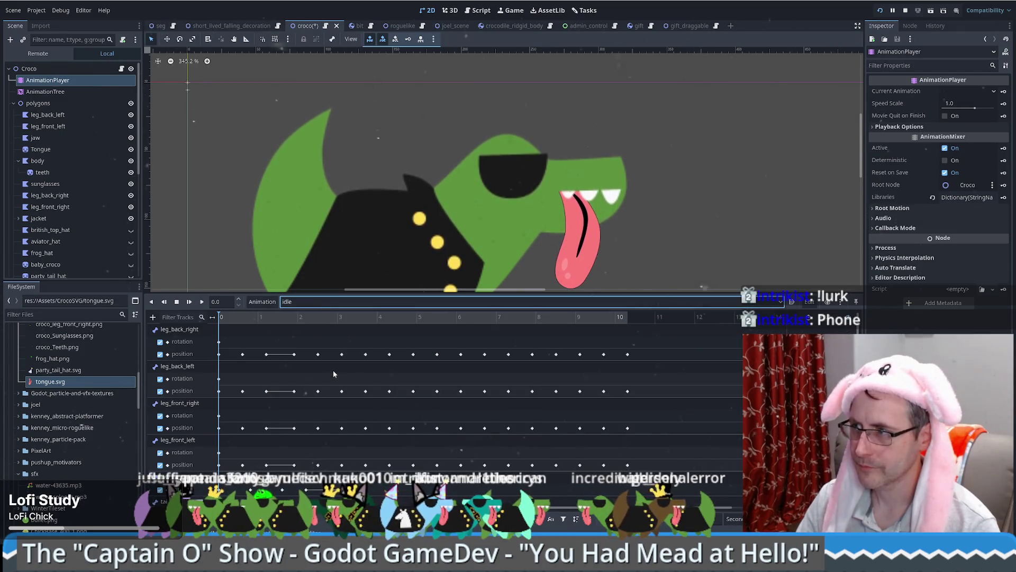
scroll(334, 382, "down", 3)
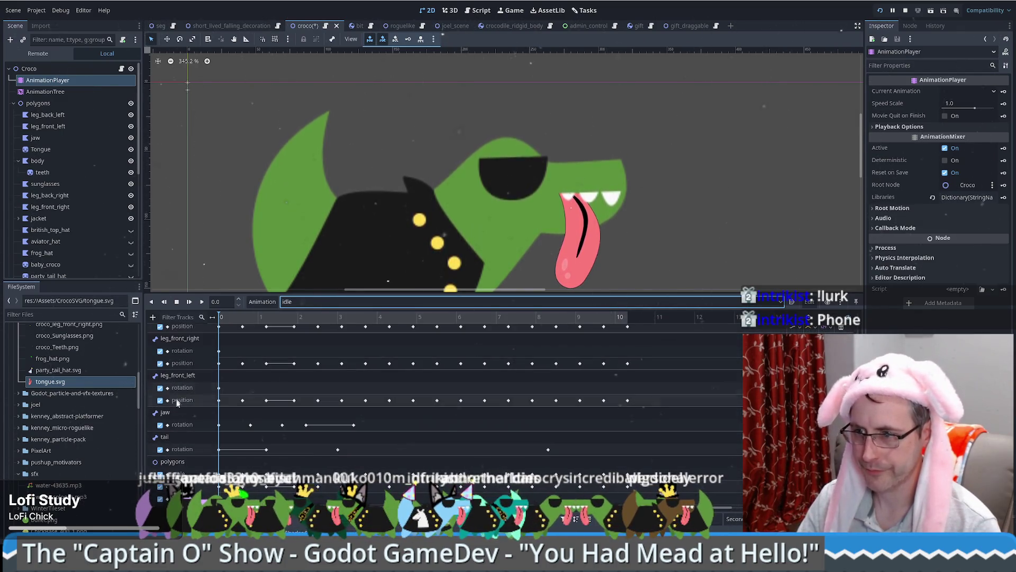
left_click(68, 382)
scroll(68, 382, "up", 5)
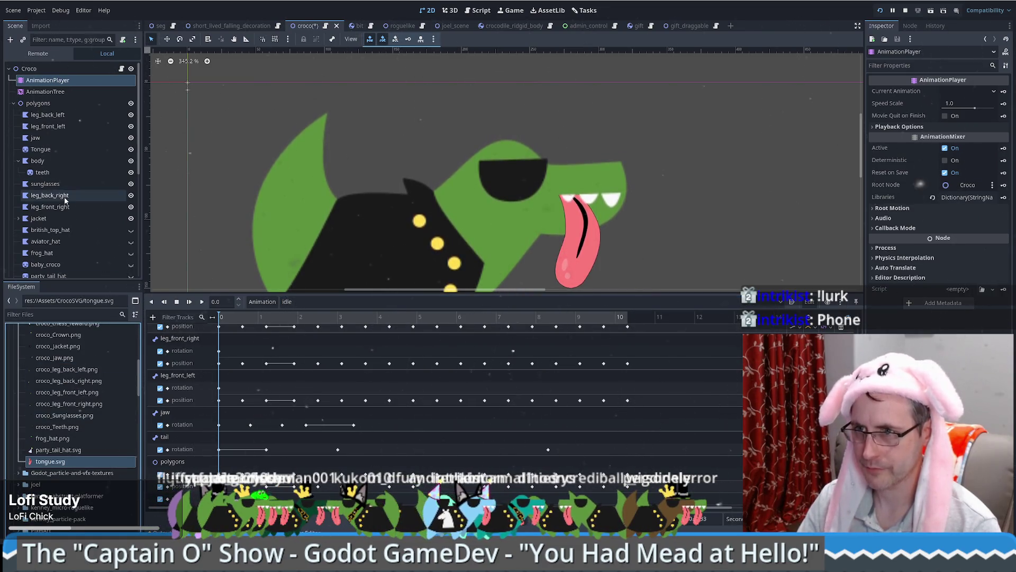
left_click(39, 152)
left_click(38, 151)
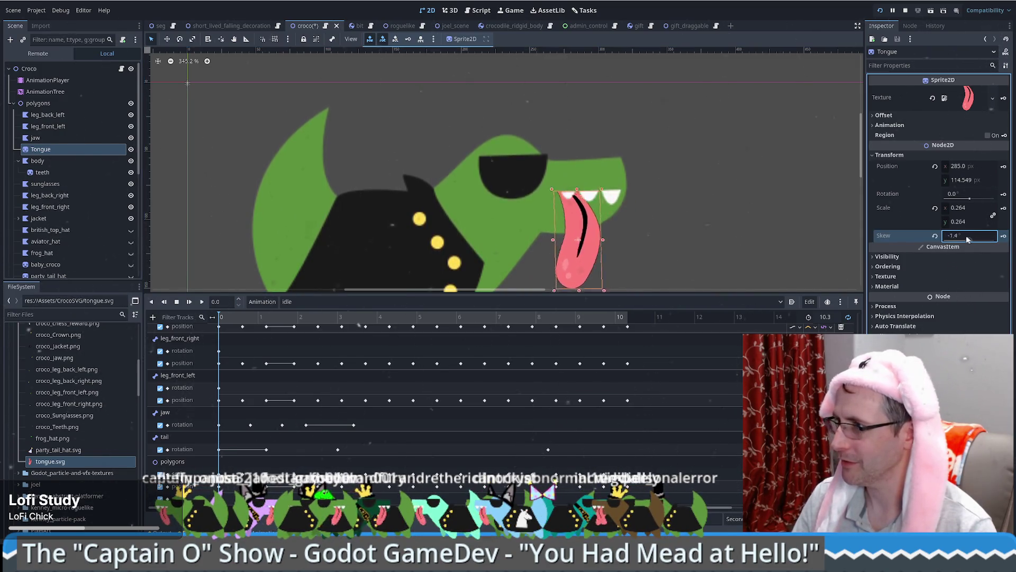
left_click_drag(974, 237, 977, 237)
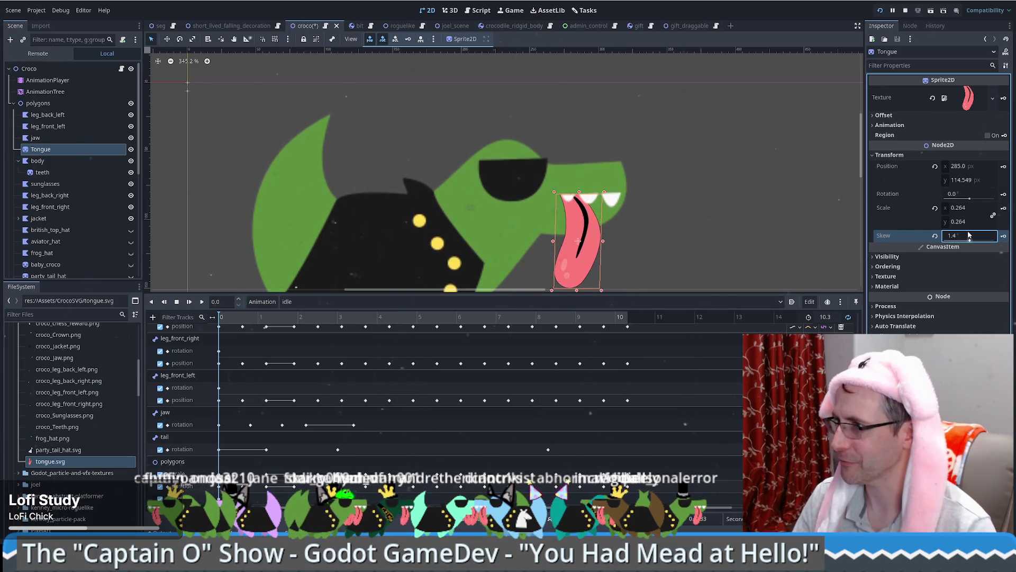
left_click(934, 235)
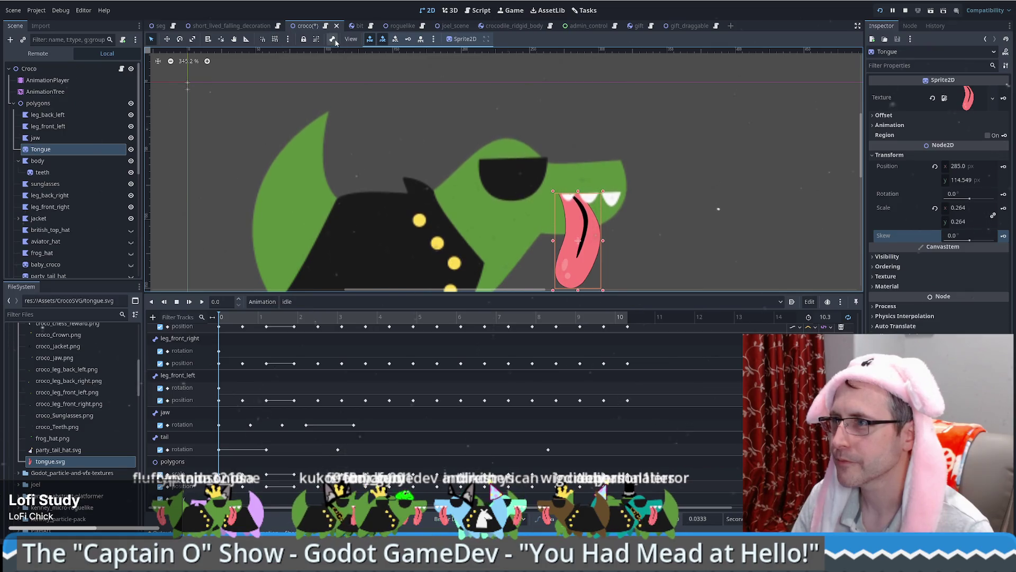
left_click(289, 40)
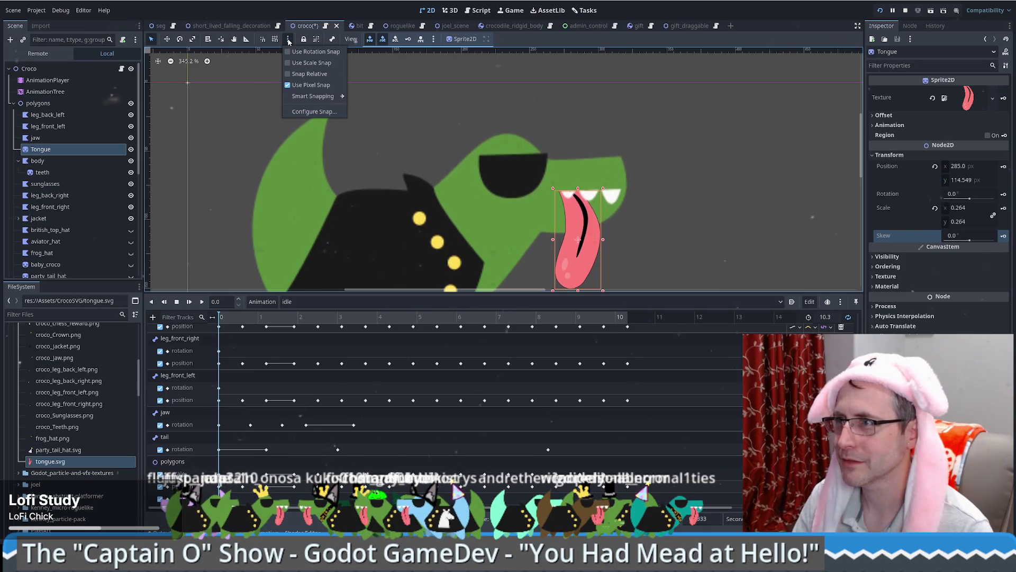
left_click(351, 40)
left_click(351, 39)
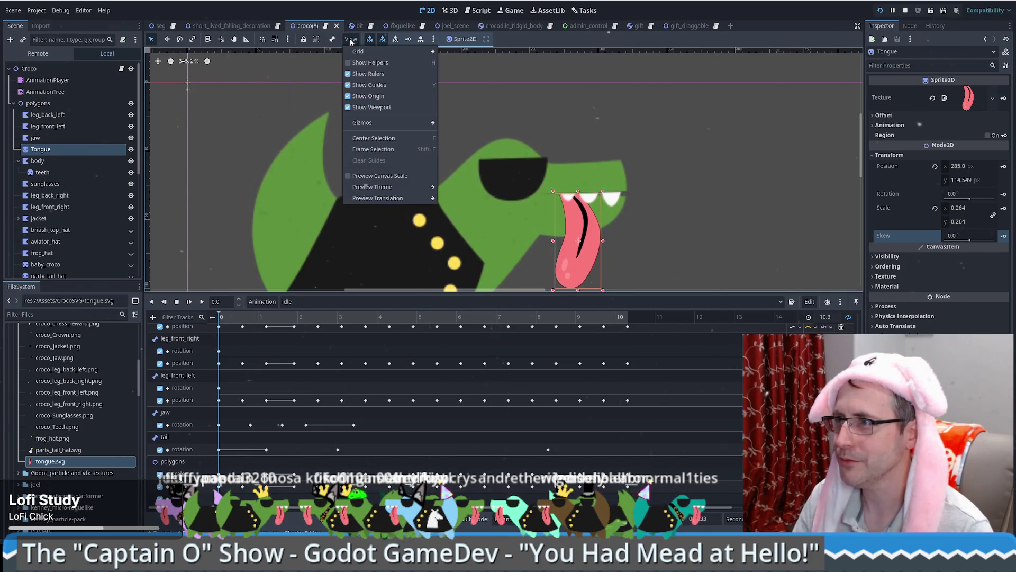
left_click(352, 38)
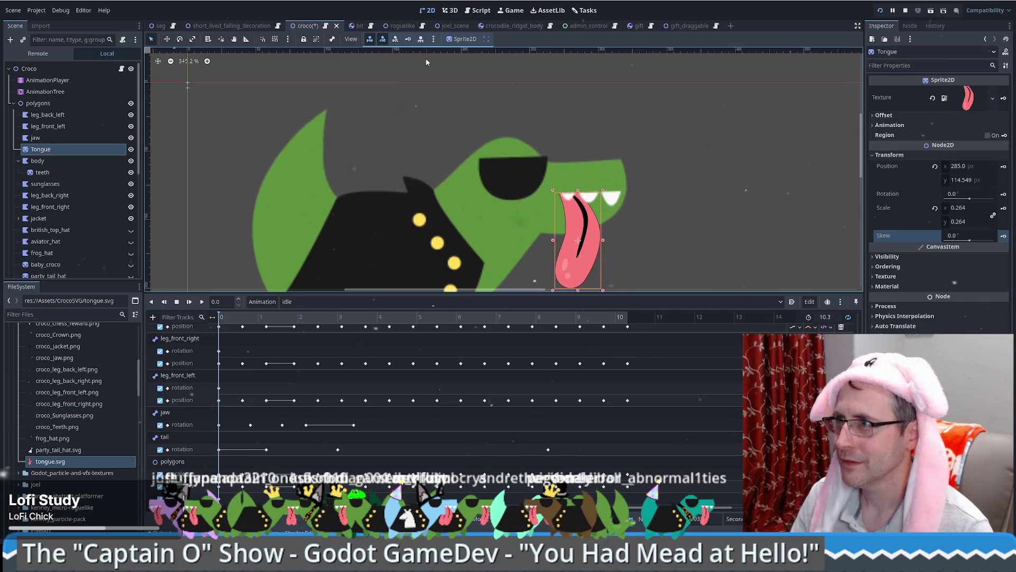
left_click(355, 41)
left_click(479, 76)
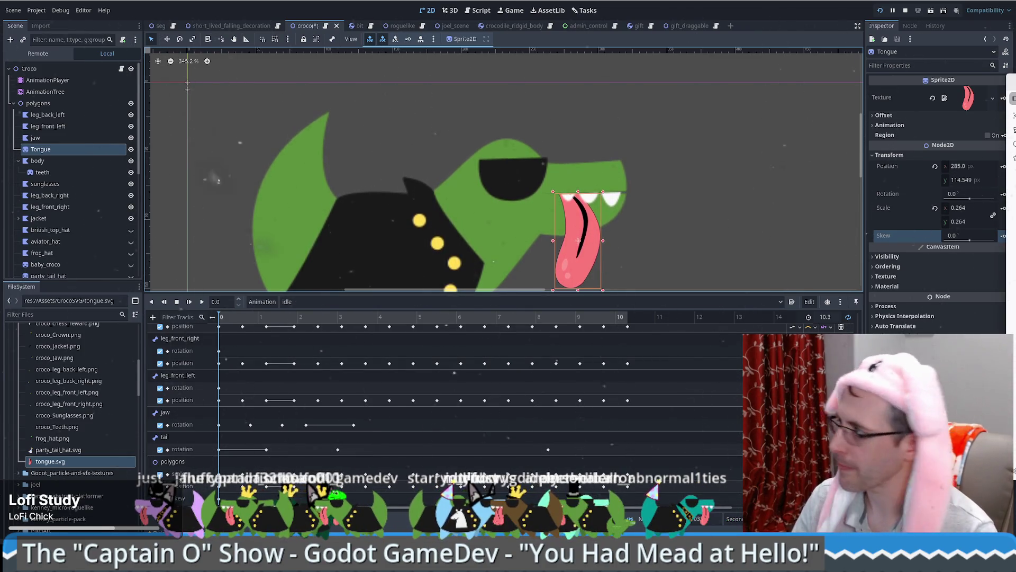
Step: Bring up Chrome and search Google for how to set an anchor point on a Sprite2D in Godot
left_click_drag(1015, 88, 672, 87)
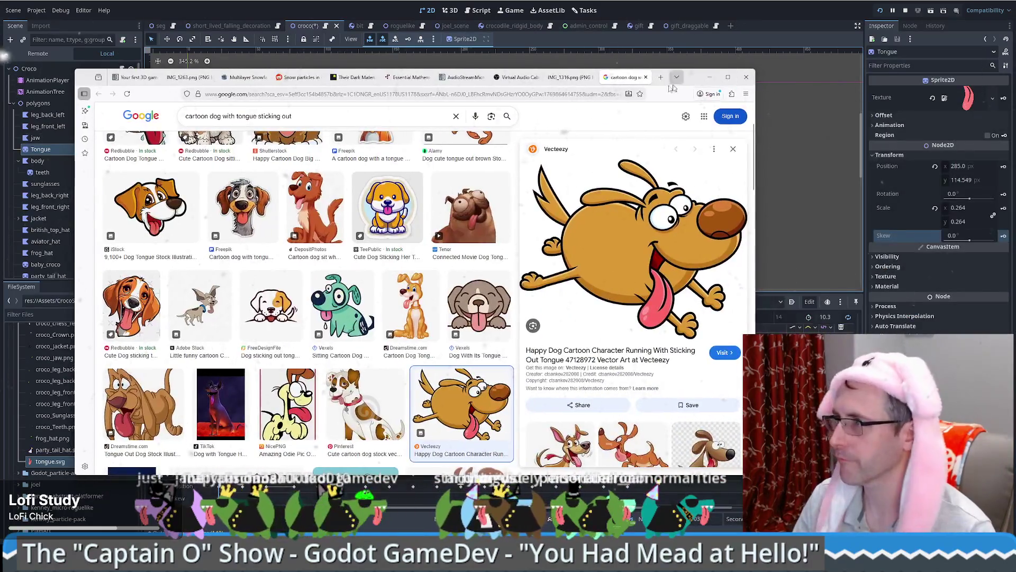
left_click(660, 77)
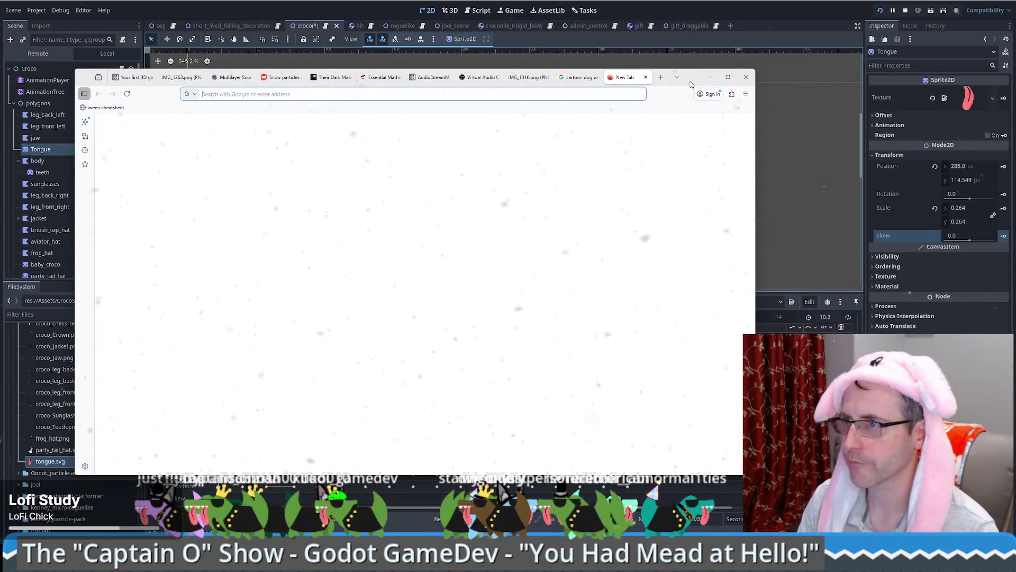
type("how does one set an an")
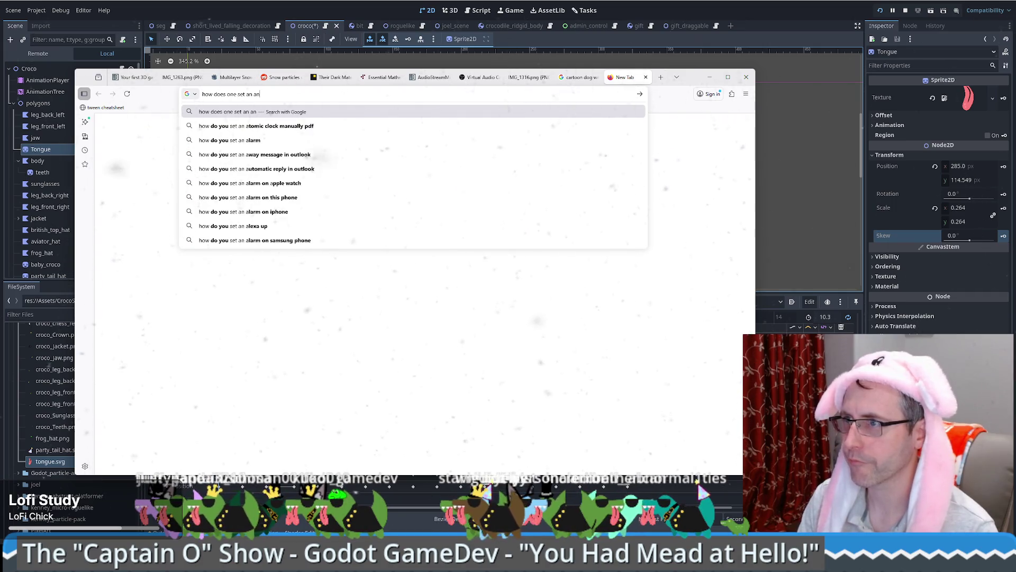
type("chor point on")
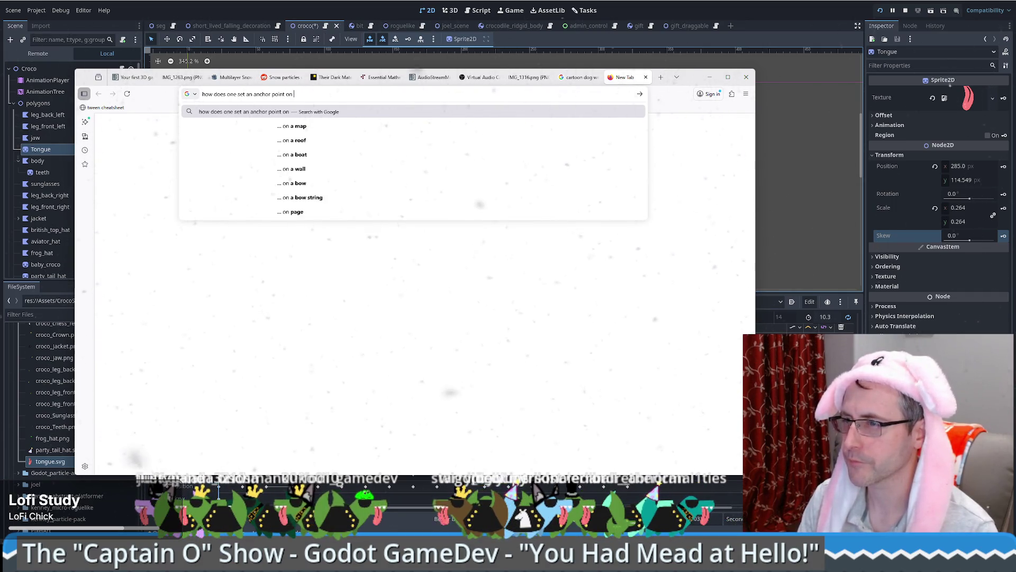
type(" prite in godot")
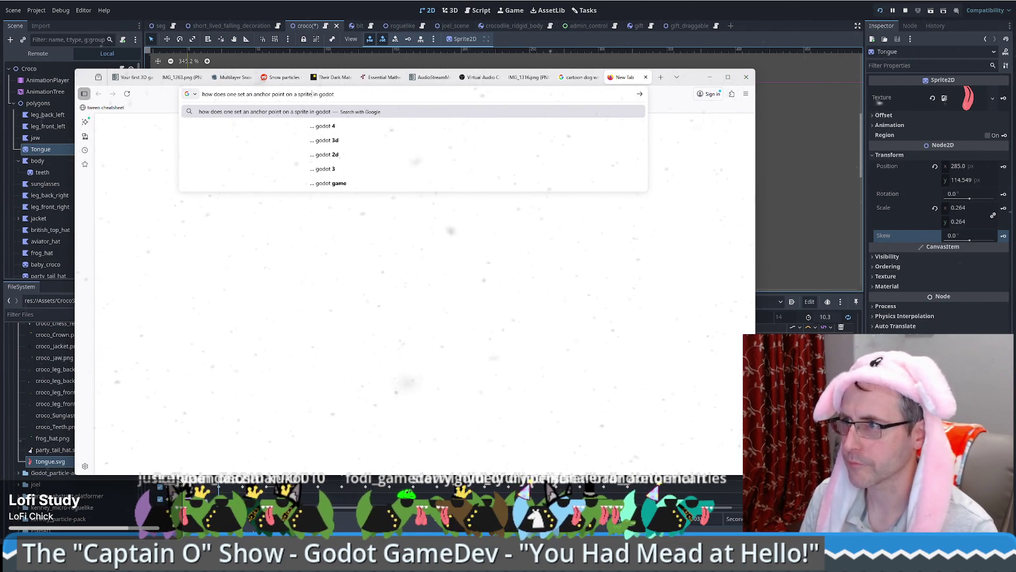
type("2d")
key("Return")
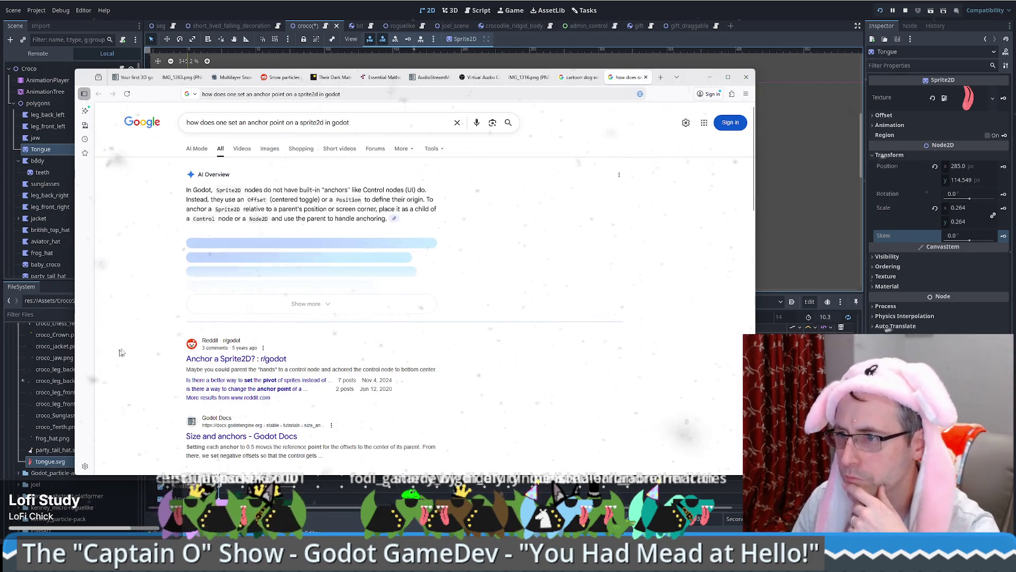
Step: Read the Reddit thread's advice about parenting the hands, then return to the search results
left_click(236, 288)
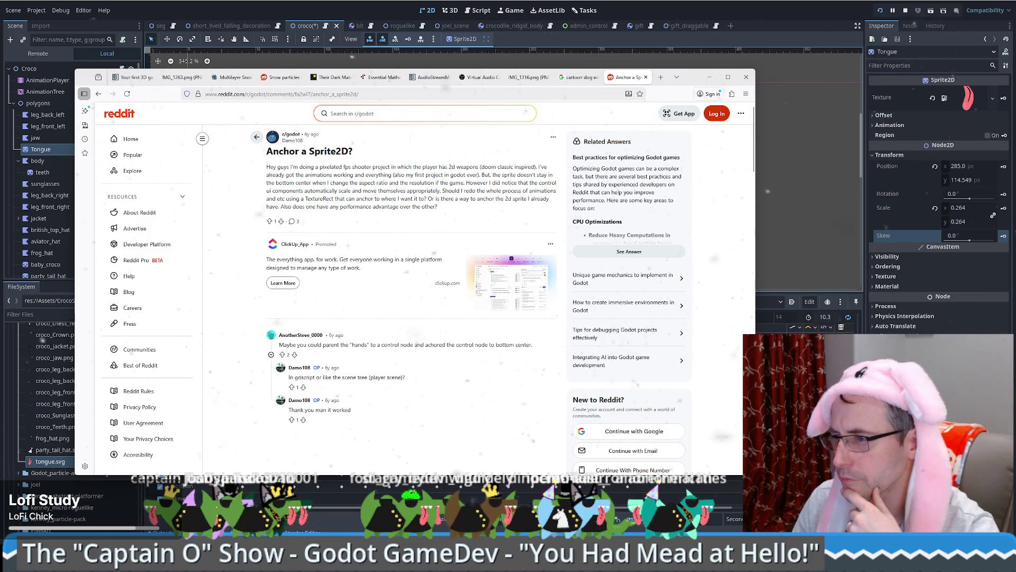
scroll(358, 278, "down", 3)
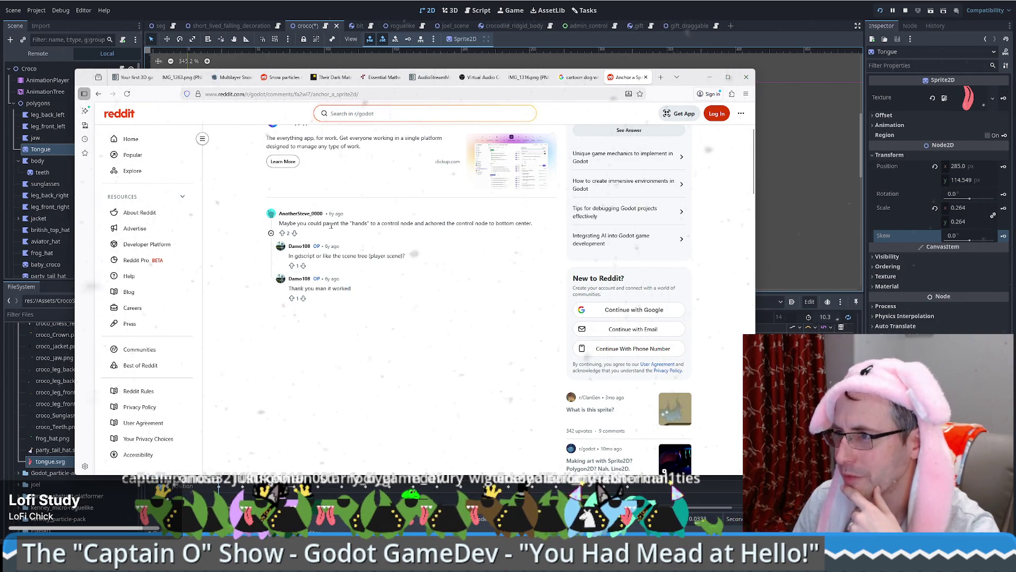
left_click_drag(360, 229, 379, 231)
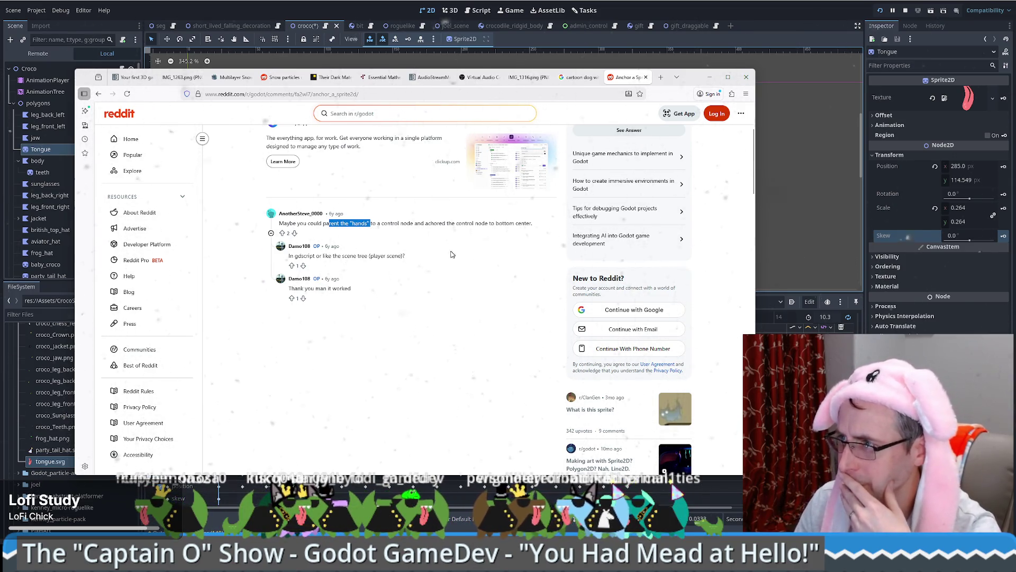
scroll(452, 255, "down", 1)
key("alt+Left")
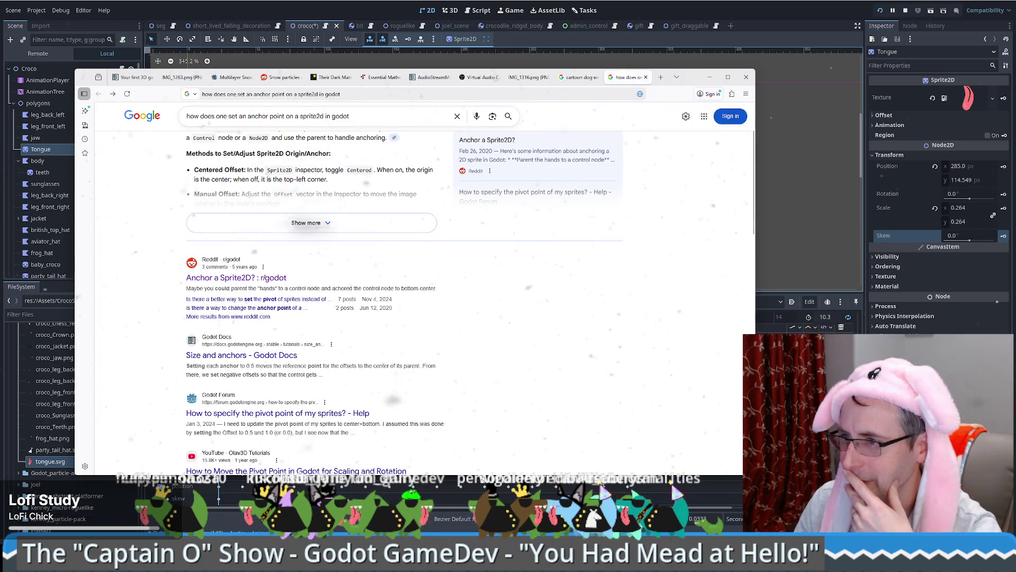
scroll(249, 312, "down", 1)
Step: Open the 'Size and anchors' Godot Docs result and read through its anchor offset explanation
left_click(237, 317)
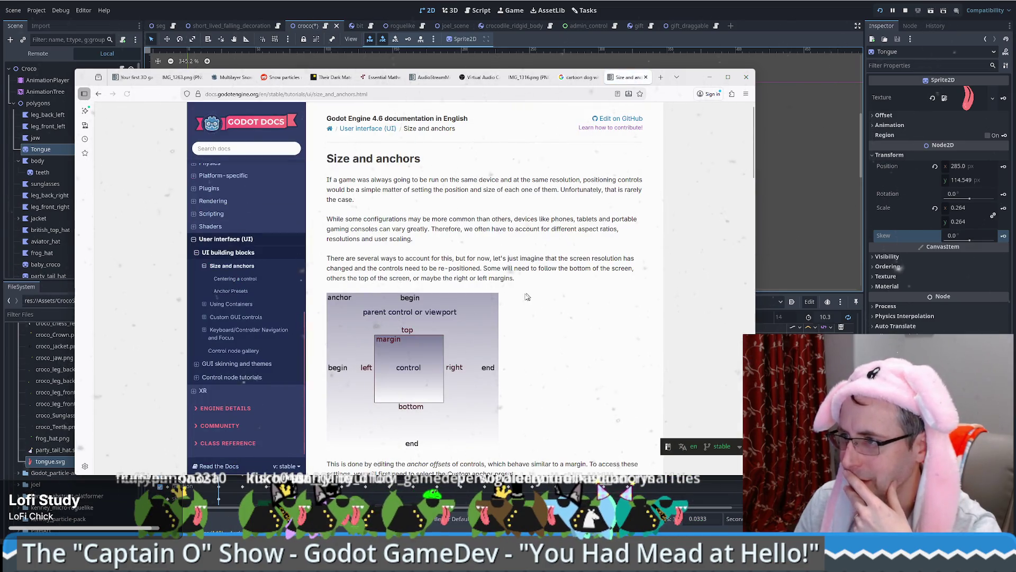
scroll(513, 296, "down", 6)
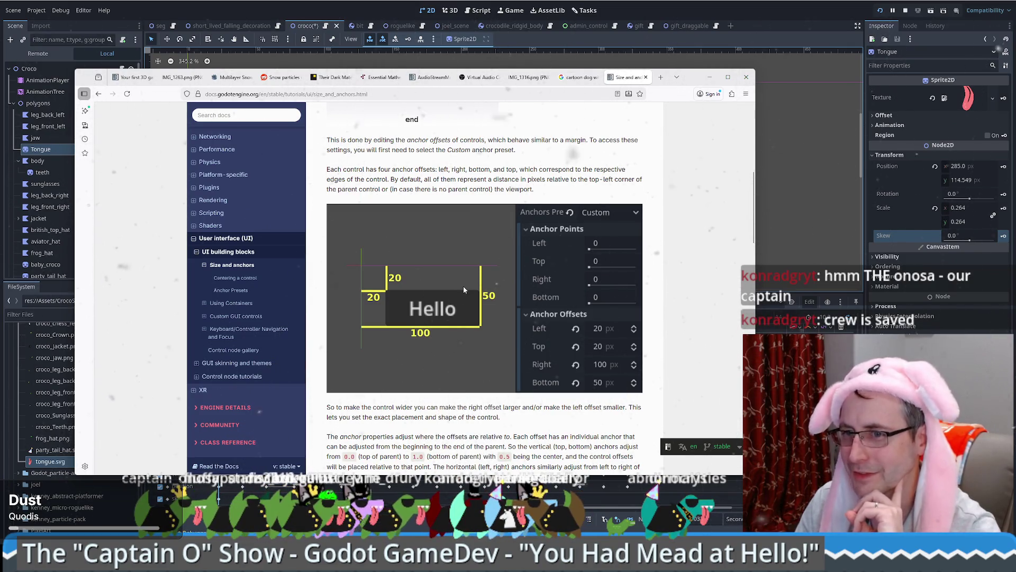
scroll(462, 291, "down", 6)
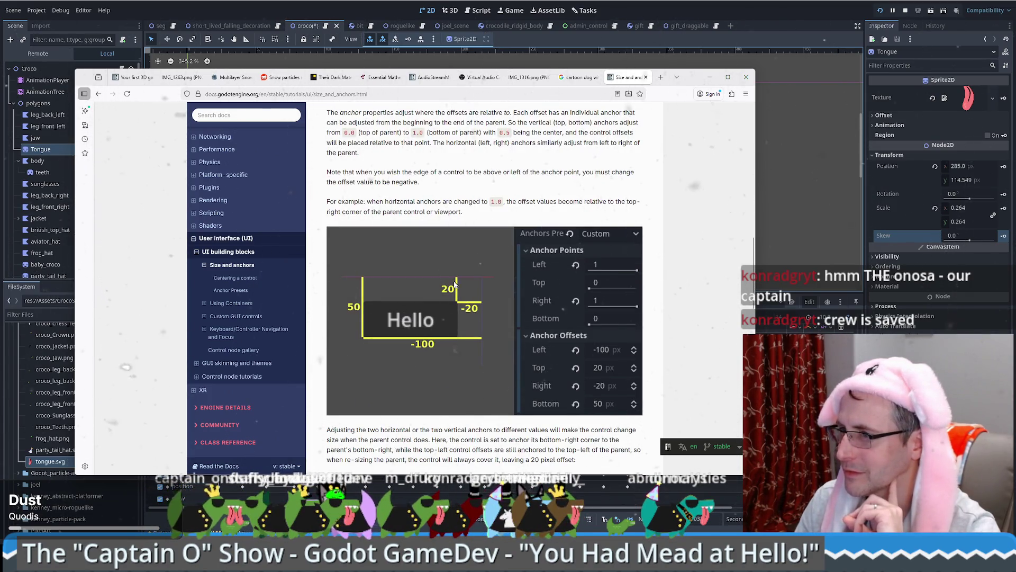
scroll(455, 284, "down", 5)
scroll(444, 282, "down", 13)
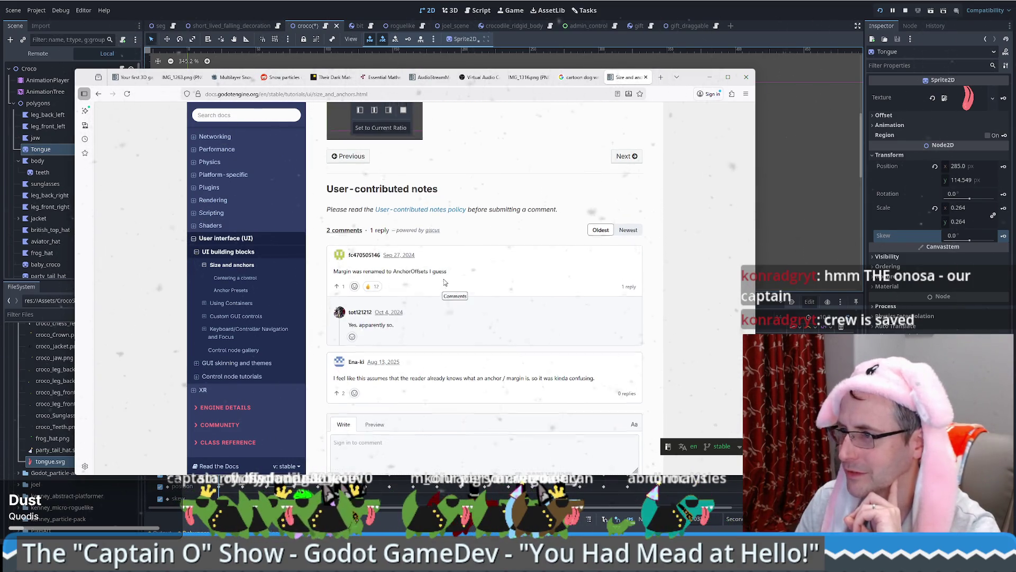
scroll(444, 283, "up", 10)
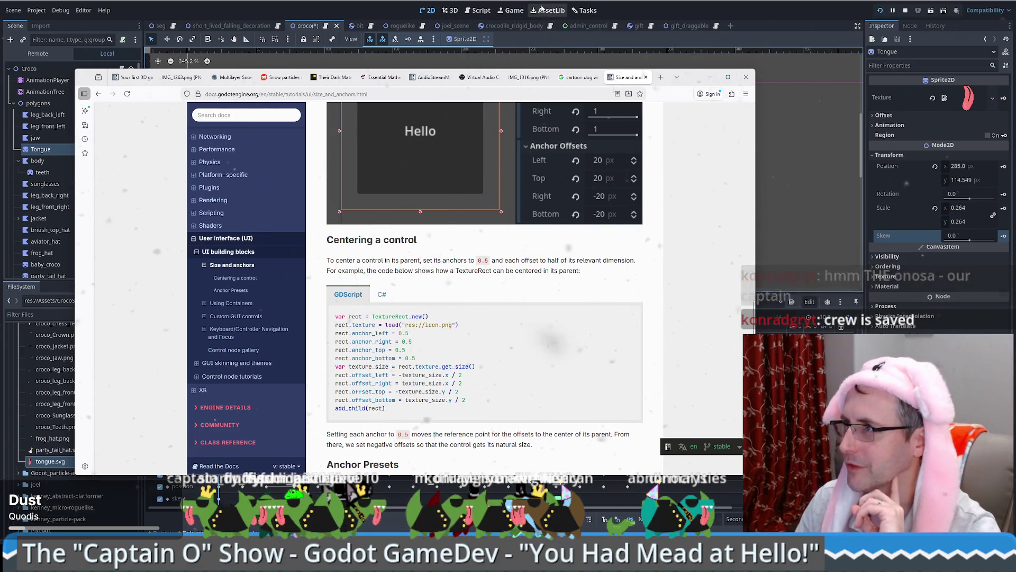
Step: Back in Godot, try skewing and rotating the Tongue sprite, then reset both to 0
left_click(962, 238)
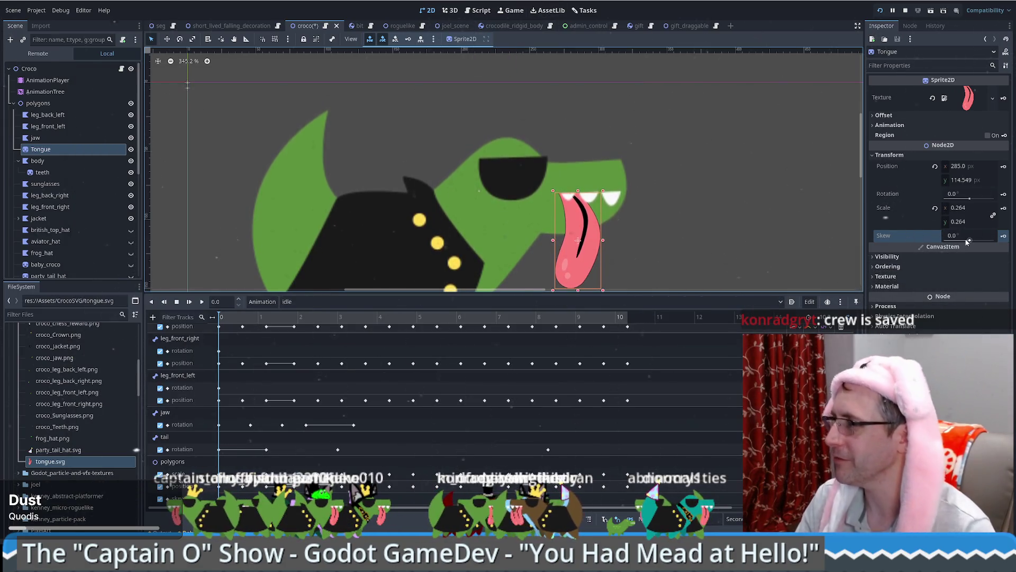
left_click_drag(962, 238, 948, 238)
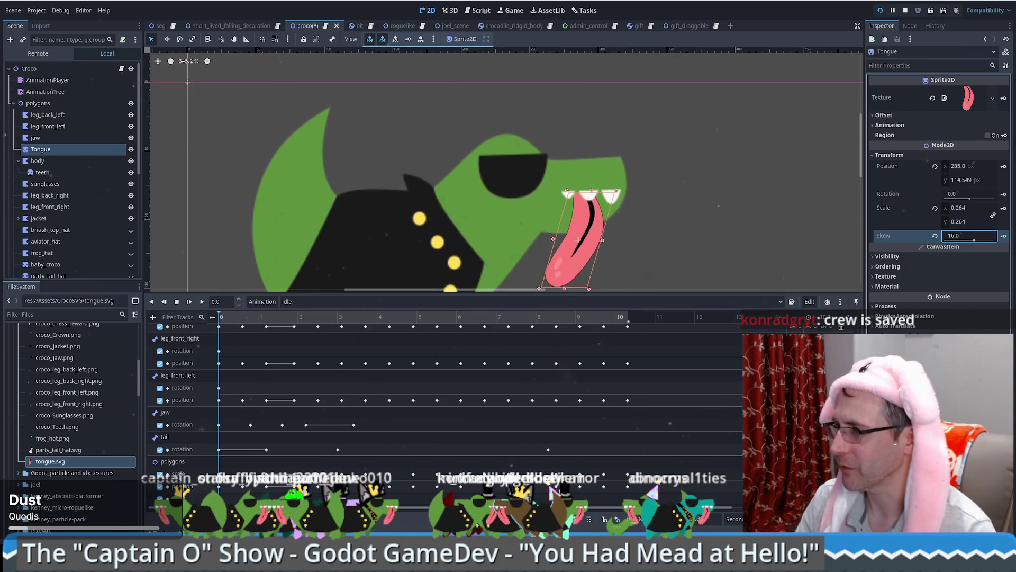
left_click(937, 238)
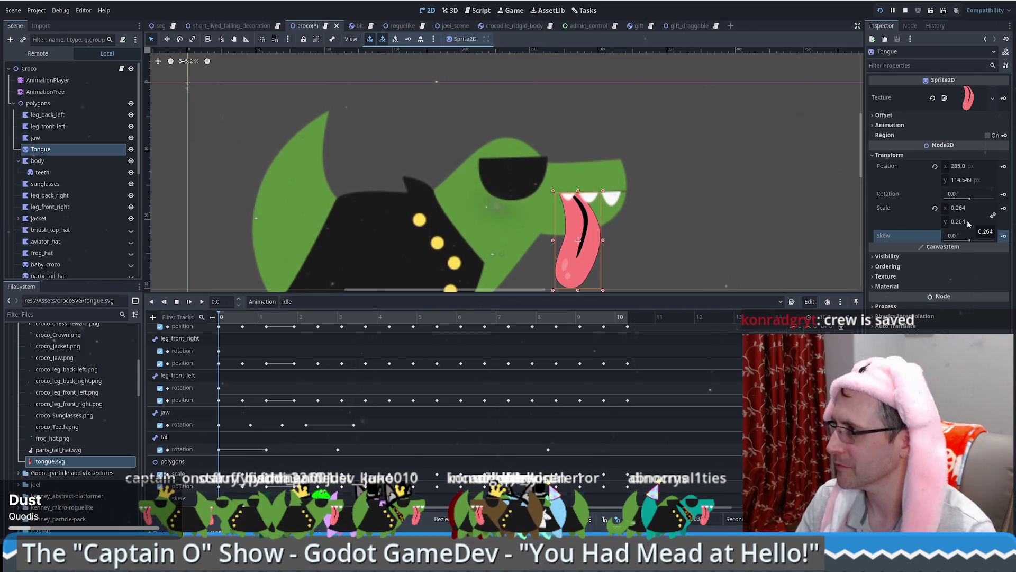
left_click_drag(964, 199, 984, 199)
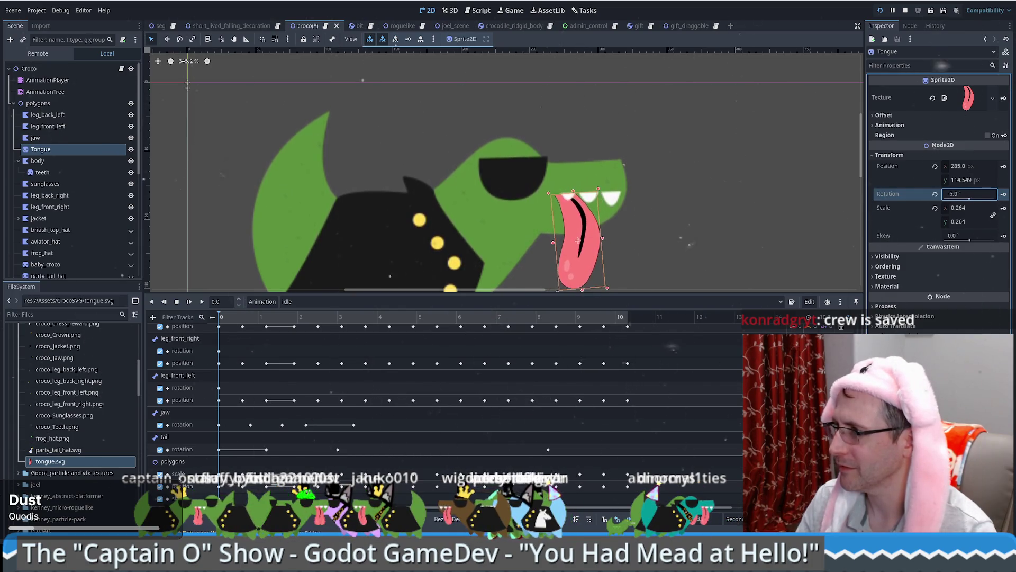
left_click(936, 196)
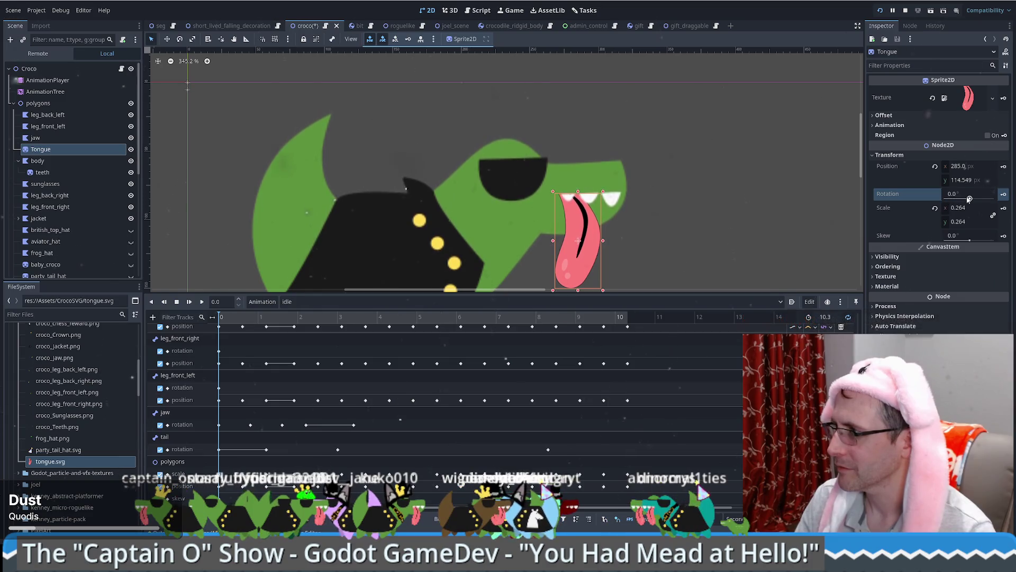
Step: Try an x position of 283.155 for Tongue, then revert it upright to its original position
left_click(970, 199)
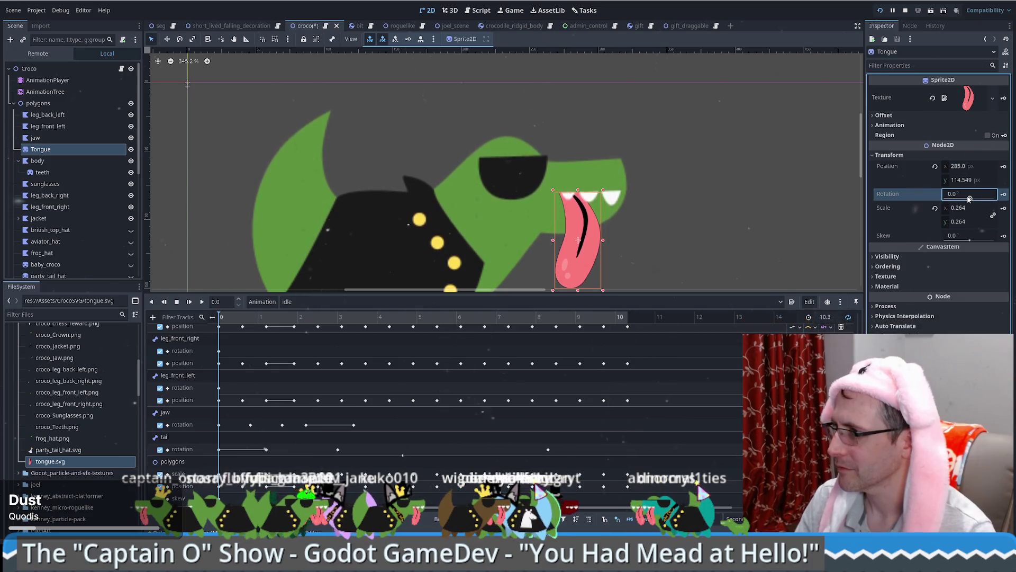
left_click(961, 166)
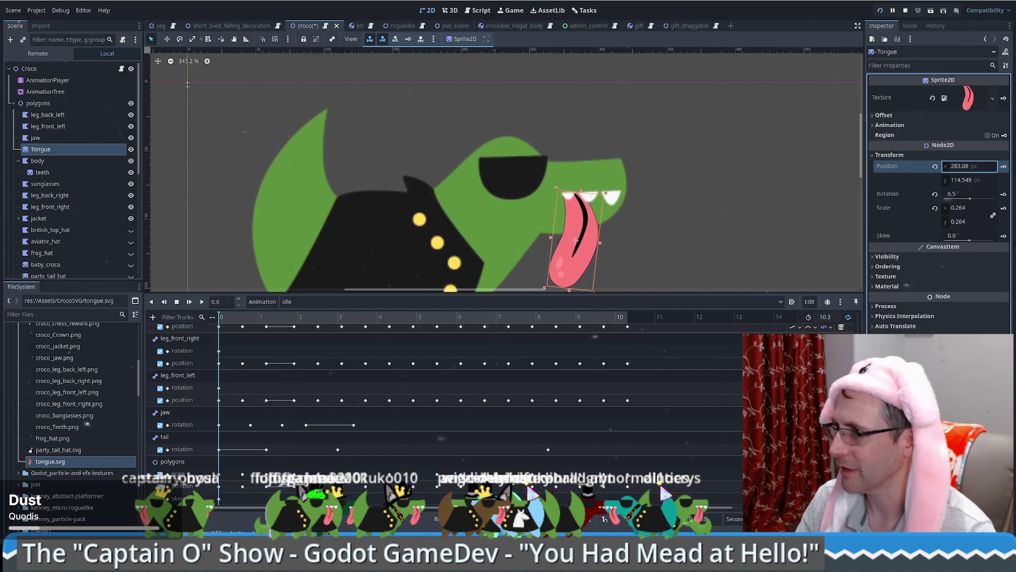
type("283.155")
key("Return")
left_click(936, 194)
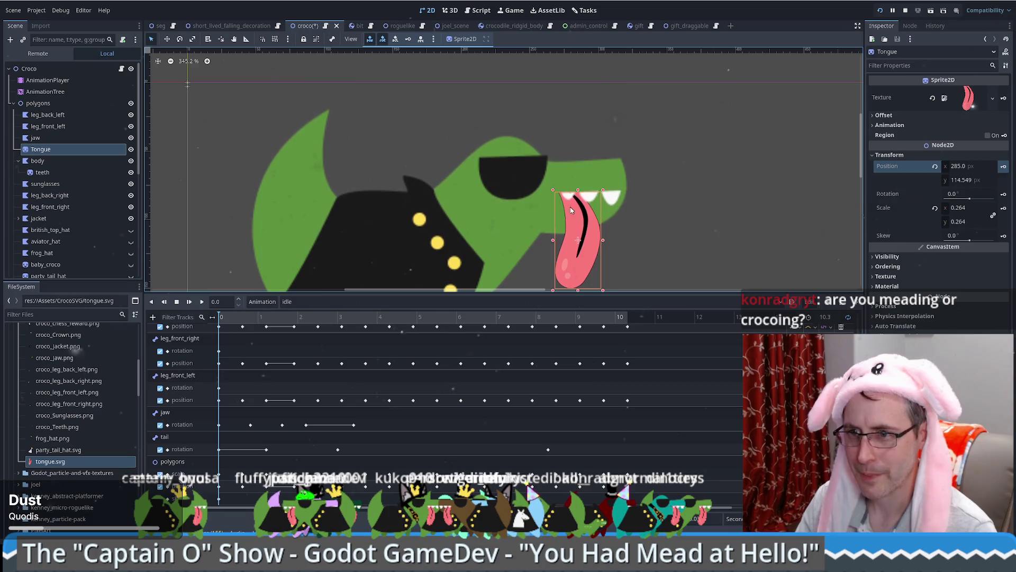
scroll(609, 238, "down", 3)
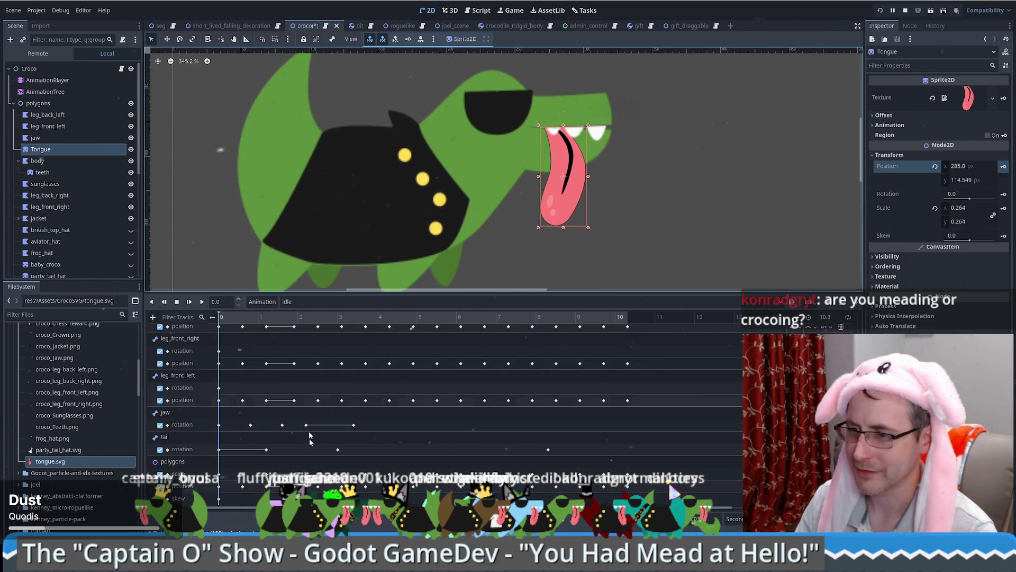
Step: Create position and rotation keyframe tracks for Tongue in the idle animation
left_click(1003, 166)
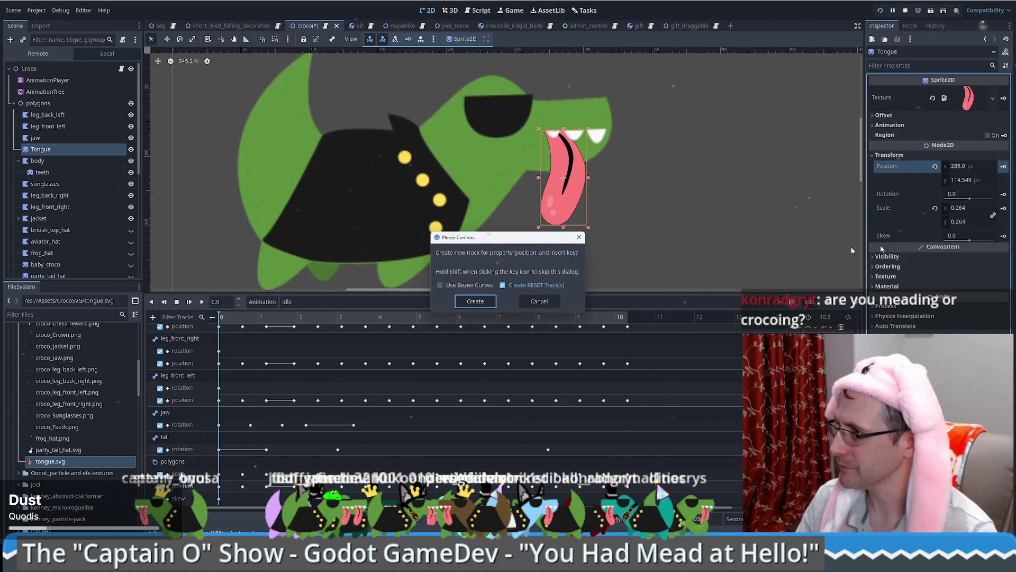
left_click(475, 301)
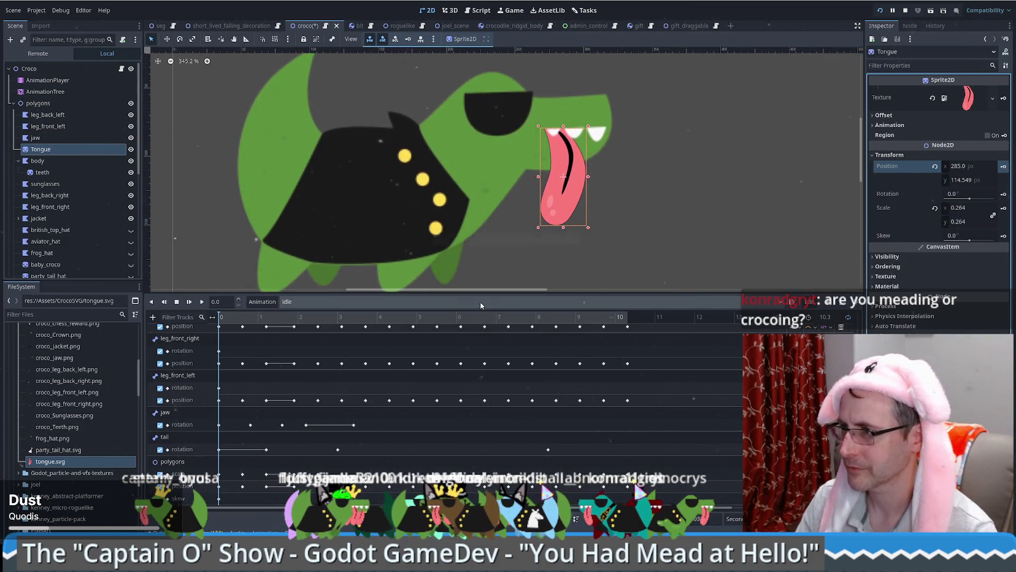
left_click(1003, 194)
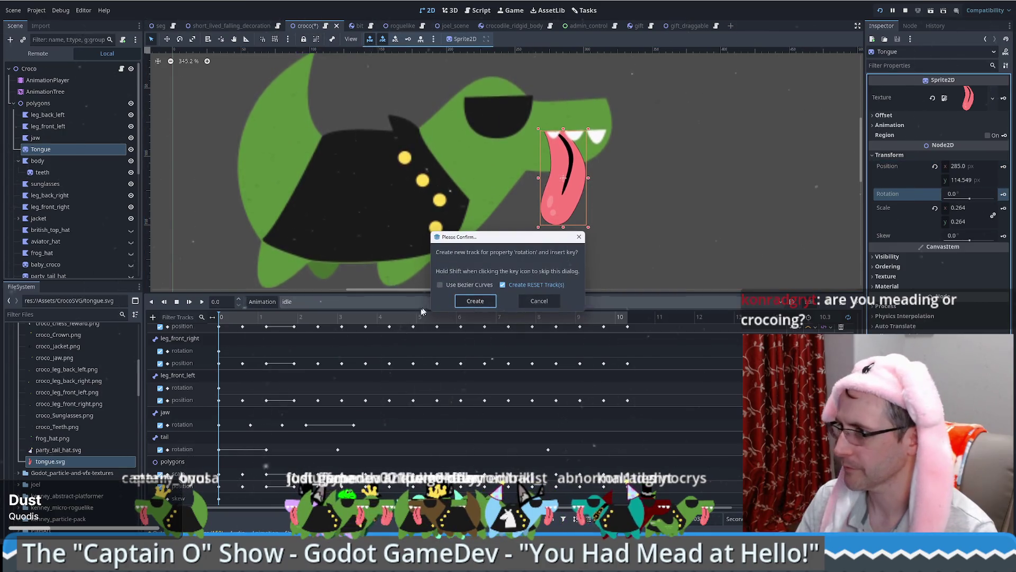
left_click(476, 296)
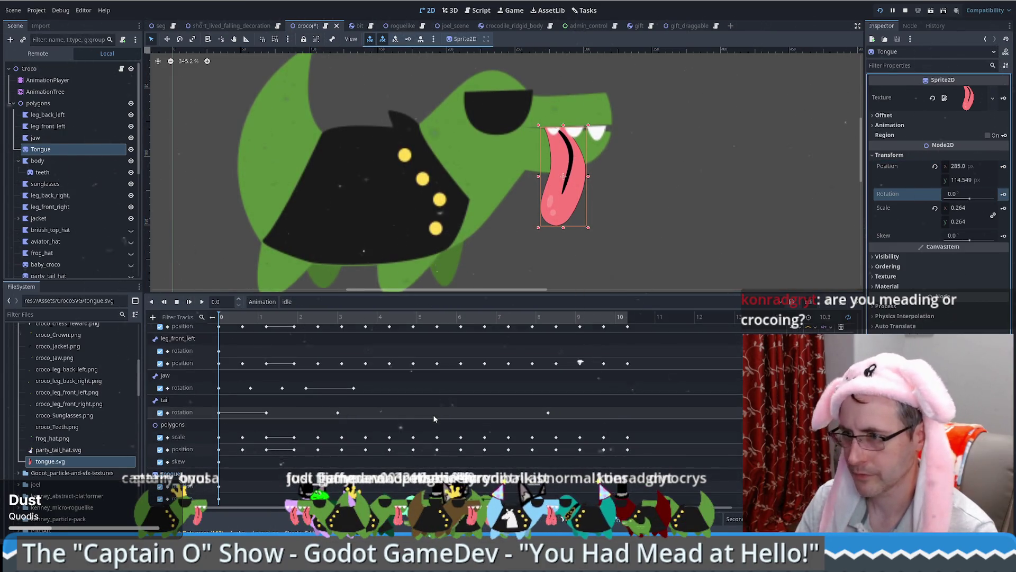
scroll(402, 392, "down", 2)
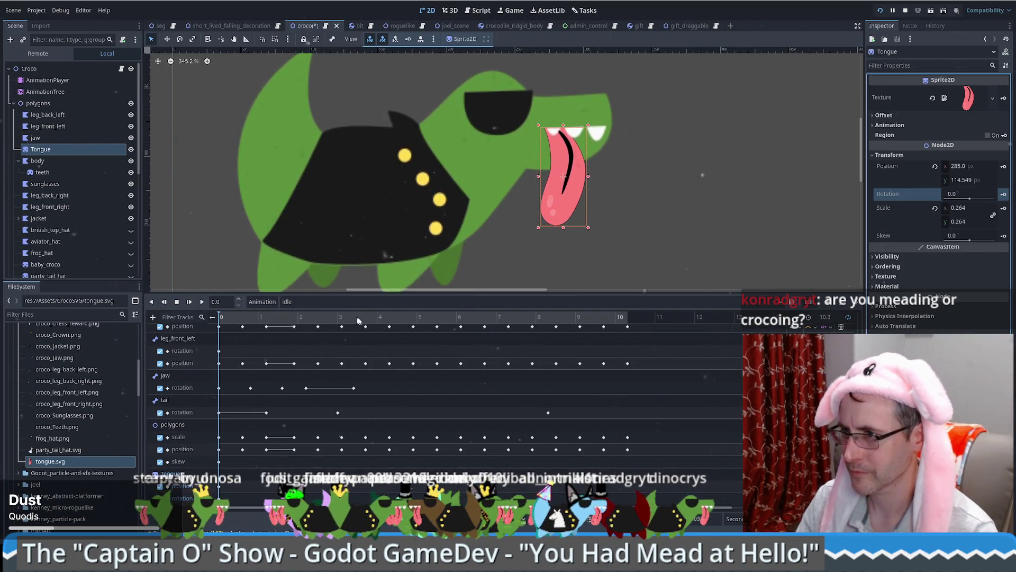
Step: Move the playhead to 4.84 seconds and key Tongue's rotation at 0.0 there
left_click(412, 321)
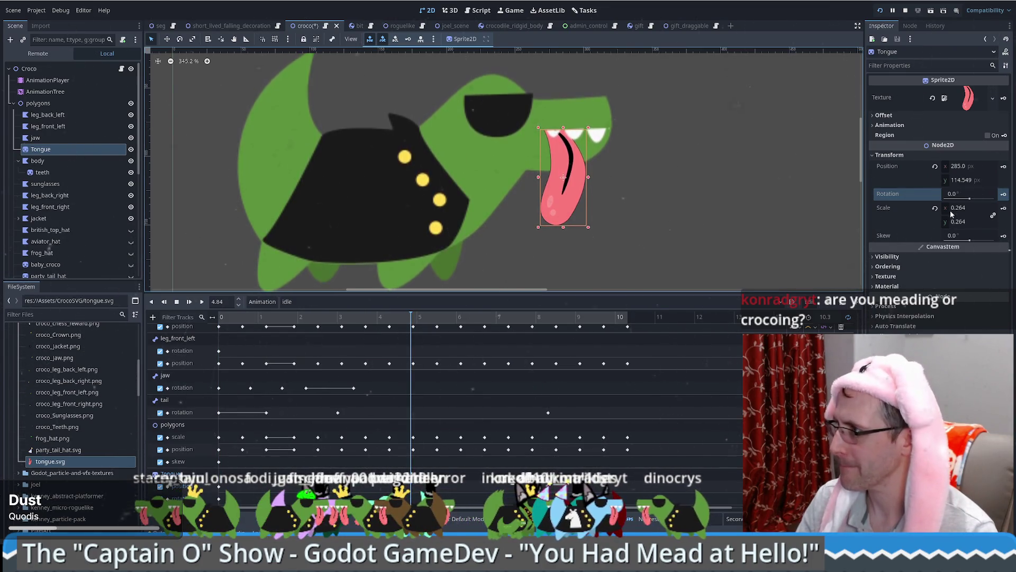
left_click(963, 194)
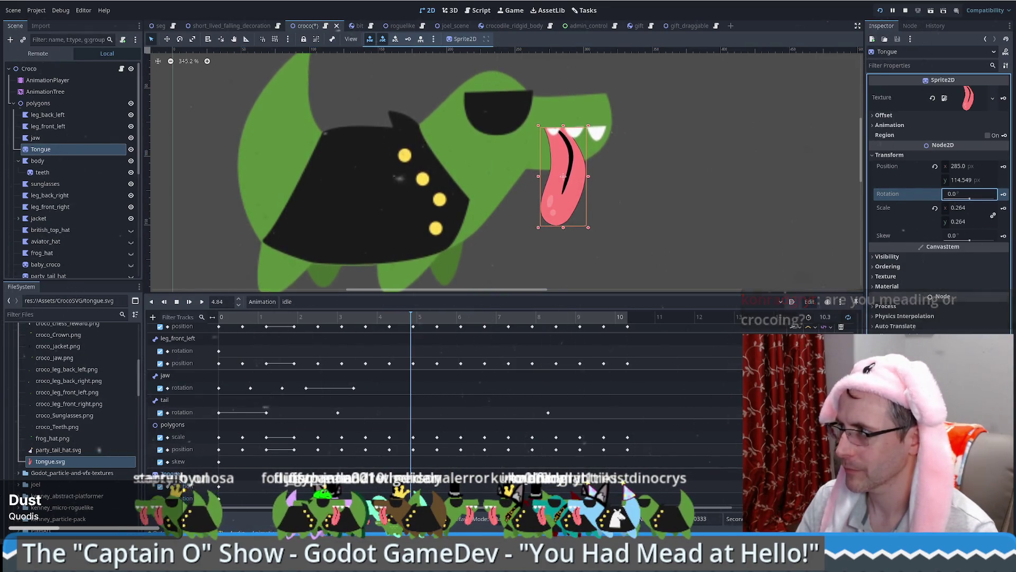
key("Return")
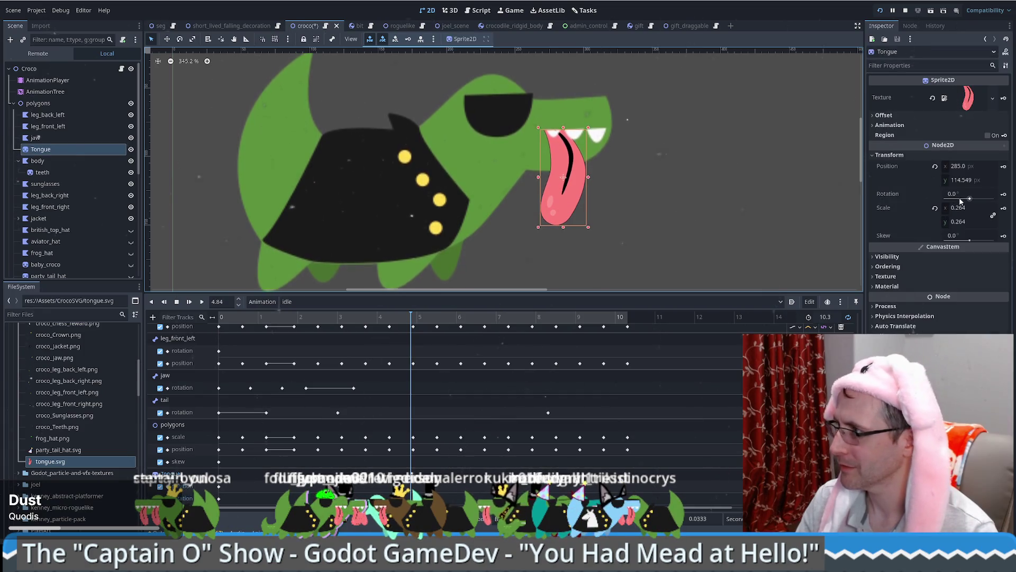
left_click(900, 194)
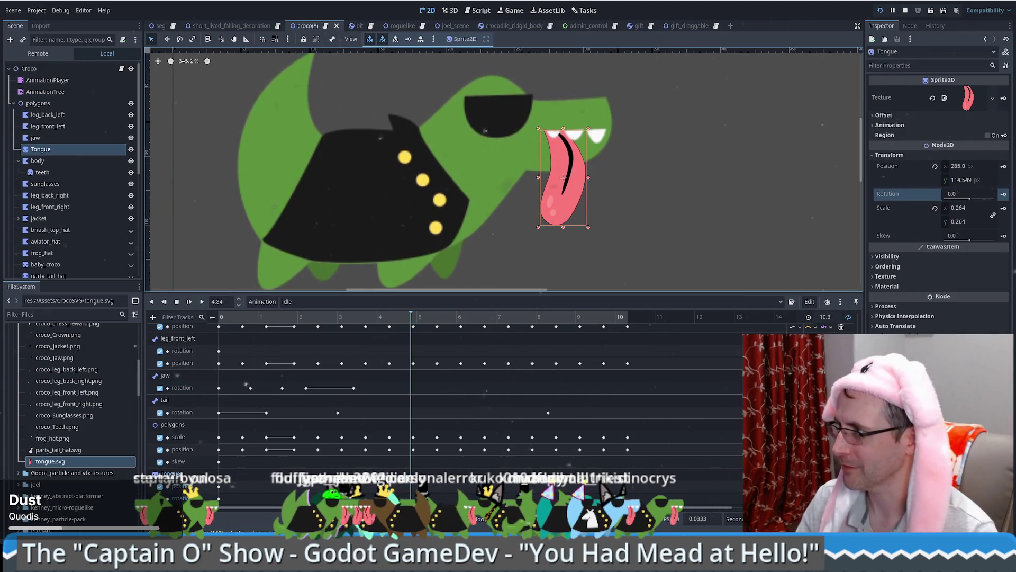
left_click(1003, 195)
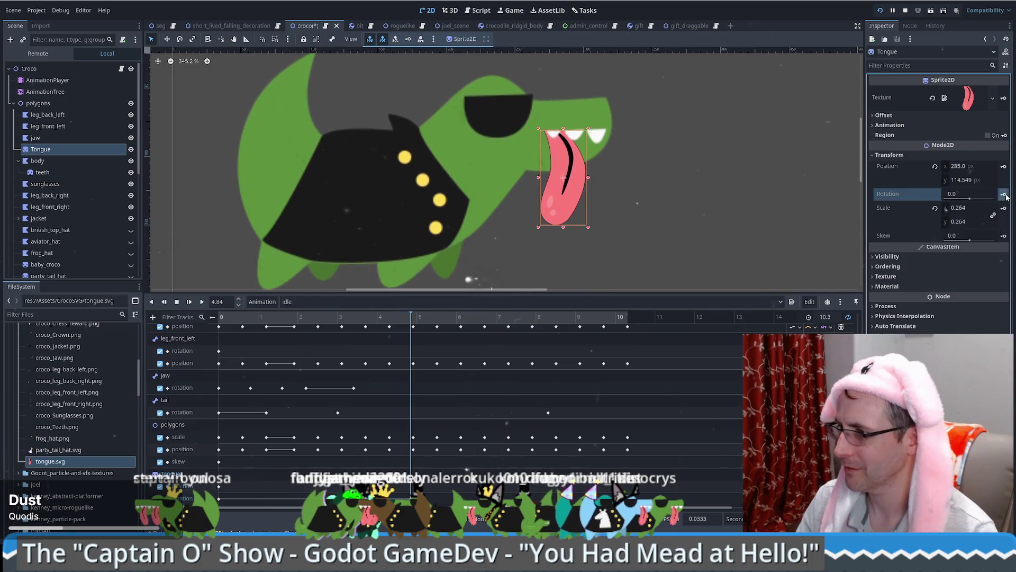
left_click(969, 194)
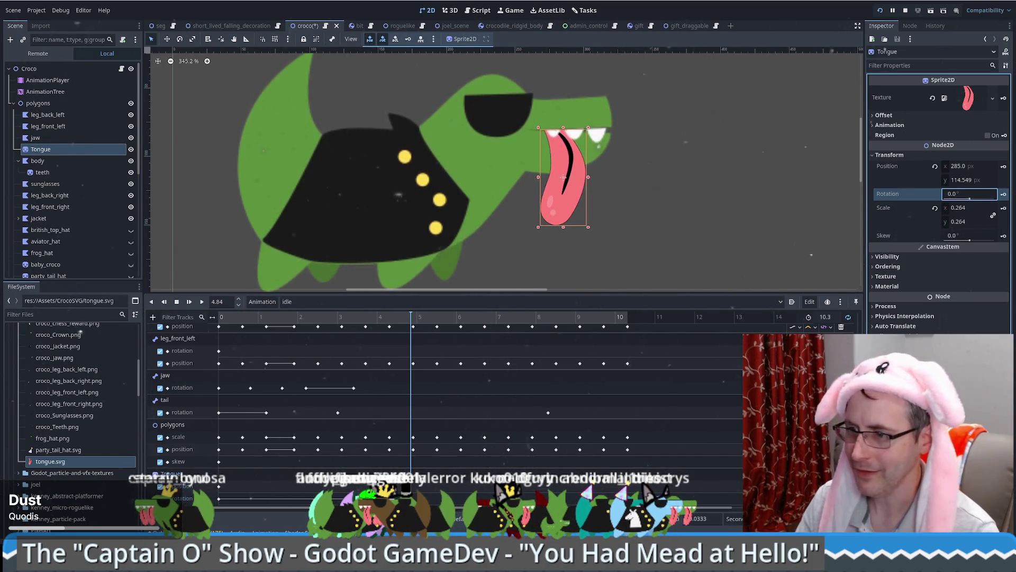
left_click(1003, 194)
Step: Hide and reopen the idle animation timeline, then switch to Move mode on the canvas
left_click(48, 149)
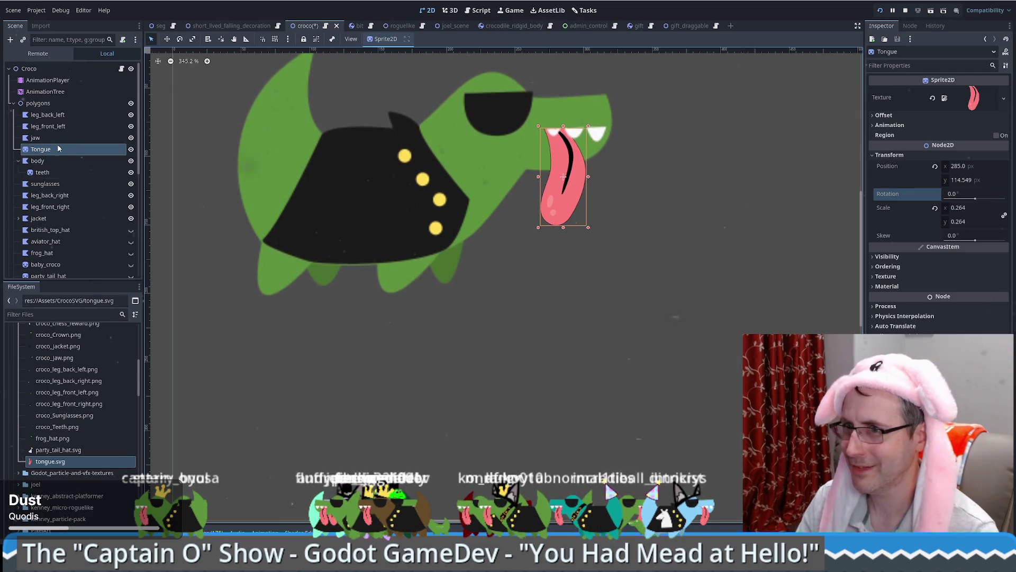
left_click(591, 233)
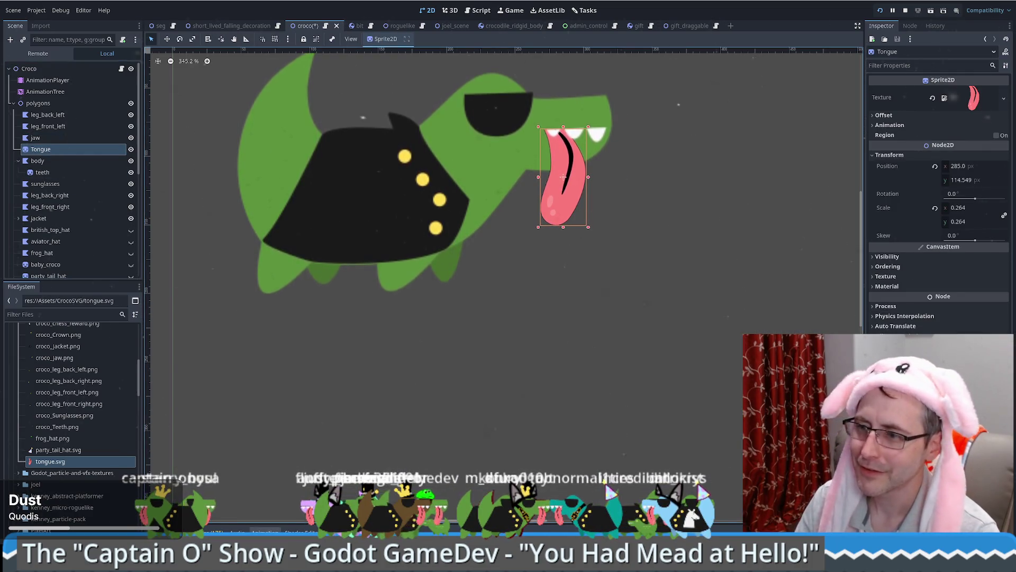
left_click(265, 532)
left_click(166, 39)
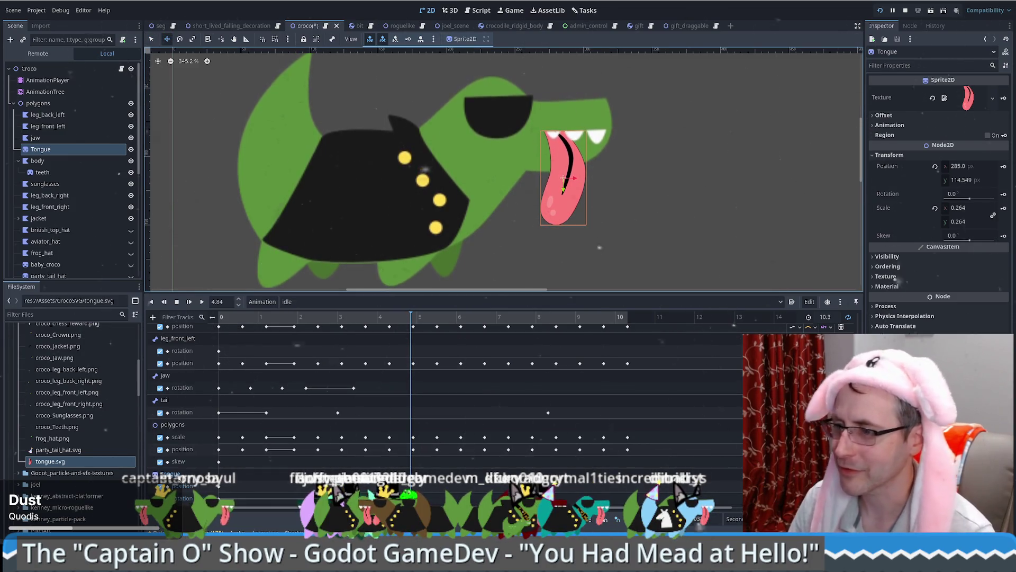
Step: Switch the bottom panel to Output and back to Animation, checking Tongue's position
key("alt+o")
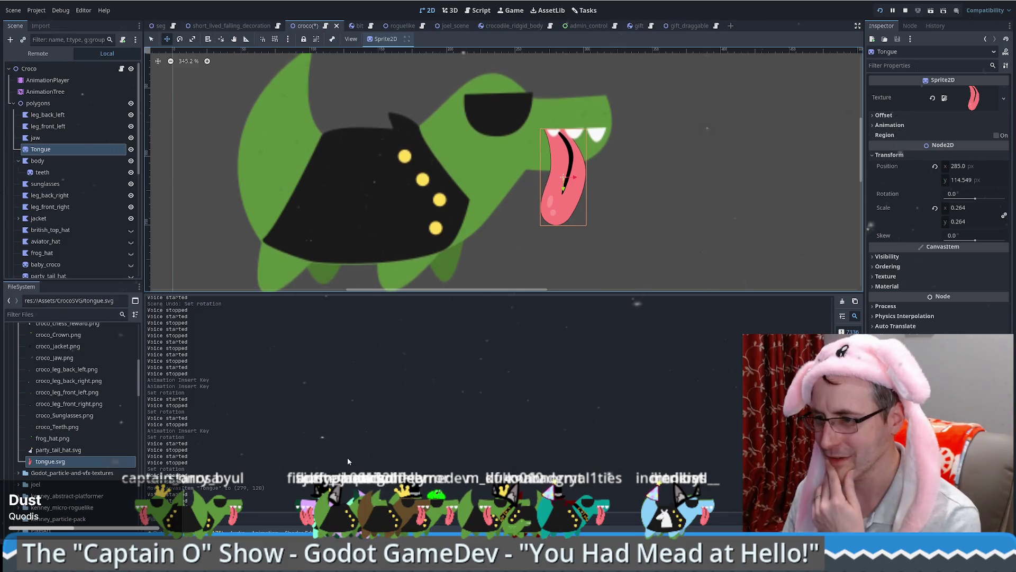
key("alt+n")
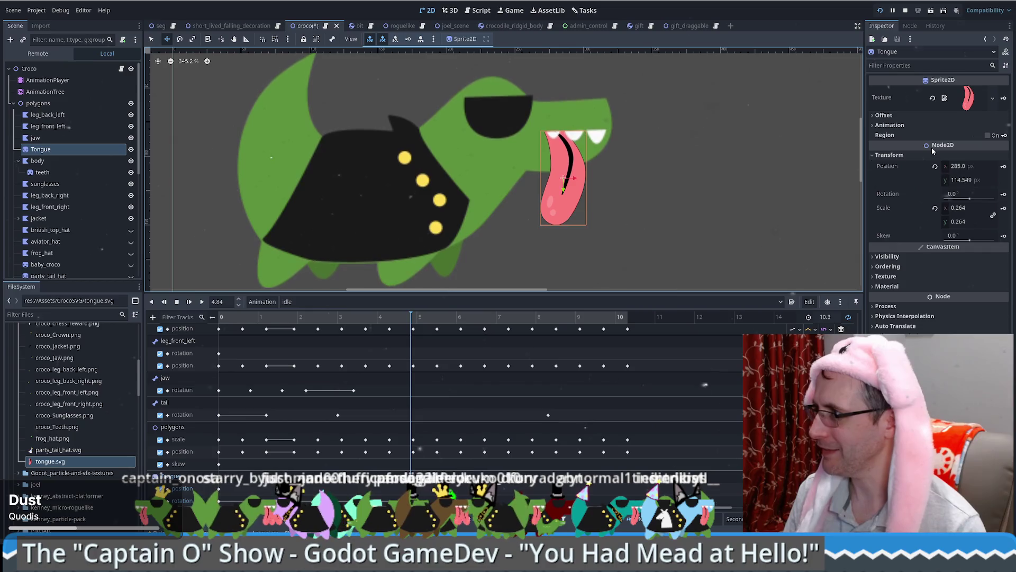
left_click(953, 167)
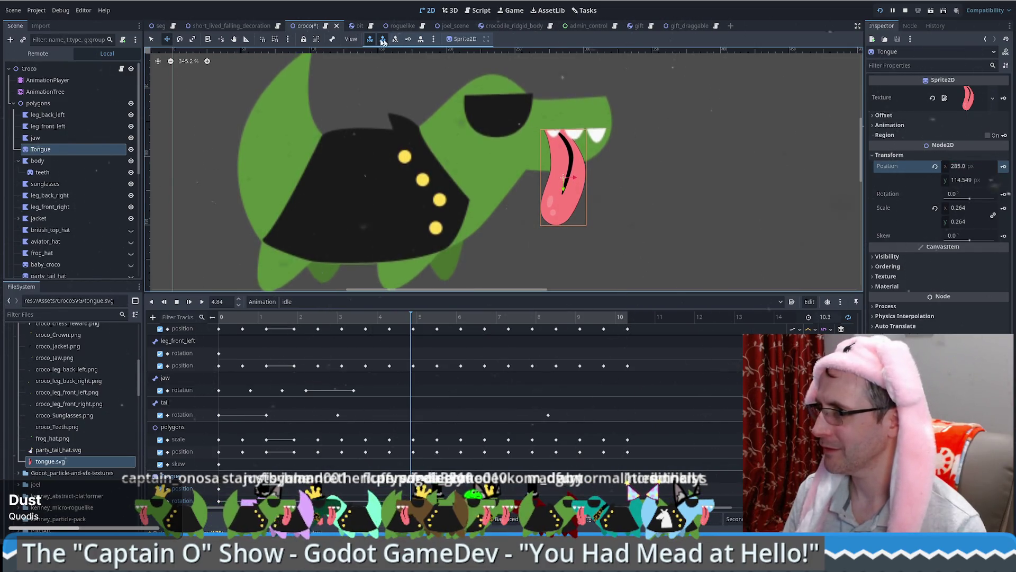
Step: Select Tongue, polygons, then Tongue again in the Scene dock, and save the croco scene
left_click(44, 151)
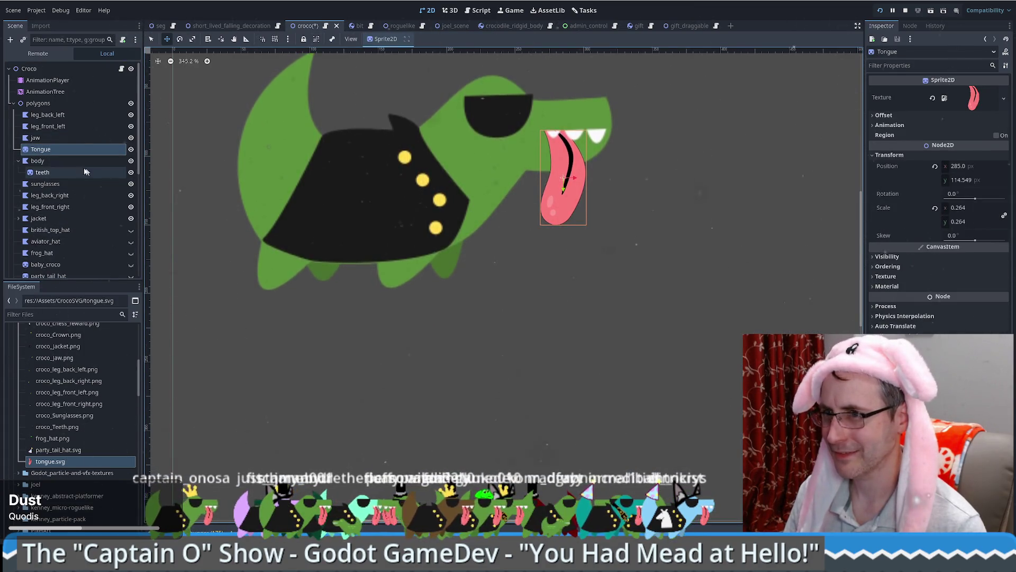
left_click(515, 215)
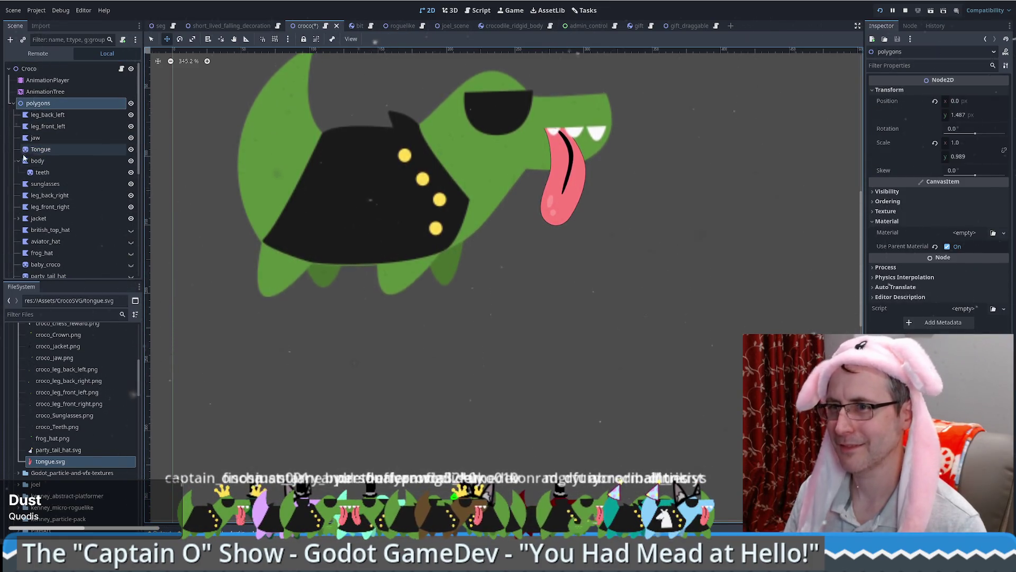
left_click(53, 150)
key("ctrl+s")
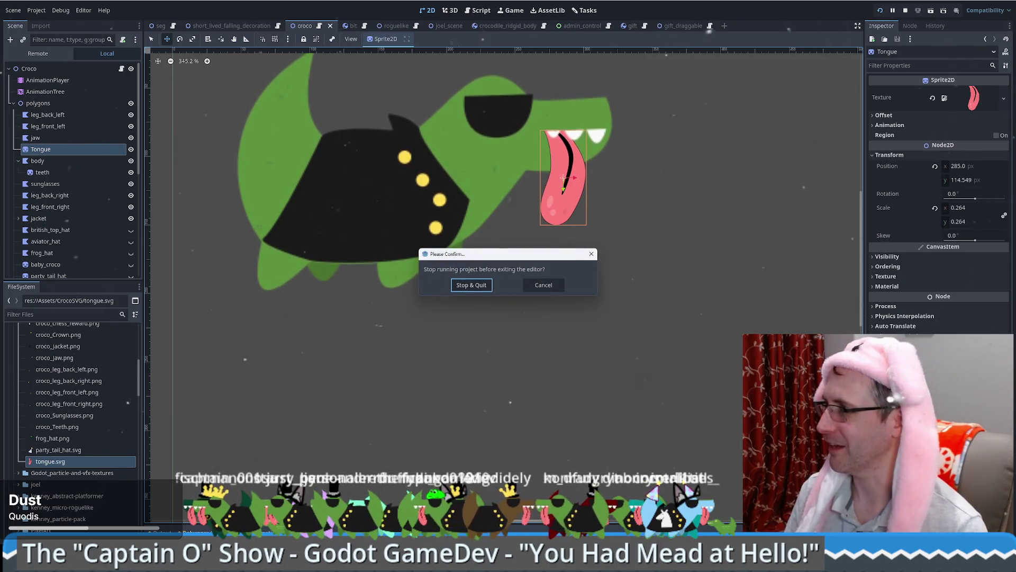
Step: Stop the running game and reopen Stream Engagement Game from the Project Manager
left_click(478, 284)
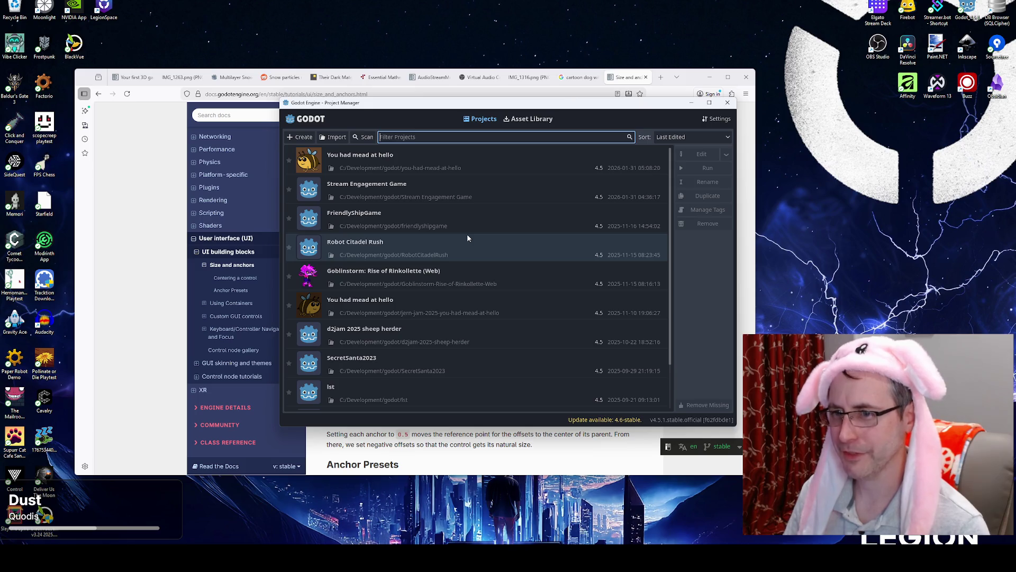
left_click(447, 188)
double_click(446, 187)
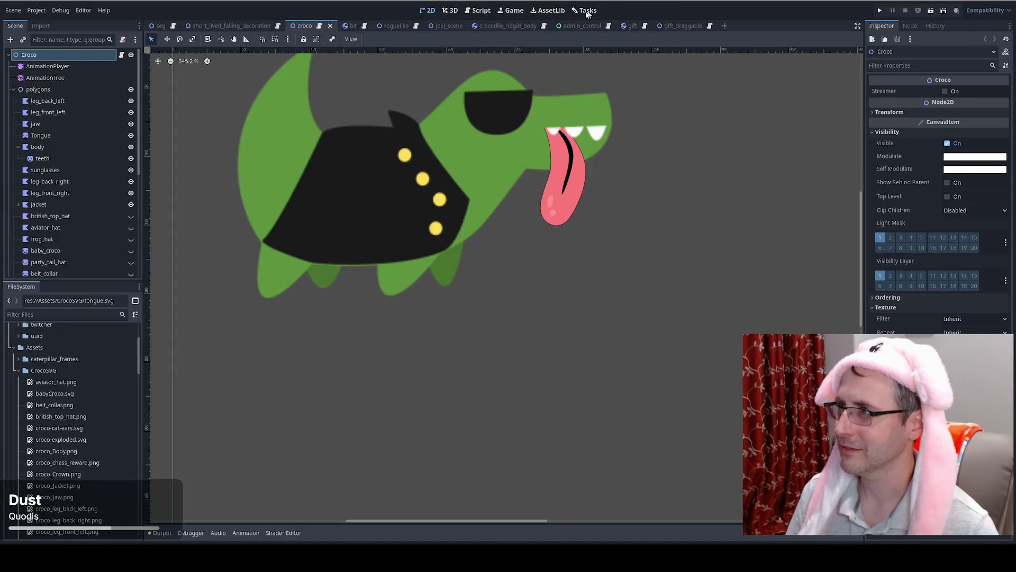
Step: View the Tasks Kanban board, then run the Stream Engagement Game project
left_click(589, 11)
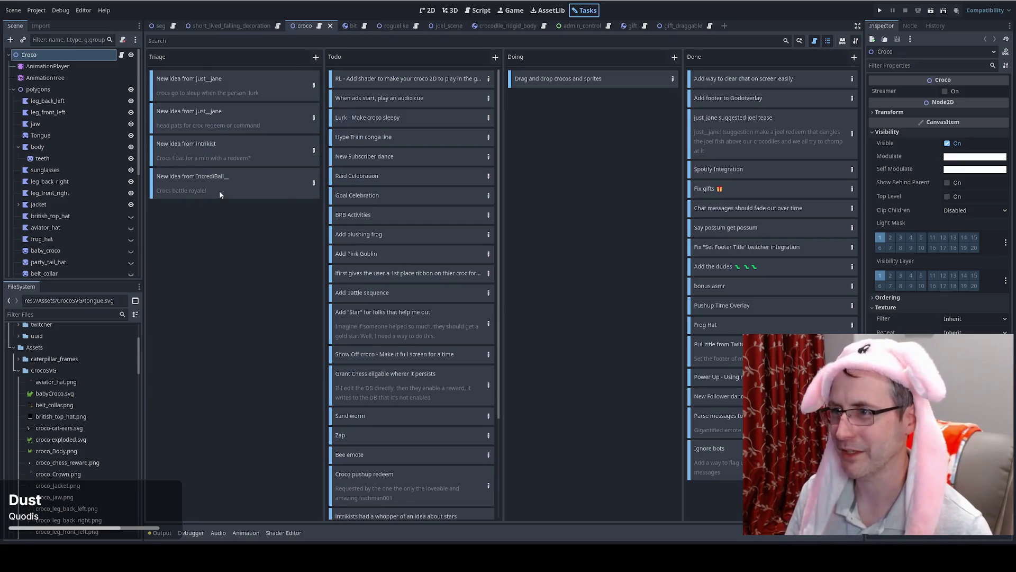
left_click(880, 11)
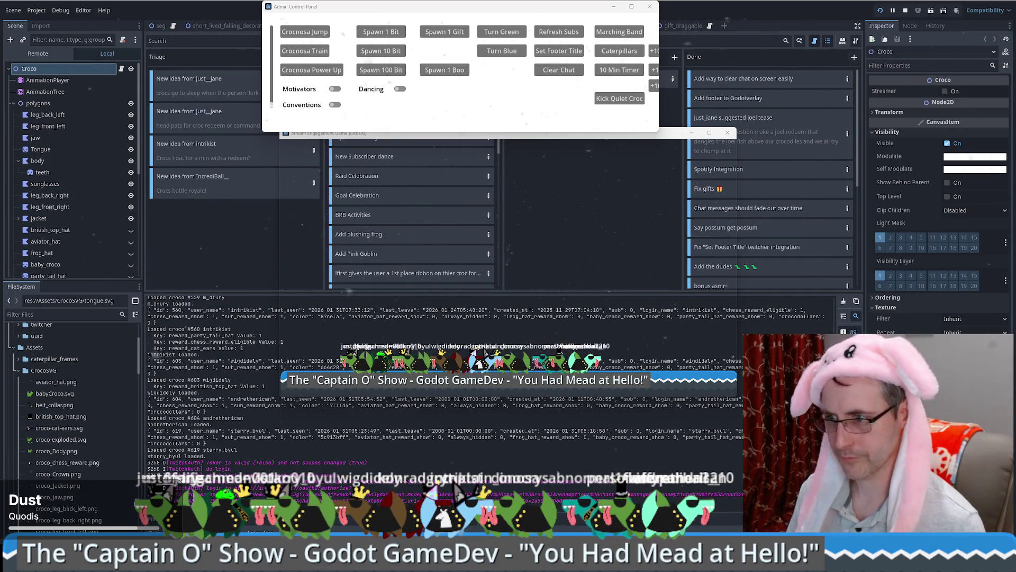
Step: Load the copied Discord candle image link in a new browser tab, then return to Godot
key("alt+Tab")
key("ctrl+t")
key("ctrl+v")
key("Return")
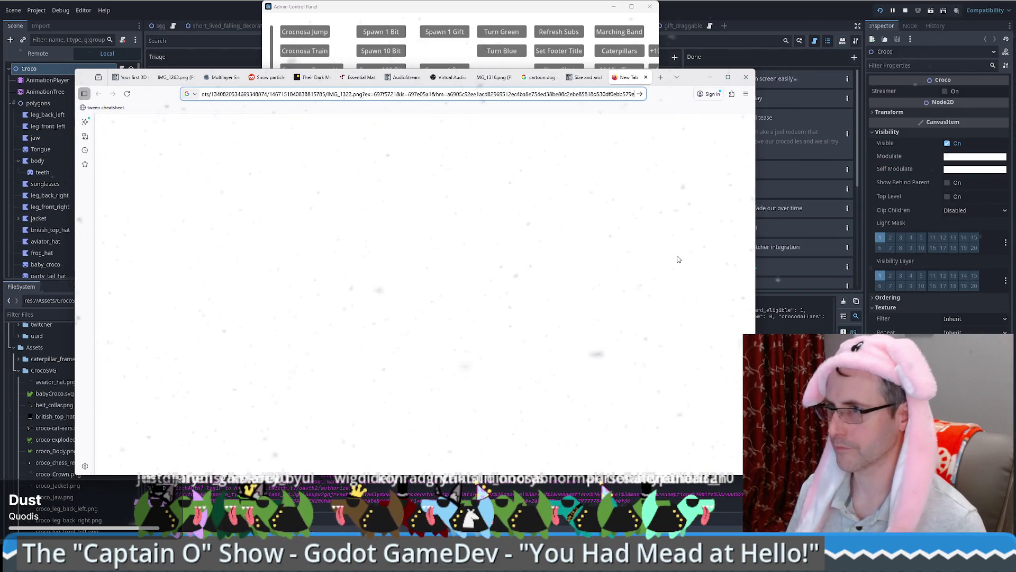
key("Return")
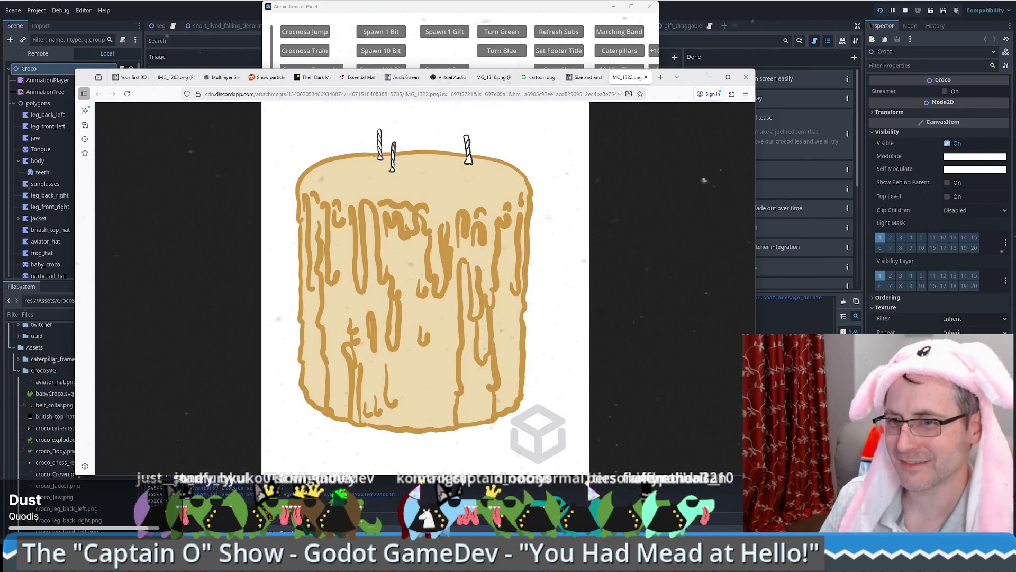
key("alt+Tab")
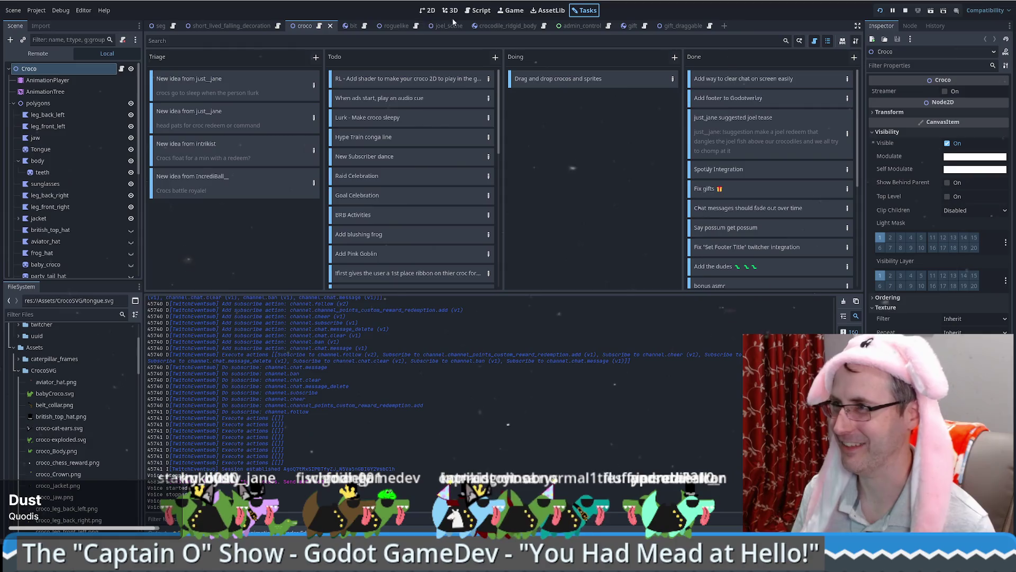
Step: Leave the Tasks board for the 2D workspace showing the croco scene
left_click(429, 10)
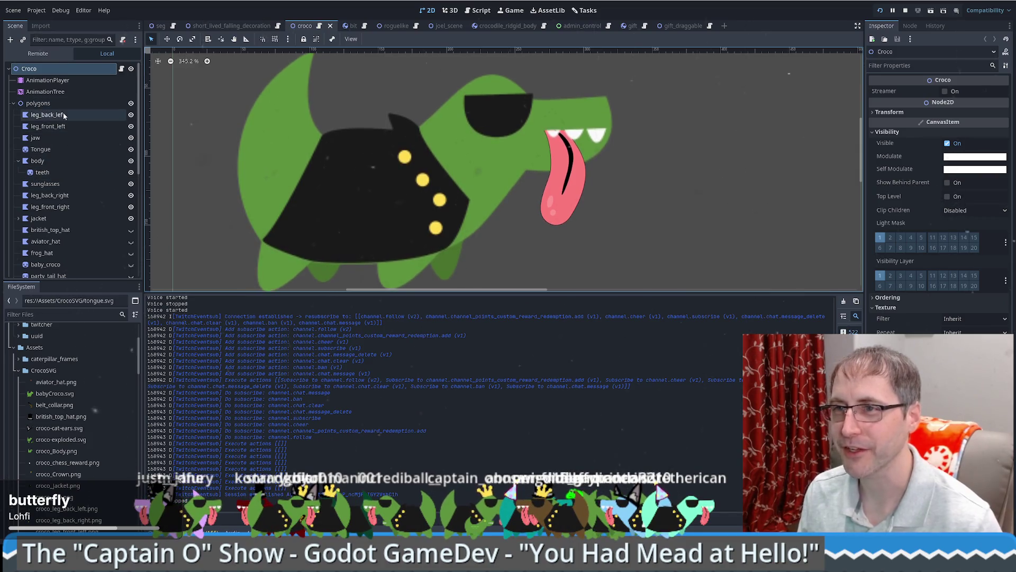
Step: Browse the polygons group in the Scene dock and select the Tongue sprite at 285.0, 114.549
scroll(59, 116, "down", 3)
scroll(60, 118, "up", 3)
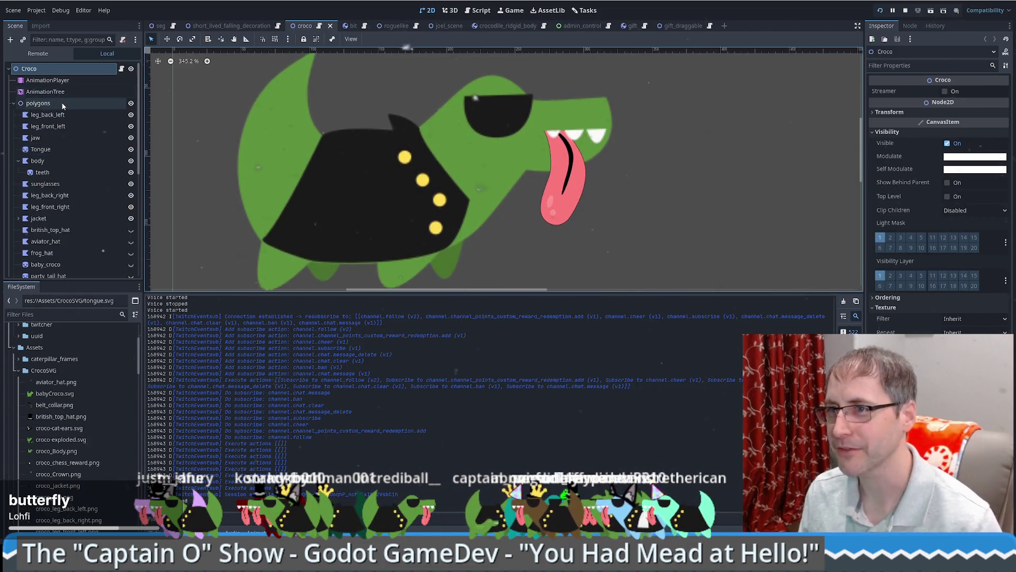
left_click(62, 104)
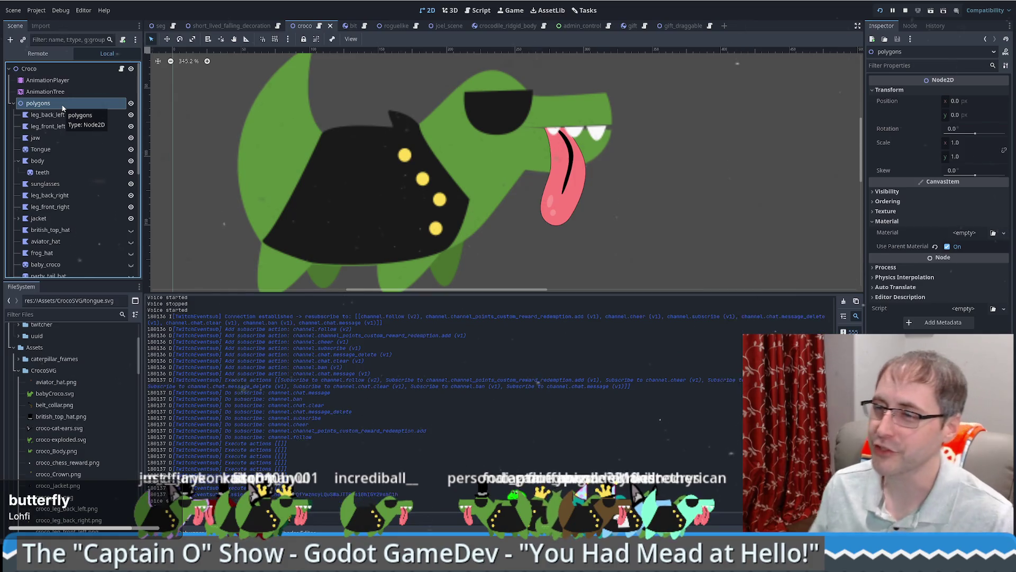
scroll(96, 183, "down", 5)
scroll(95, 185, "up", 5)
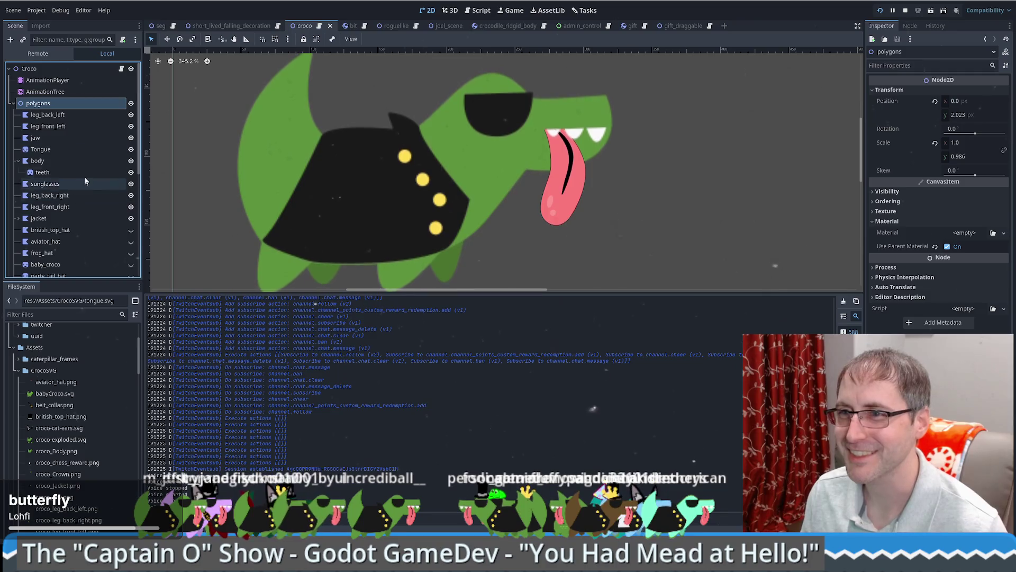
left_click(12, 103)
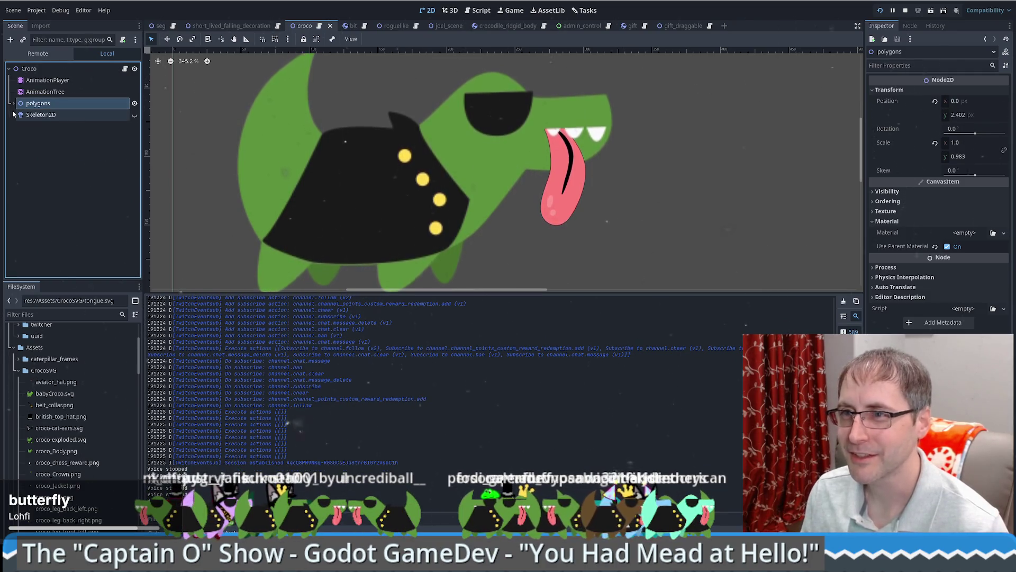
left_click(13, 104)
scroll(75, 159, "down", 3)
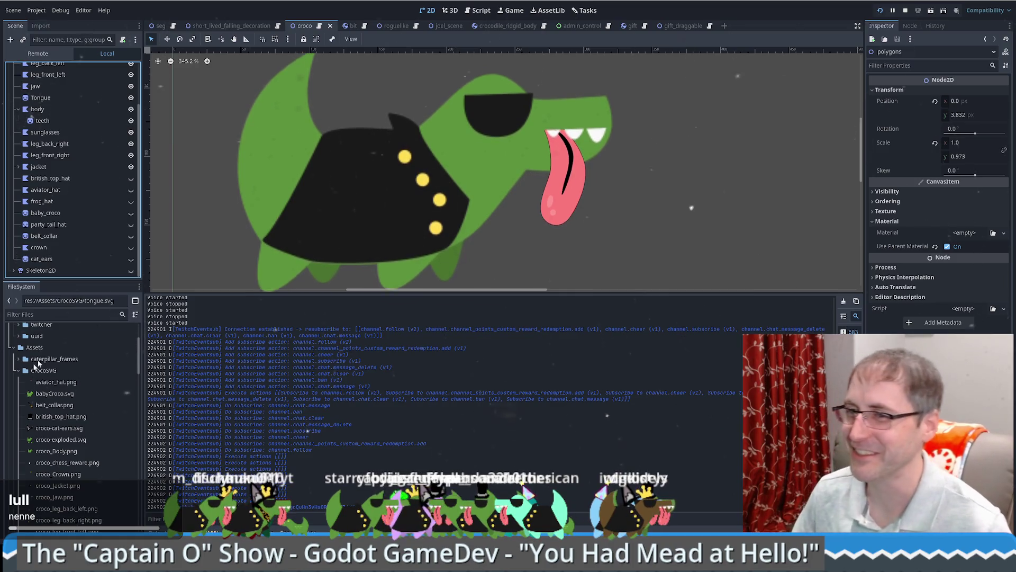
scroll(114, 235, "up", 3)
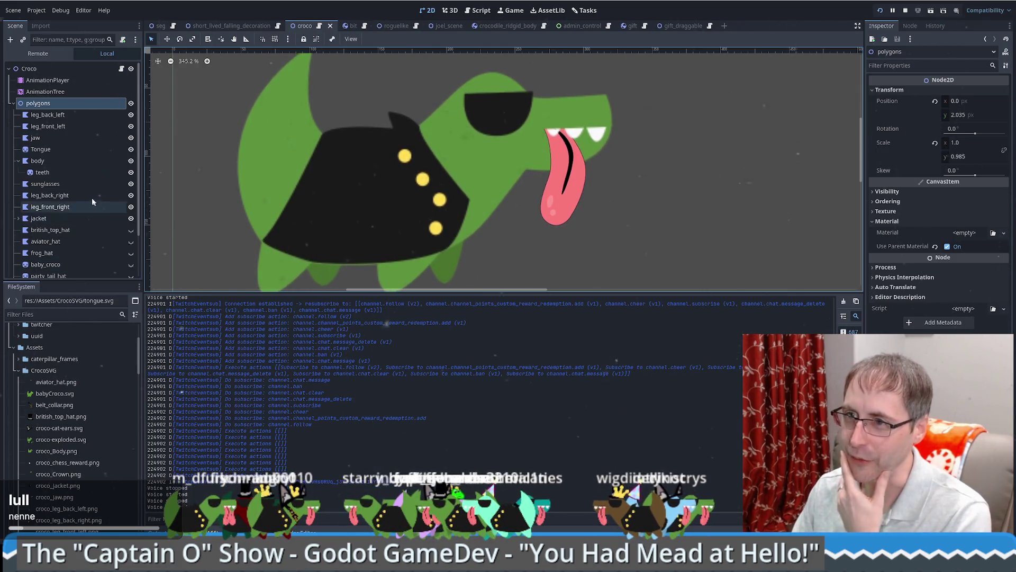
left_click(52, 151)
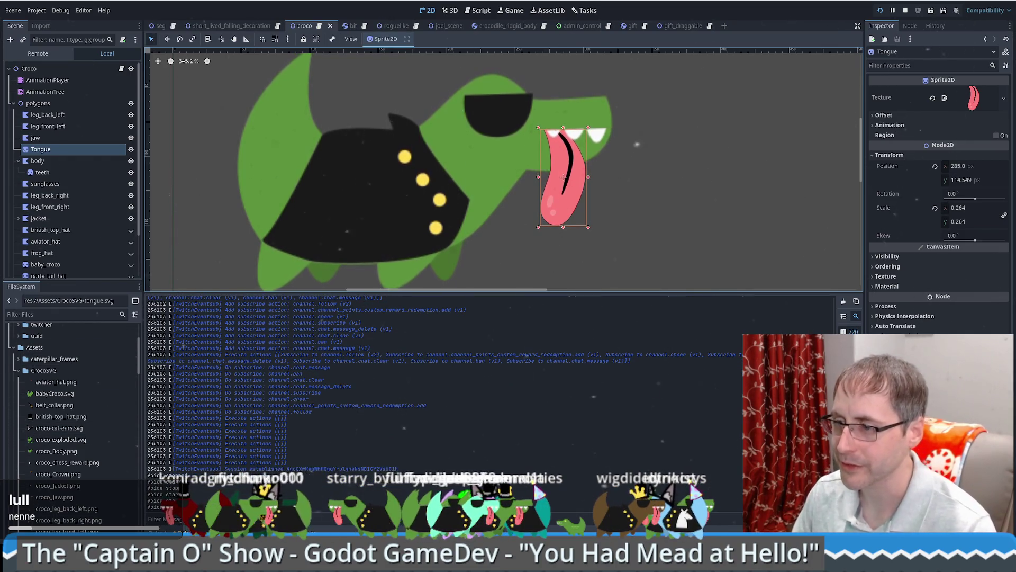
Step: Show the idle animation and snap the playhead to the Tongue rotation key at 4.84 s
key("alt+n")
left_click(48, 160)
left_click(48, 149)
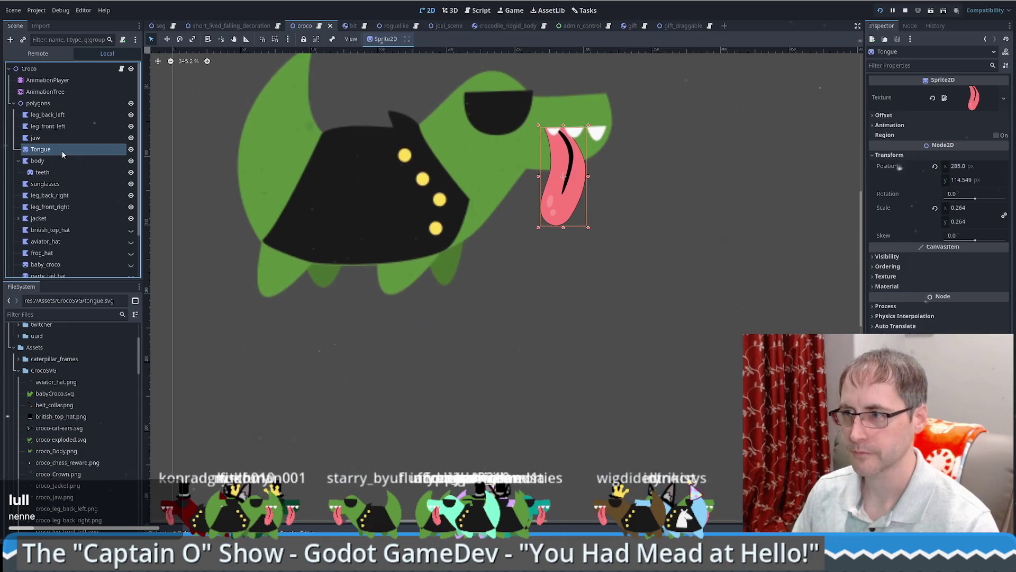
key("alt+n")
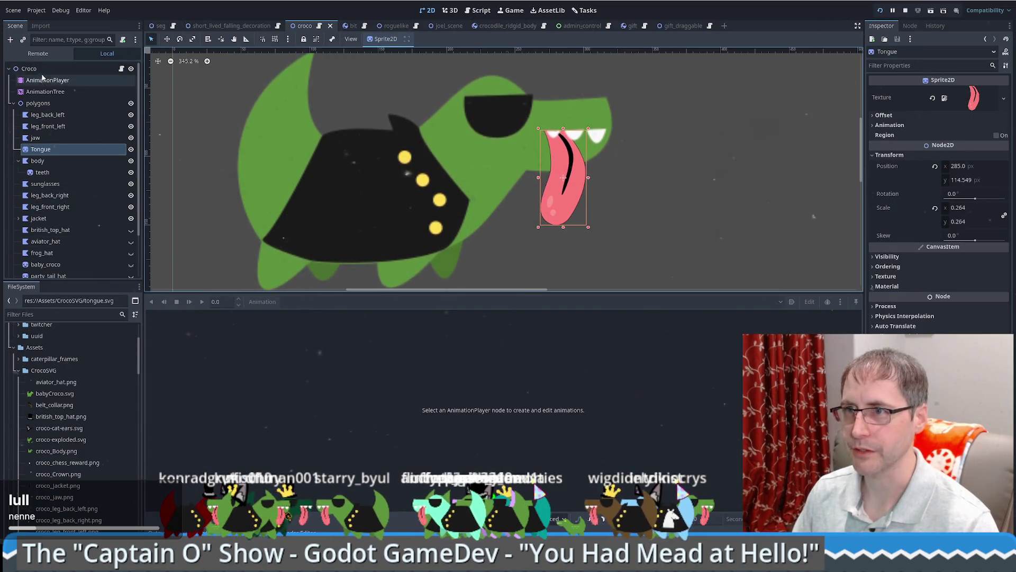
left_click(47, 80)
left_click(336, 301)
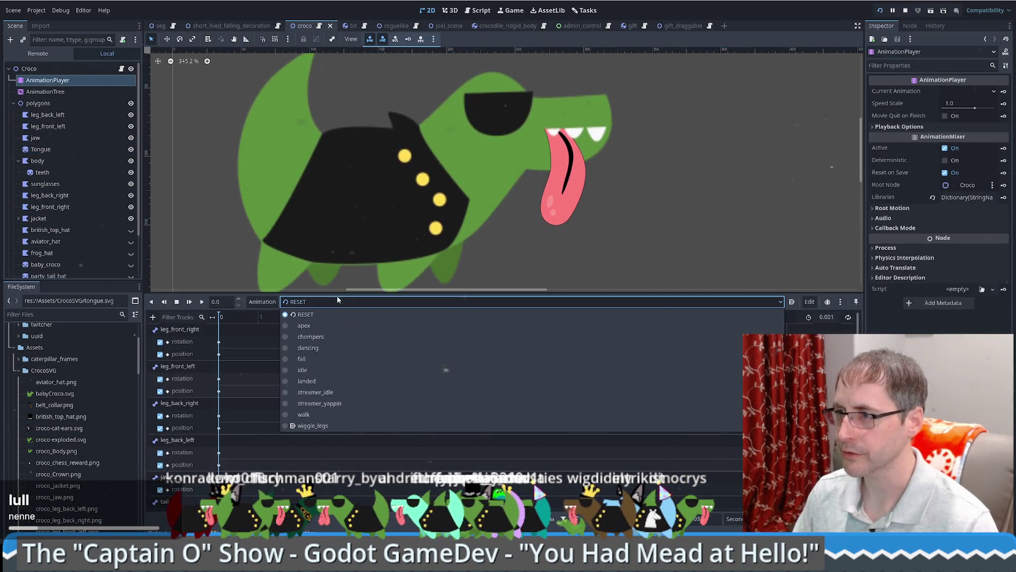
left_click(316, 373)
scroll(342, 442, "down", 5)
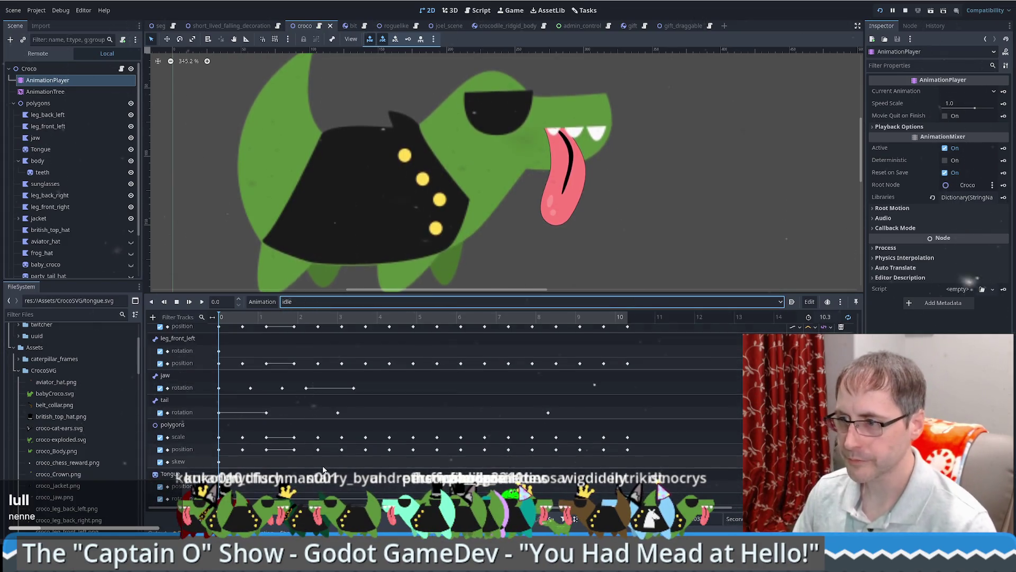
left_click(413, 499)
left_click(413, 319)
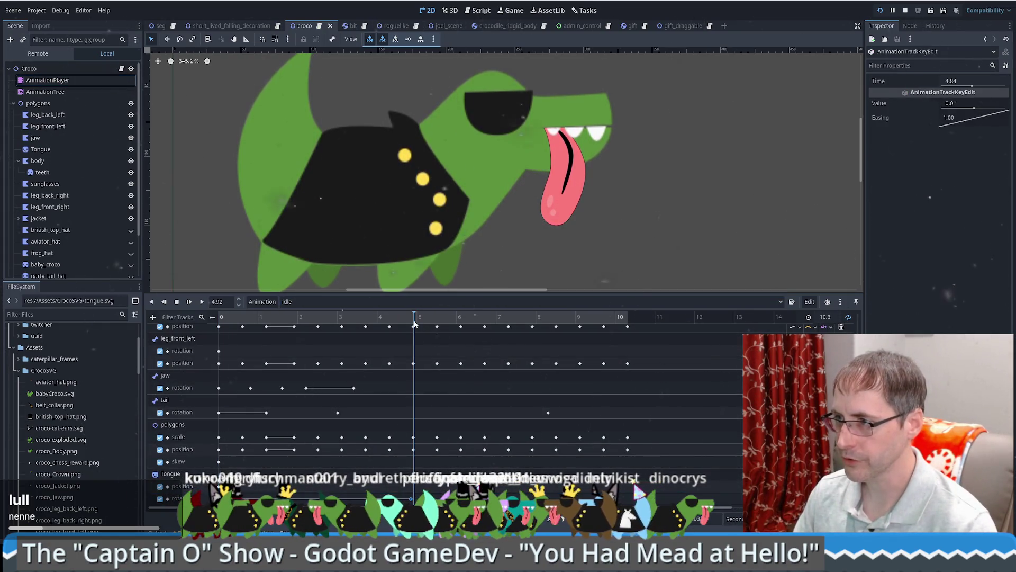
left_click(413, 327)
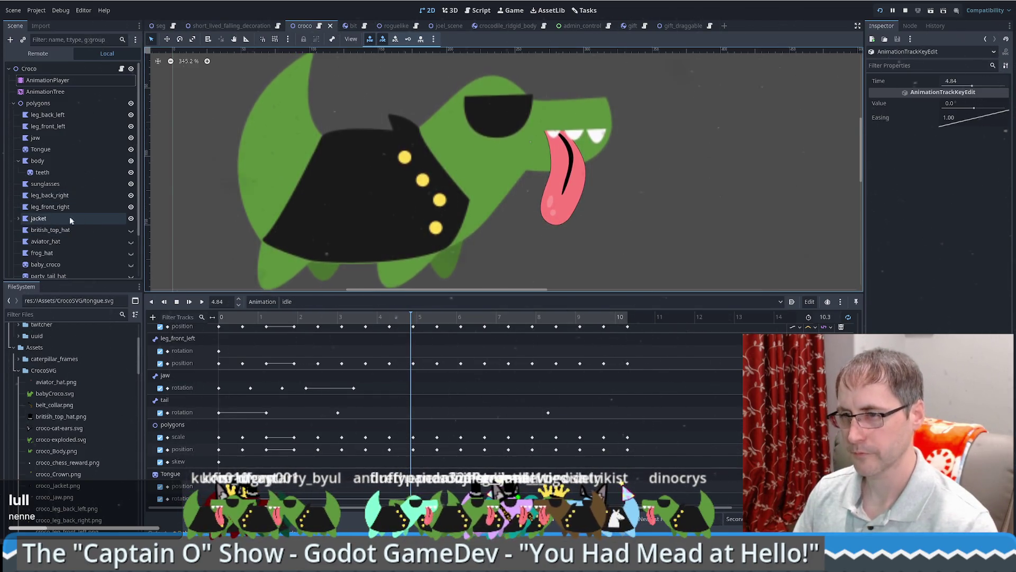
Step: Set the Tongue rotation to 0, check its 4.84 s keyframe, then save and run the game
left_click(53, 149)
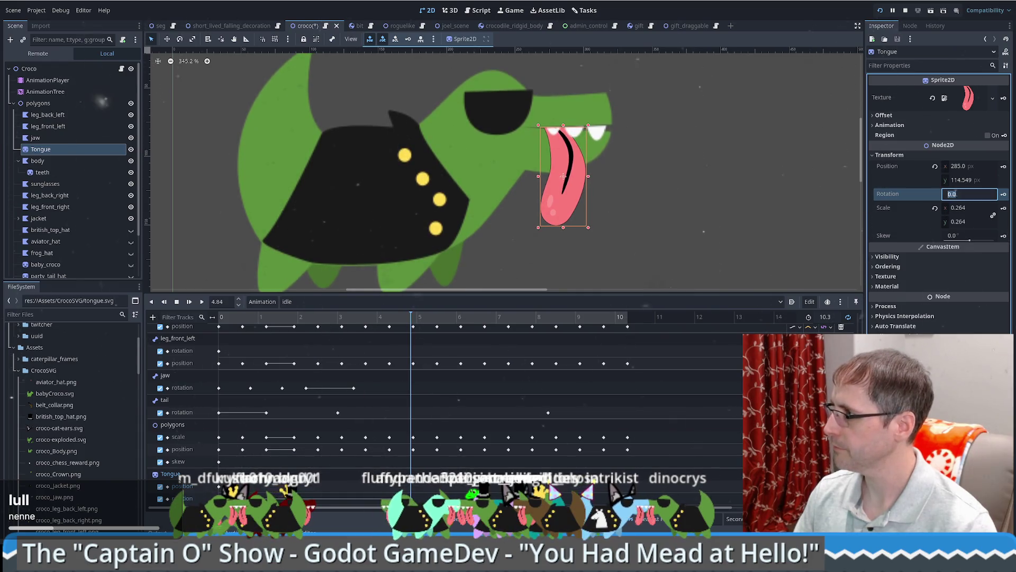
left_click(955, 194)
left_click(957, 194)
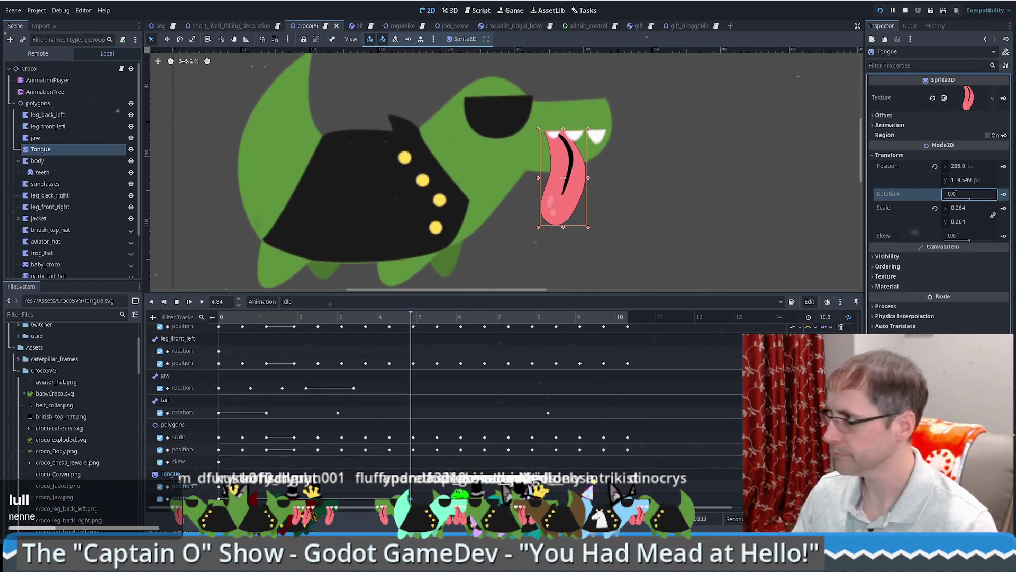
key("Return")
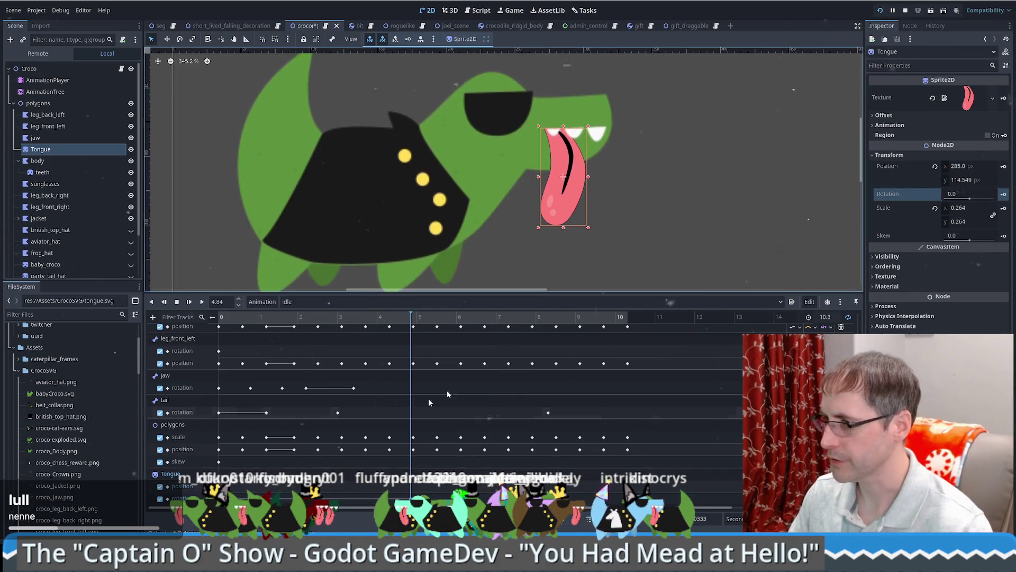
left_click(164, 500)
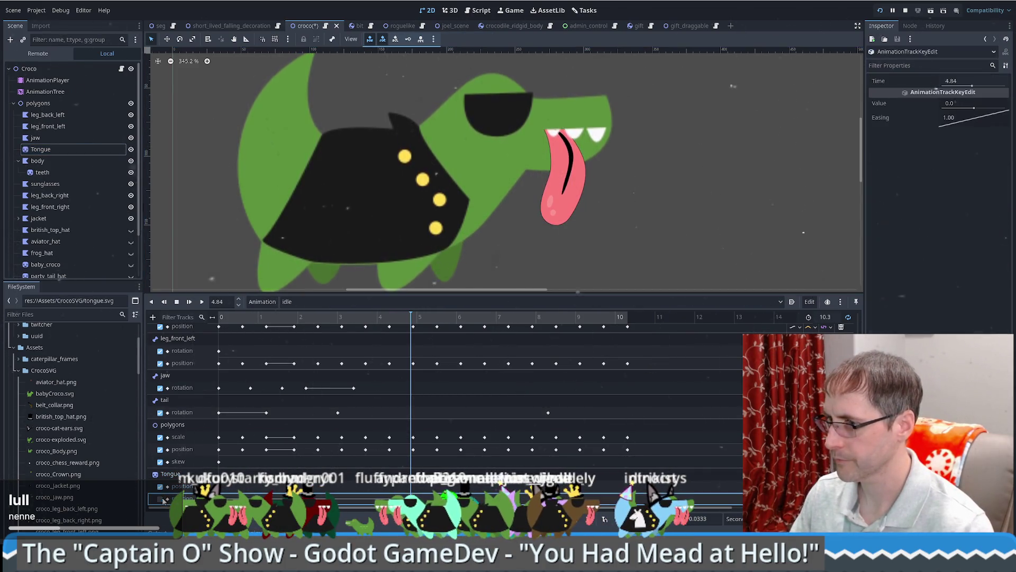
left_click(53, 149)
left_click(968, 196)
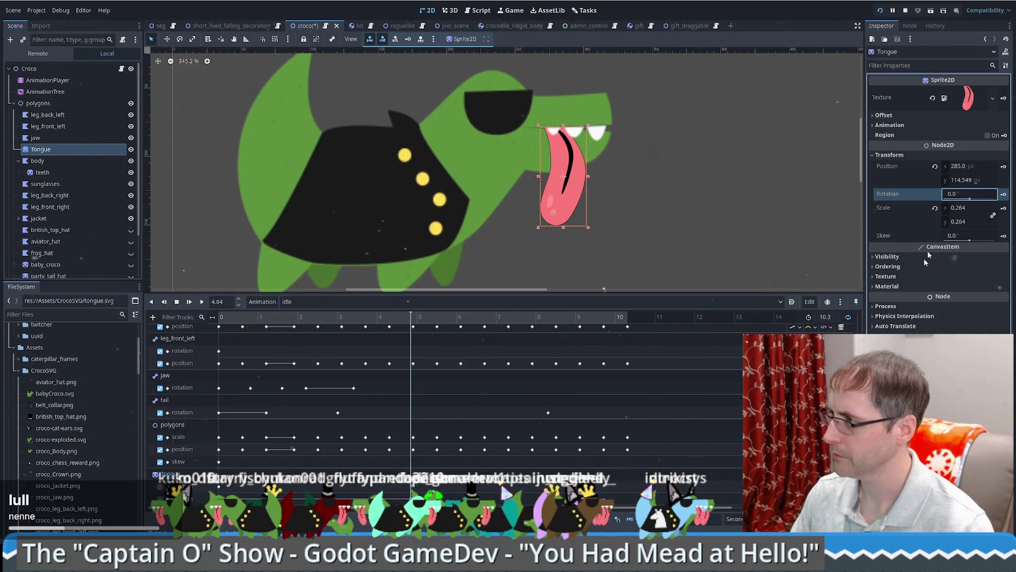
left_click(161, 493)
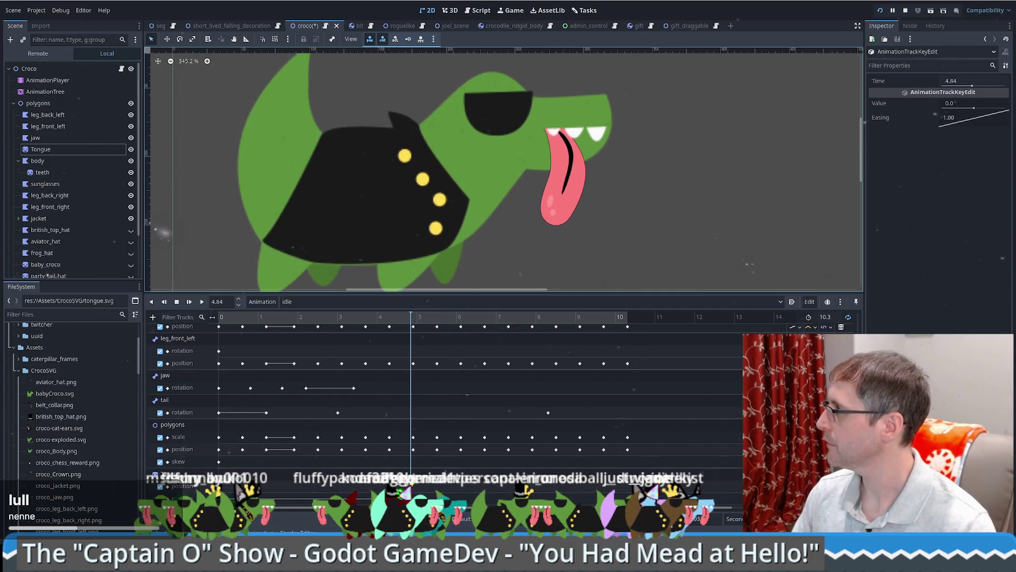
left_click(881, 10)
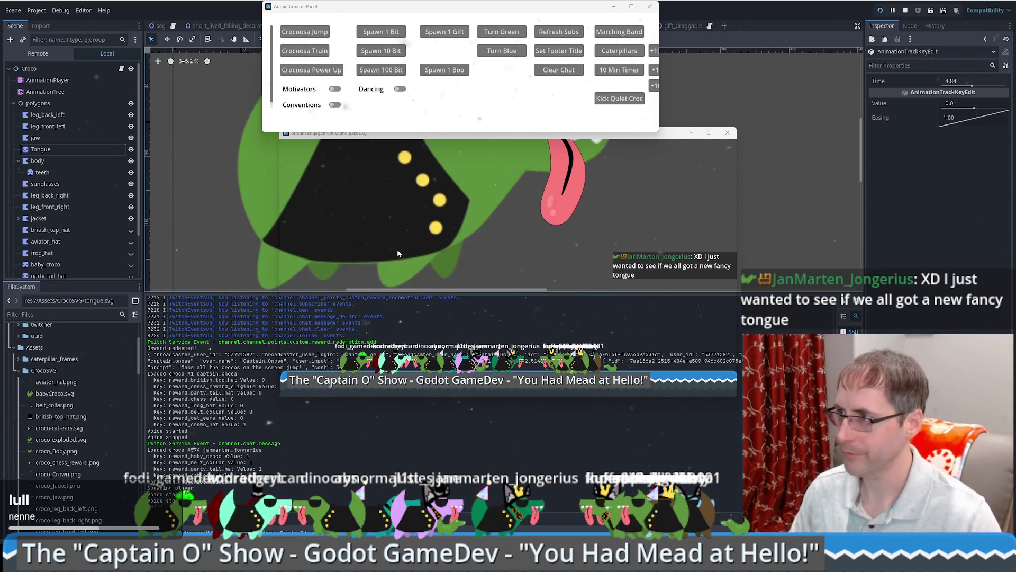
Step: Close the running game and browse the AnimationTree, AnimationPlayer, Tongue and sunglasses nodes
left_click(671, 95)
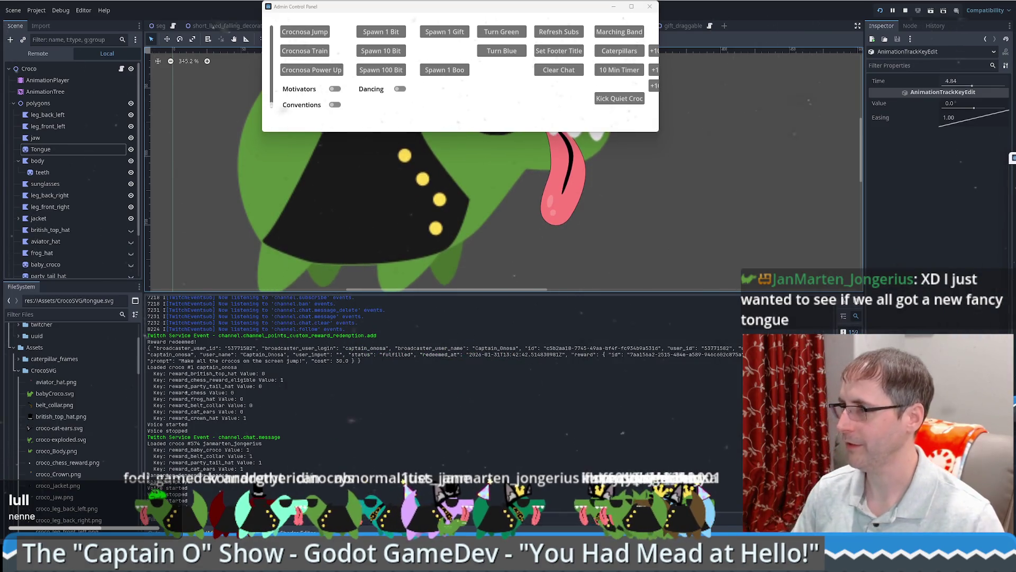
left_click(896, 252)
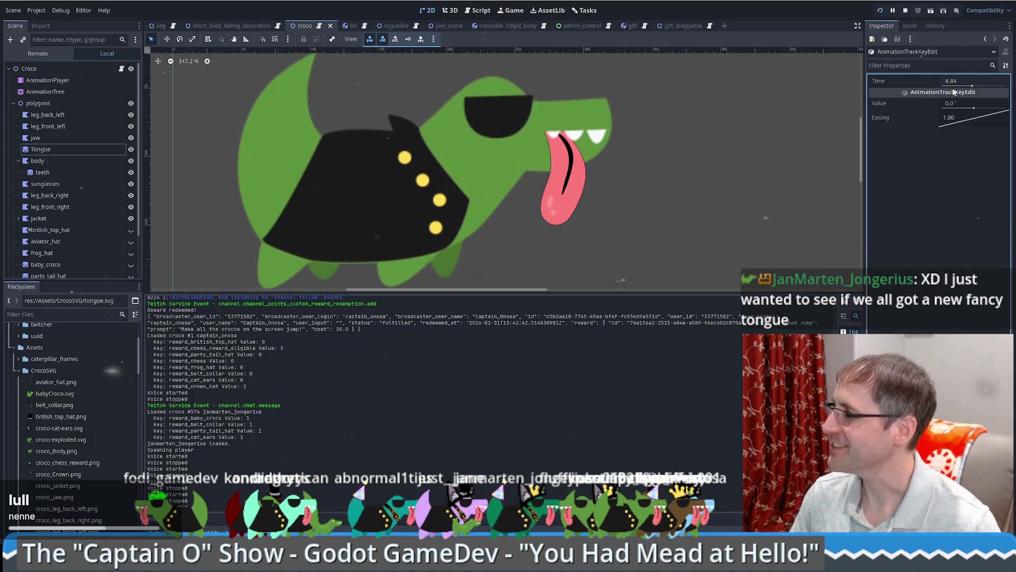
scroll(84, 396, "down", 5)
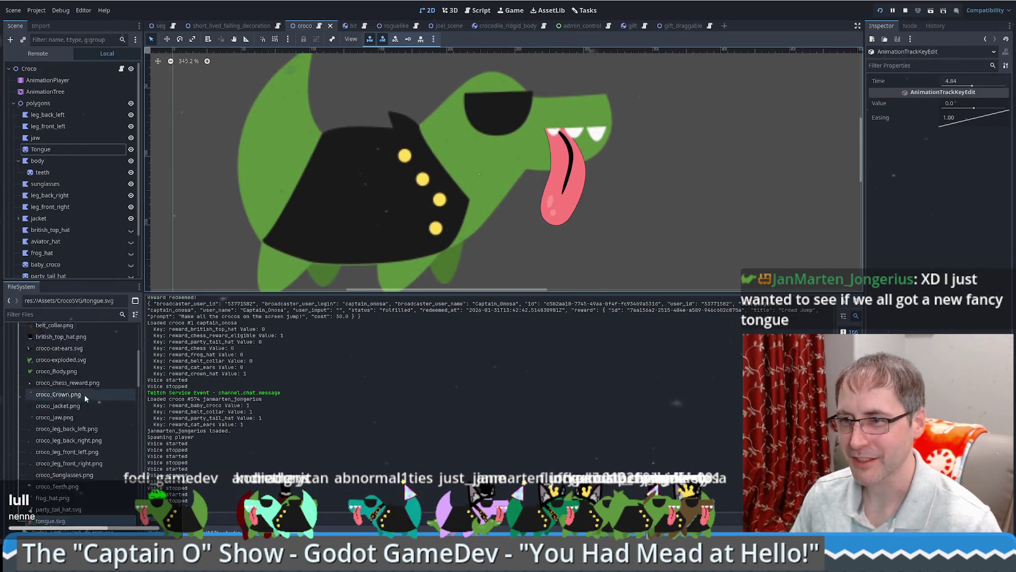
left_click(58, 91)
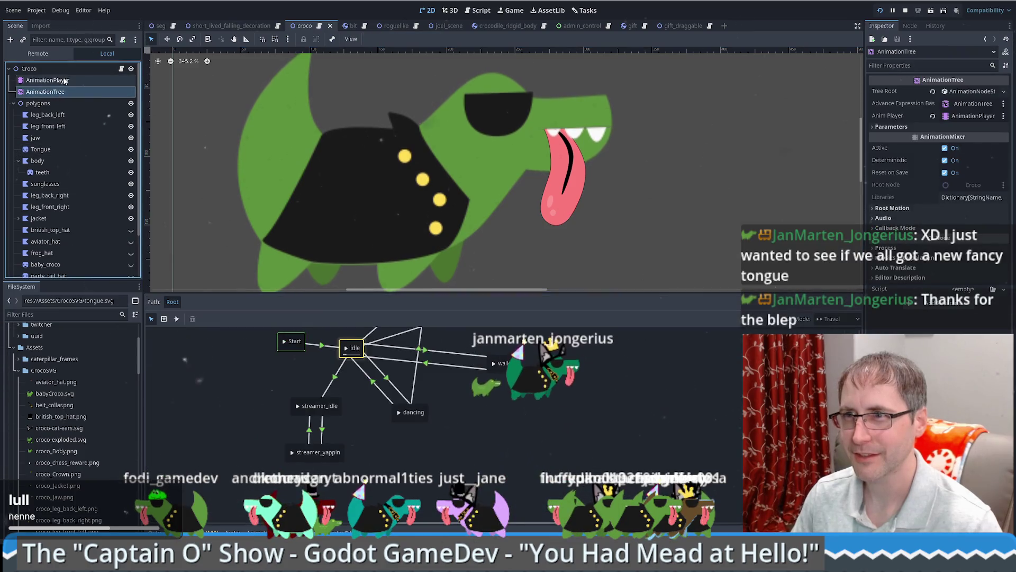
left_click(64, 80)
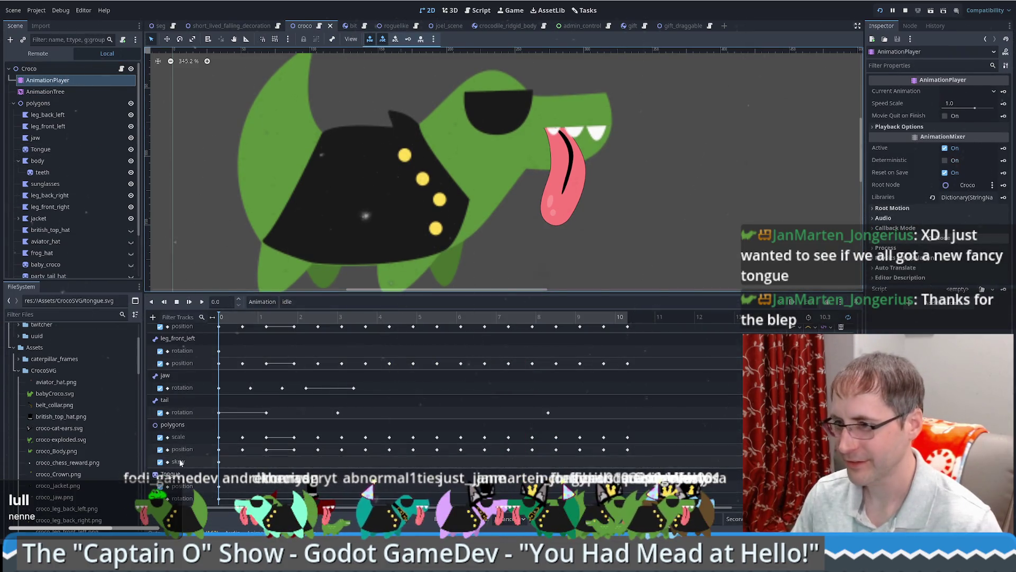
left_click(171, 474)
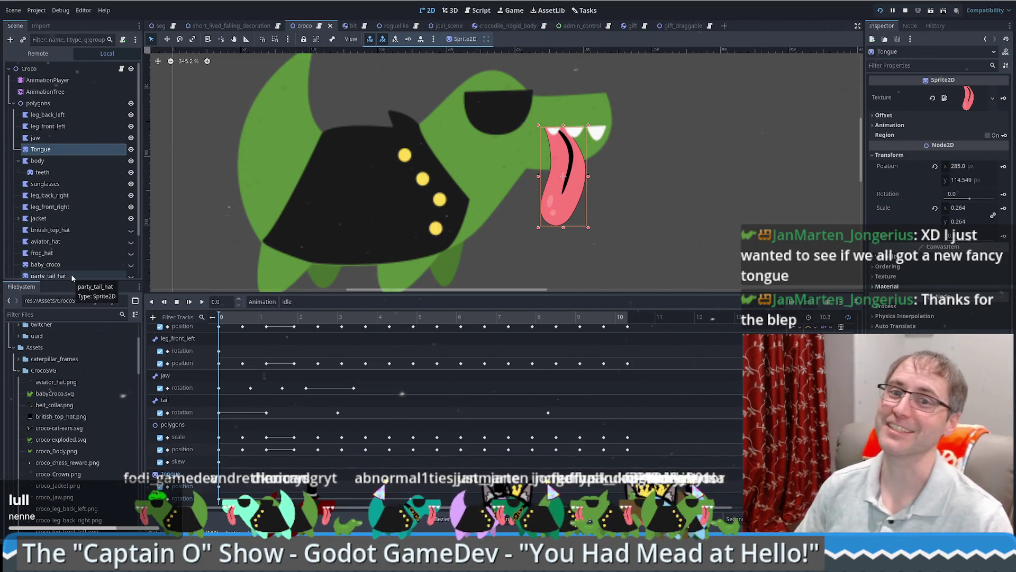
scroll(59, 201, "down", 3)
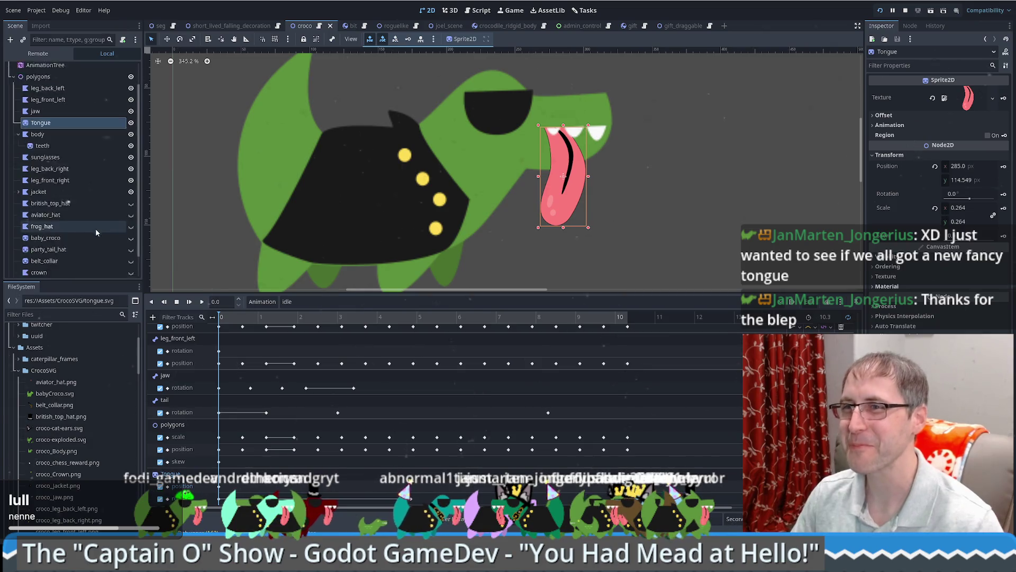
left_click(19, 109)
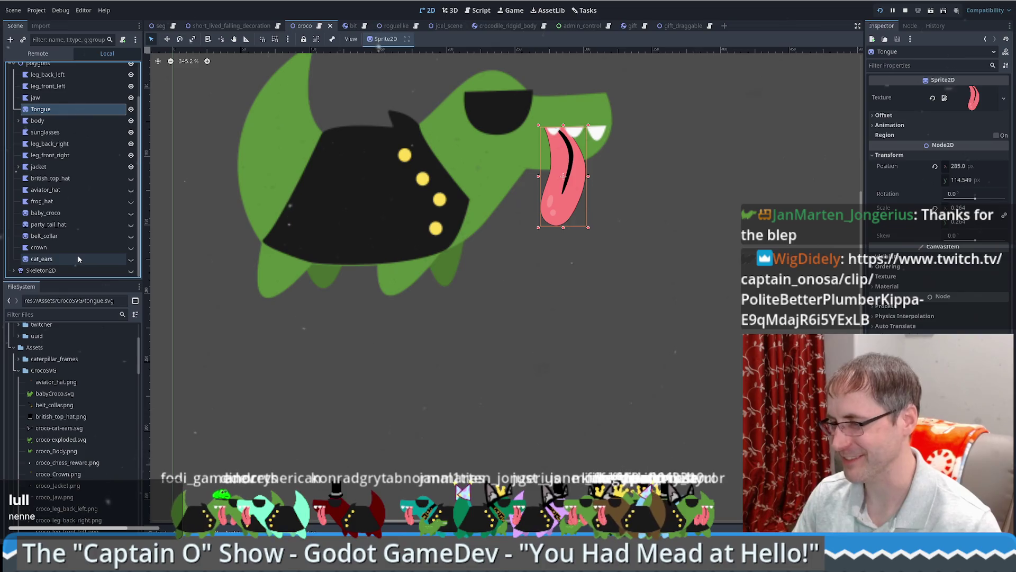
left_click(46, 131)
Step: Reselect the Tongue sprite, cancelling an accidental node deletion
left_click(42, 97)
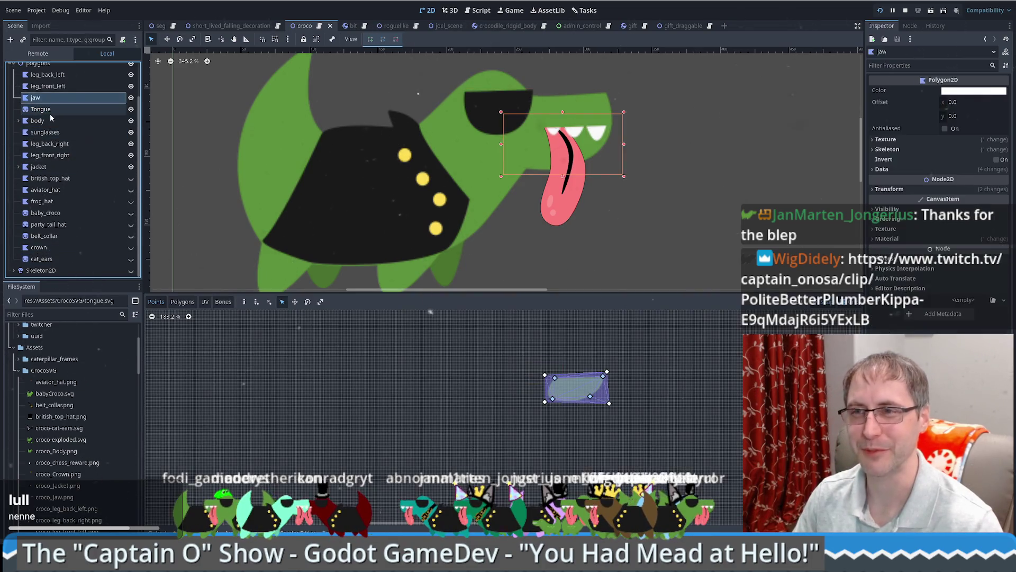
left_click(50, 112)
key("Delete")
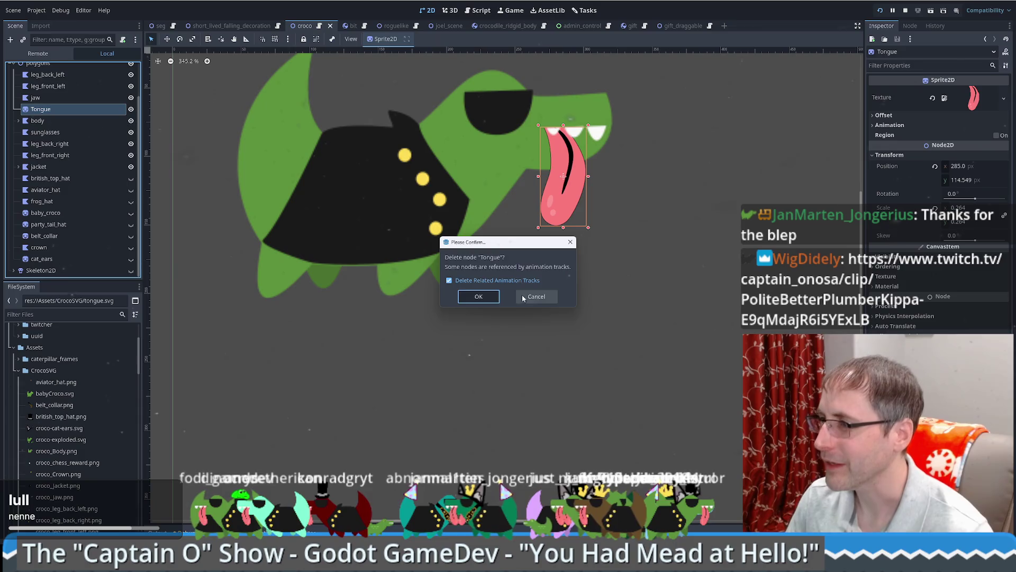
left_click(534, 297)
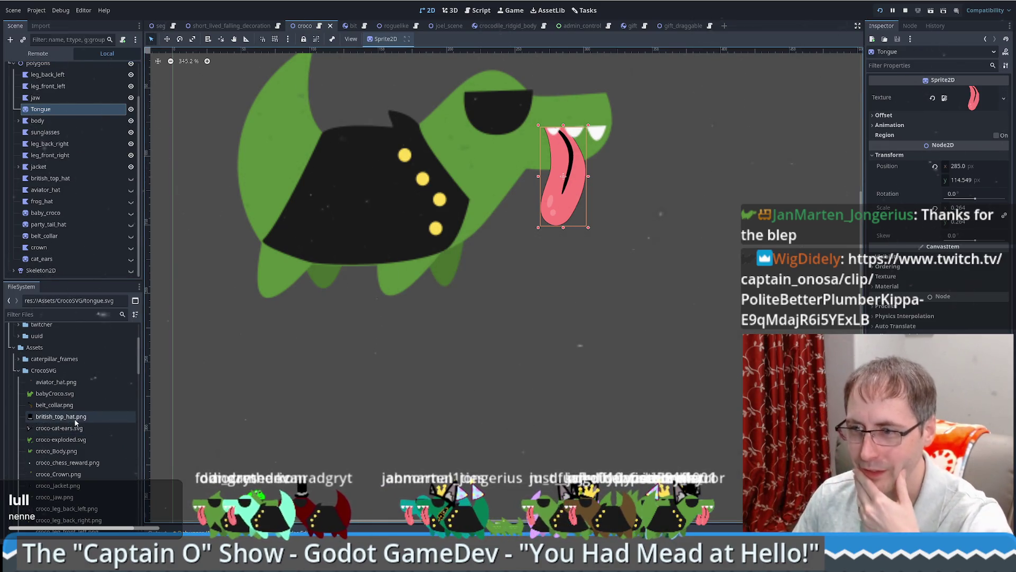
Step: Remove the Tongue position track from the idle animation and save the croco scene
scroll(73, 427, "down", 3)
left_click(262, 532)
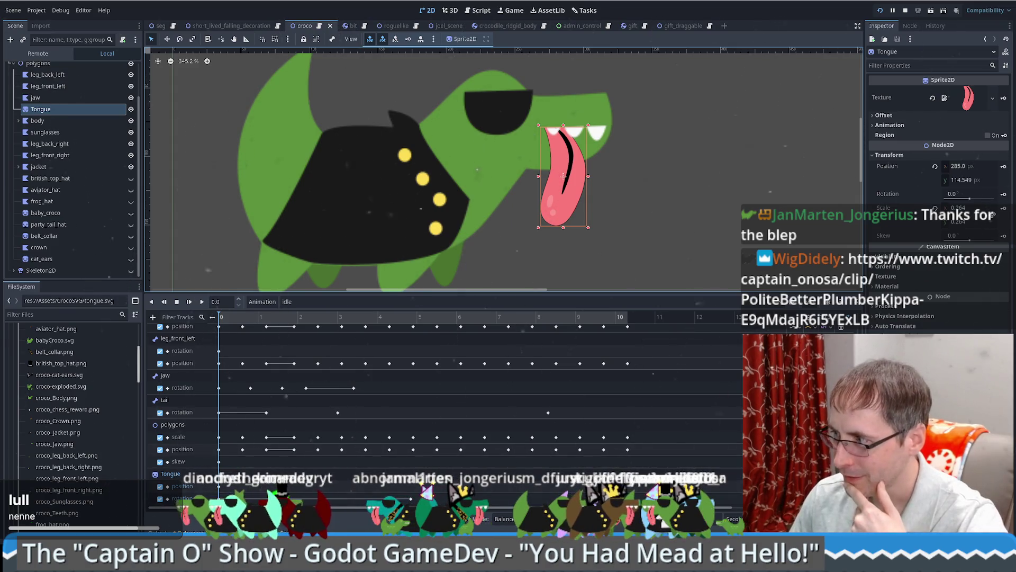
left_click(182, 486)
key("Delete")
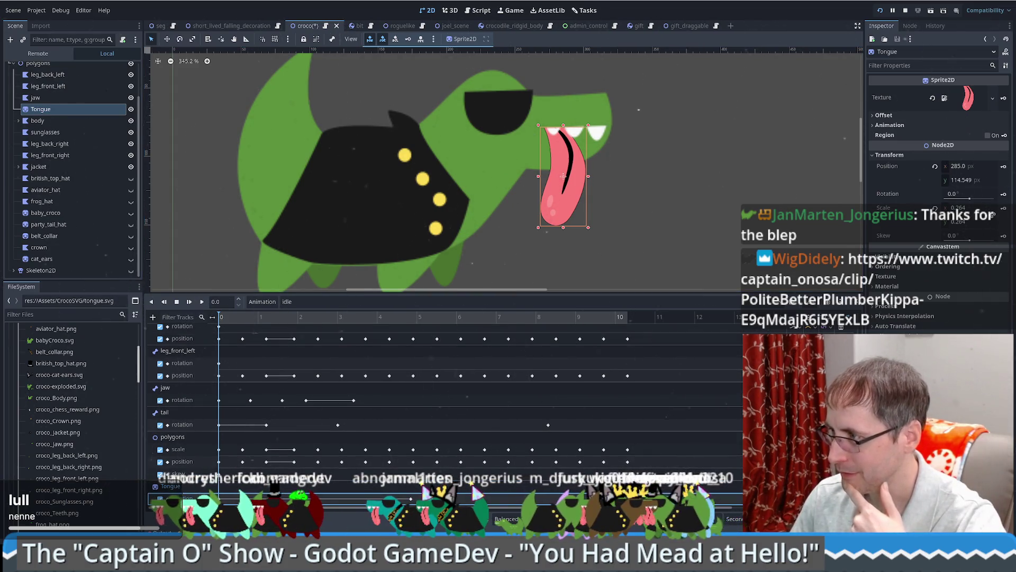
left_click(262, 532)
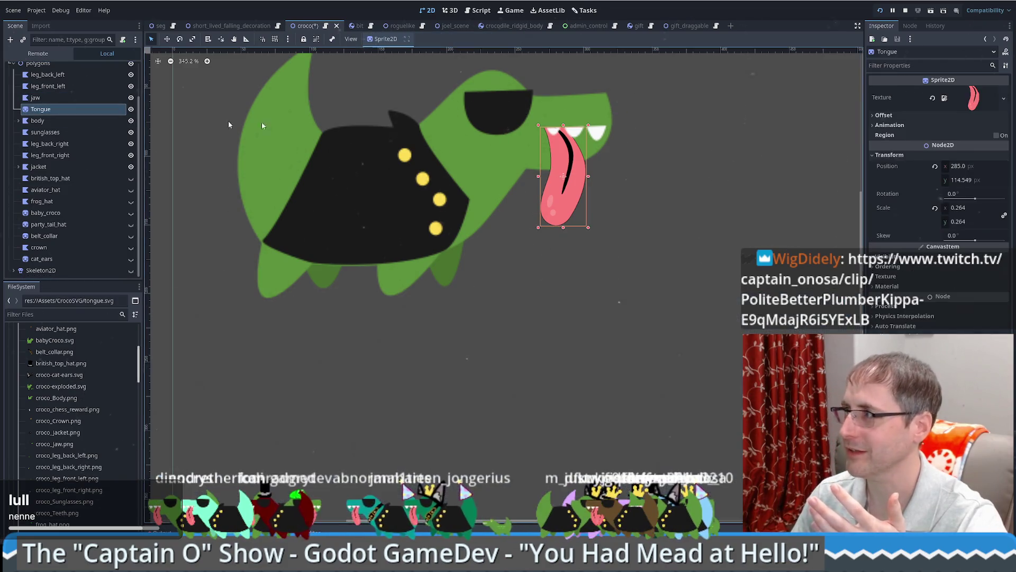
mouse_move(953, 194)
left_mouse_down()
mouse_move(984, 194)
mouse_move(743, 233)
left_mouse_up()
key("ctrl+z")
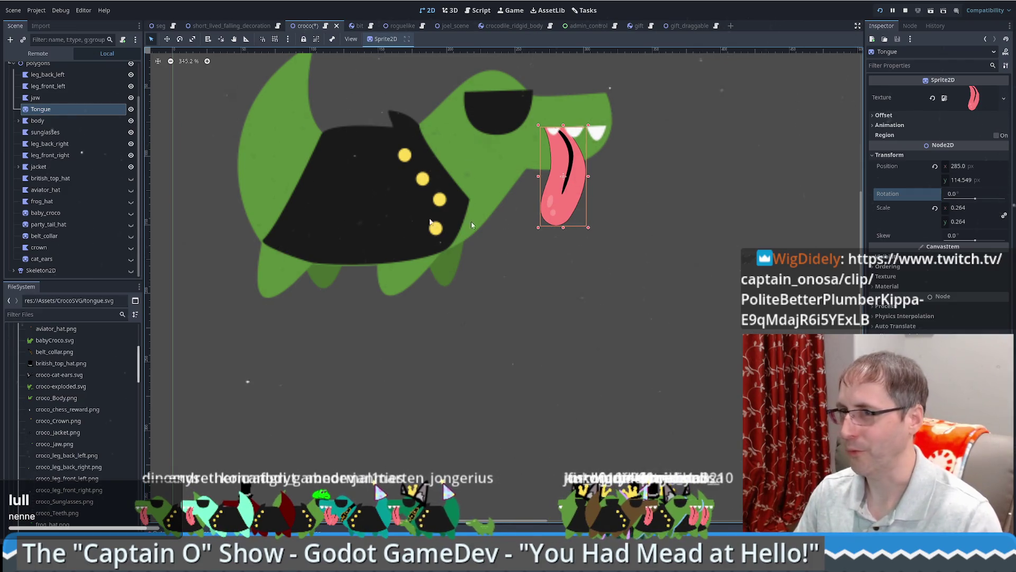
key("ctrl+s")
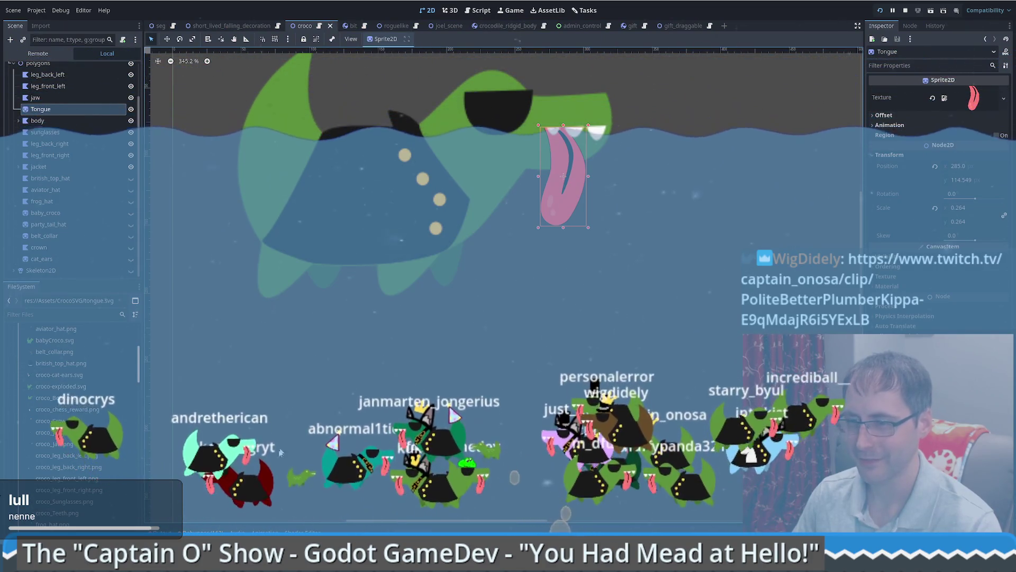
Step: Show the animation tracks again and reselect the Tongue sprite
left_click(265, 532)
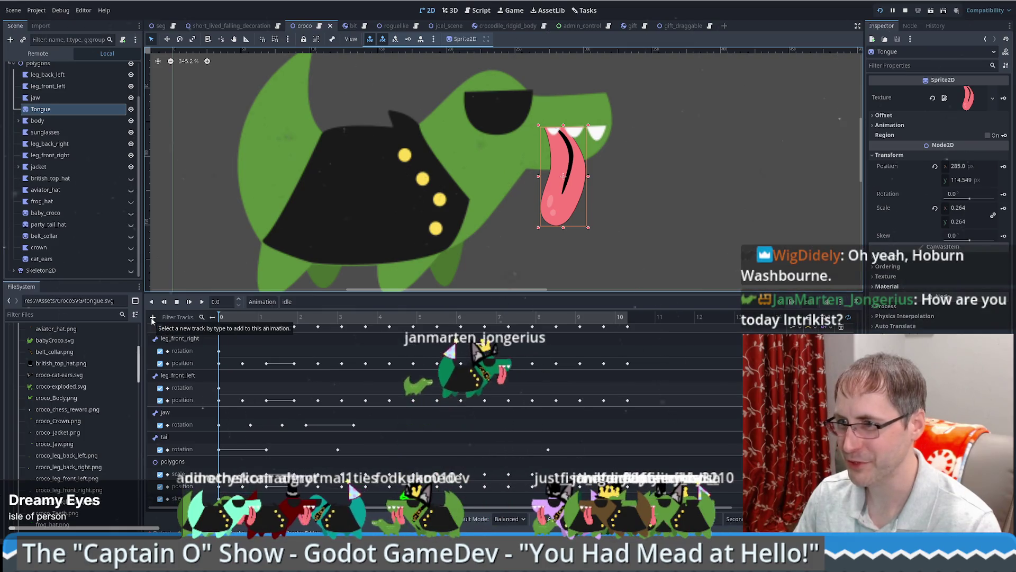
left_click(50, 155)
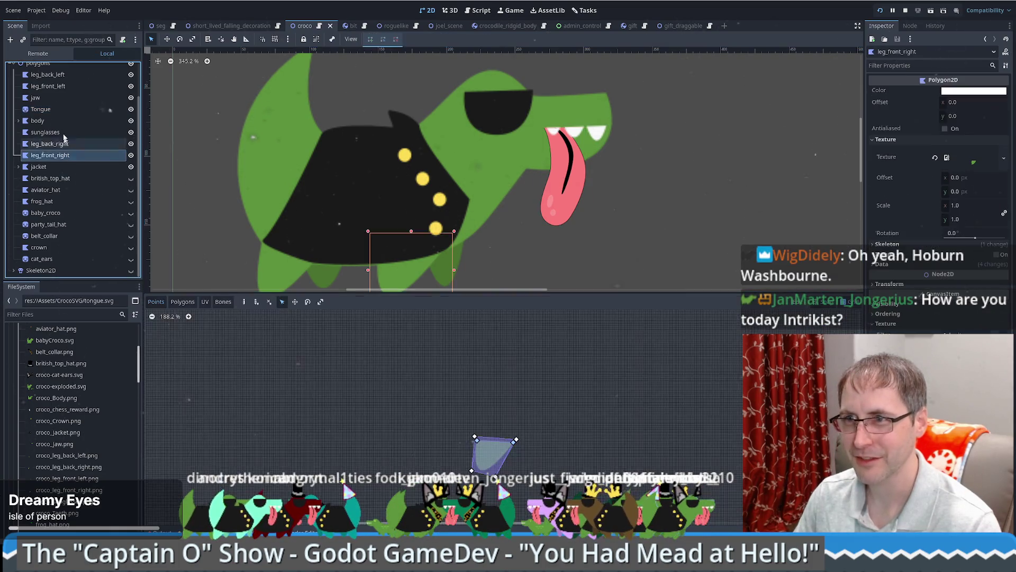
left_click(41, 109)
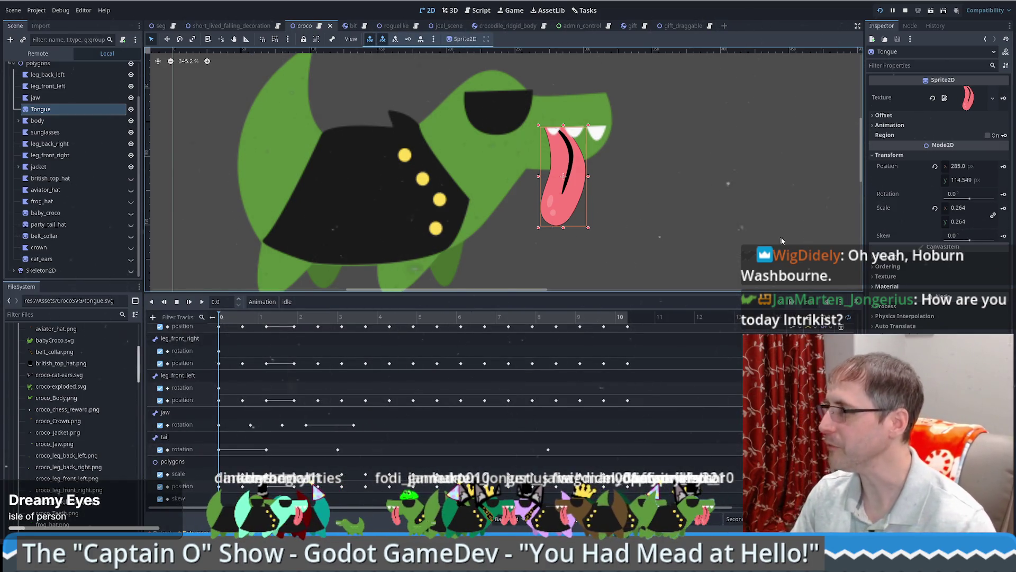
Step: Create a Tongue rotation track, reset rotation to 0 and move the playhead to 4.04 s
left_click(1003, 195)
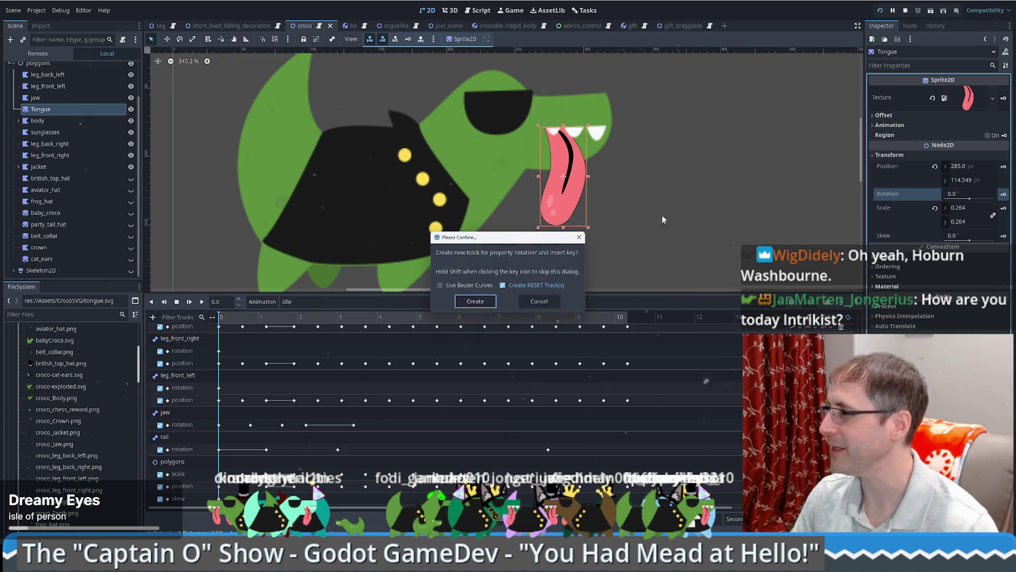
left_click(476, 302)
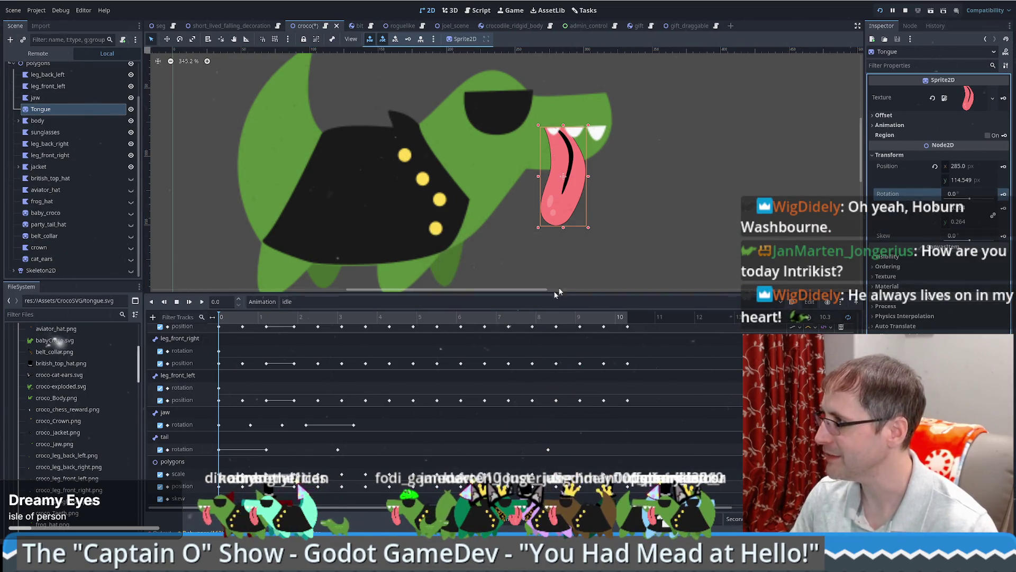
left_click_drag(952, 201, 960, 201)
key("Return")
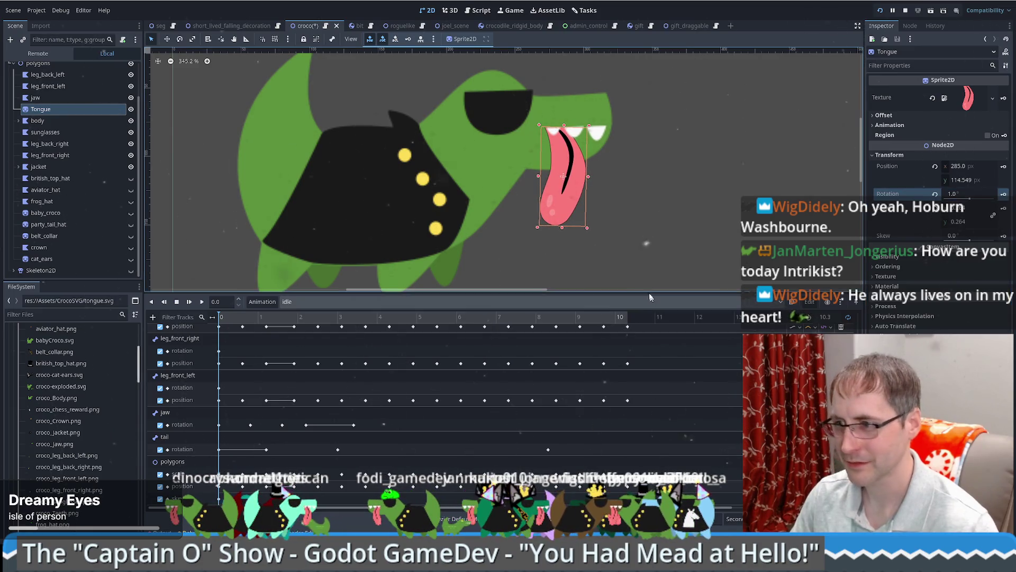
left_click(935, 194)
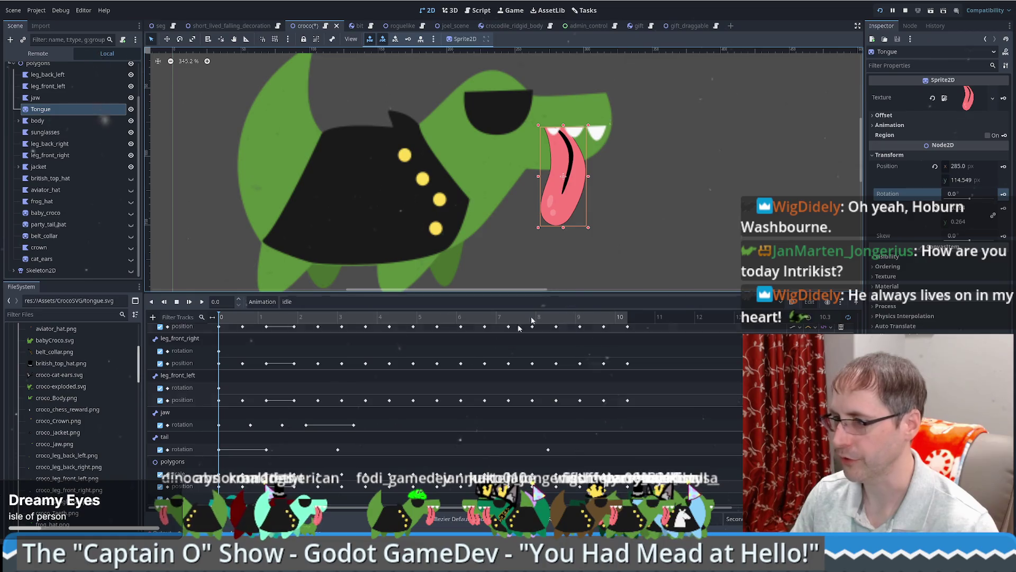
scroll(363, 461, "down", 1)
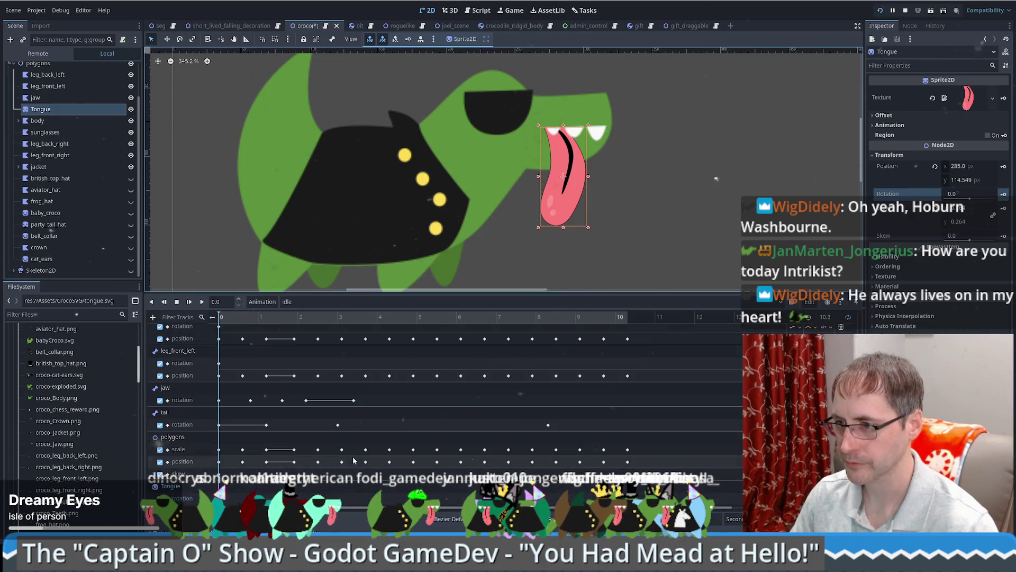
left_click(379, 316)
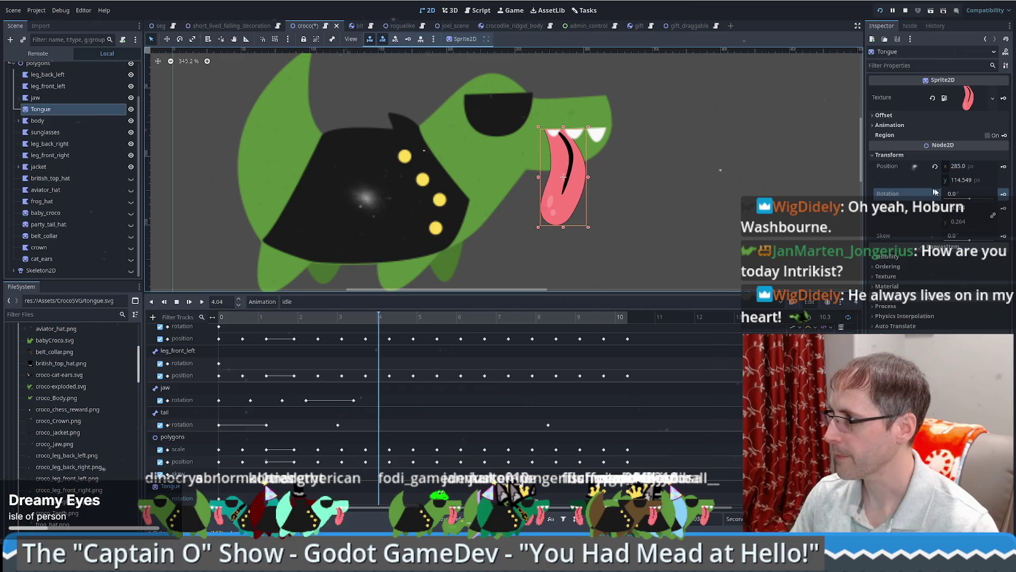
left_click_drag(979, 198, 972, 194)
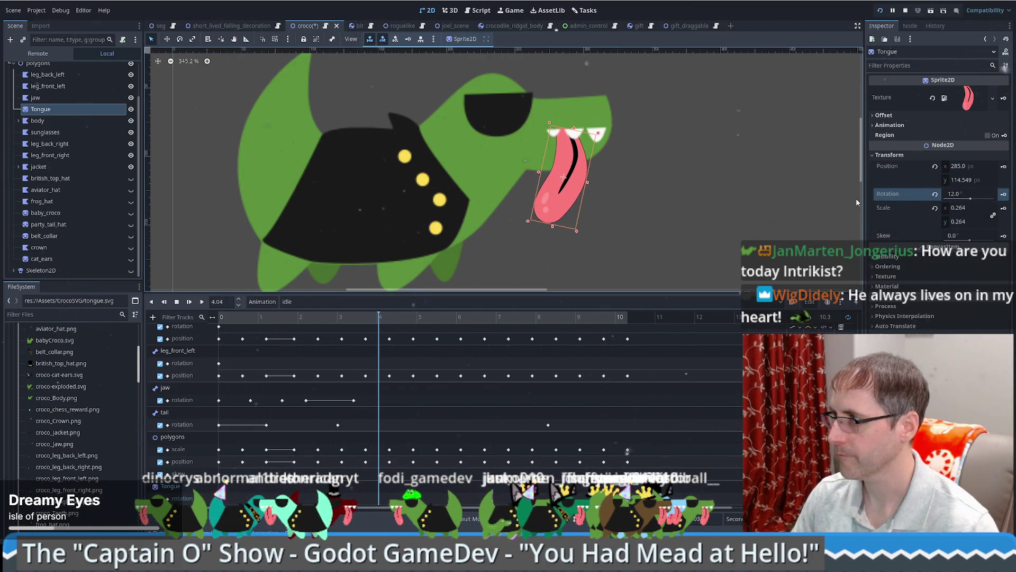
Step: Fine-tune the Tongue back to 285.0, 114.549 with rotation 0 and save the croco scene
left_click(974, 168)
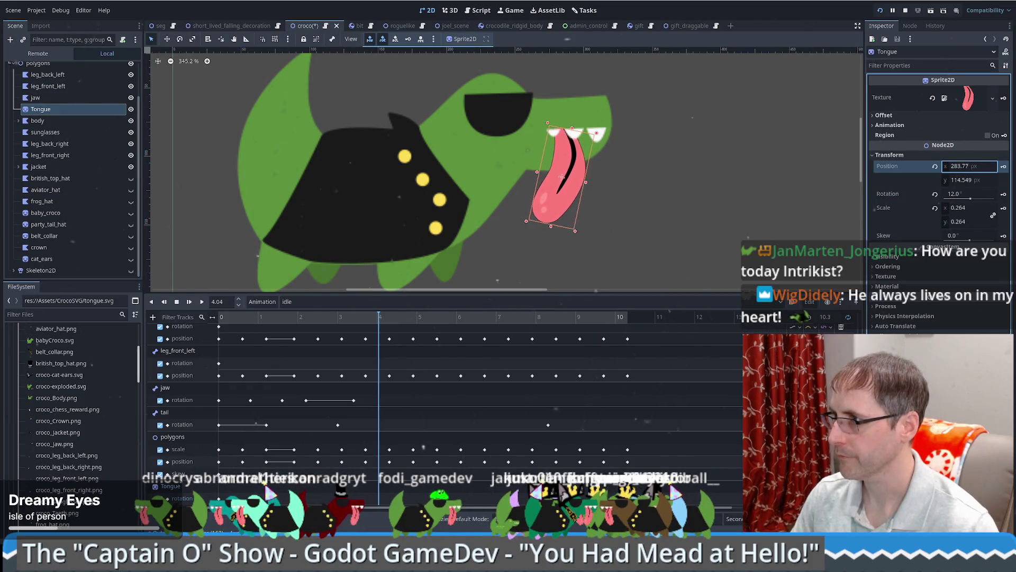
left_click_drag(971, 166, 966, 166)
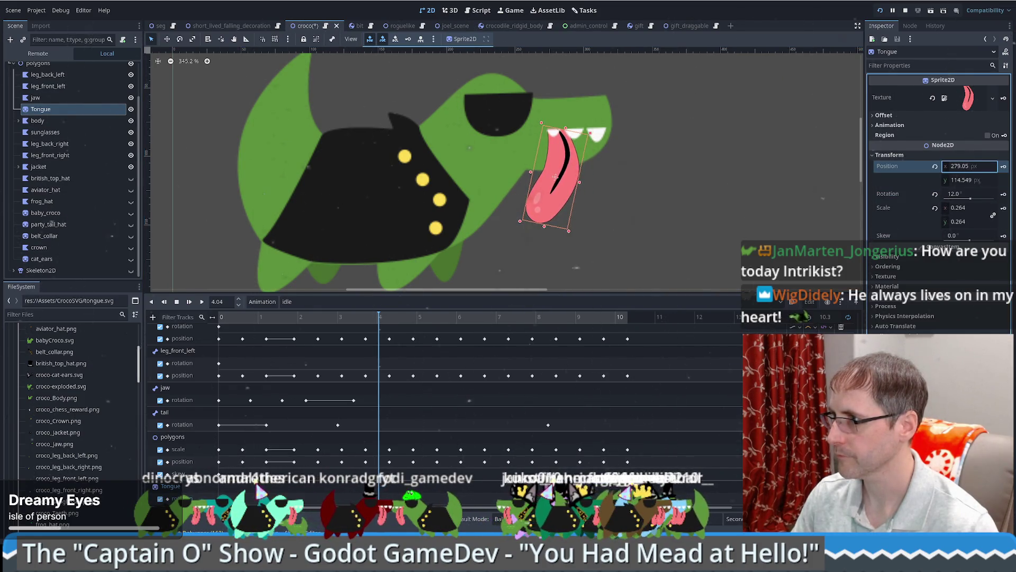
left_click_drag(969, 180, 972, 180)
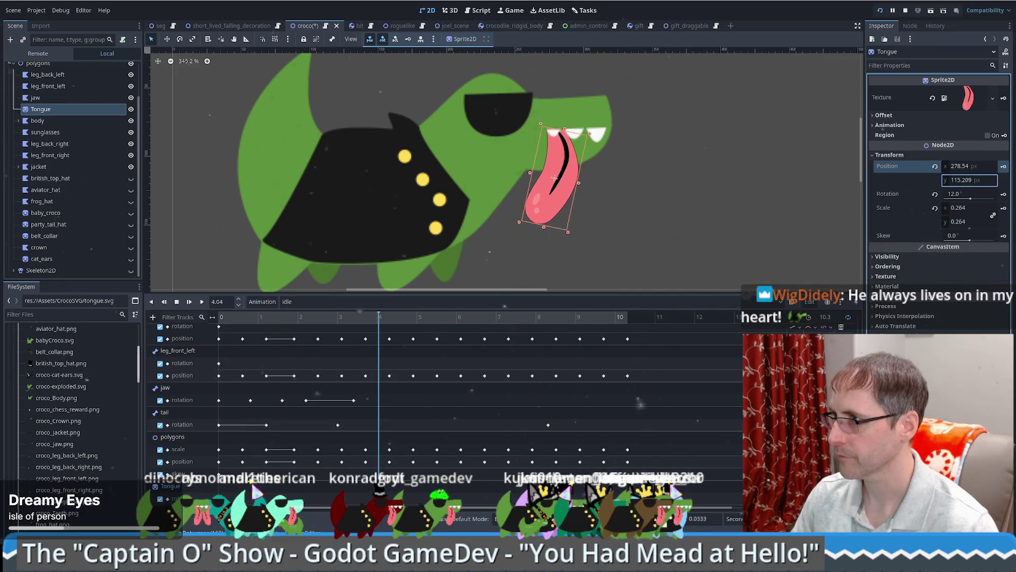
left_click(965, 168)
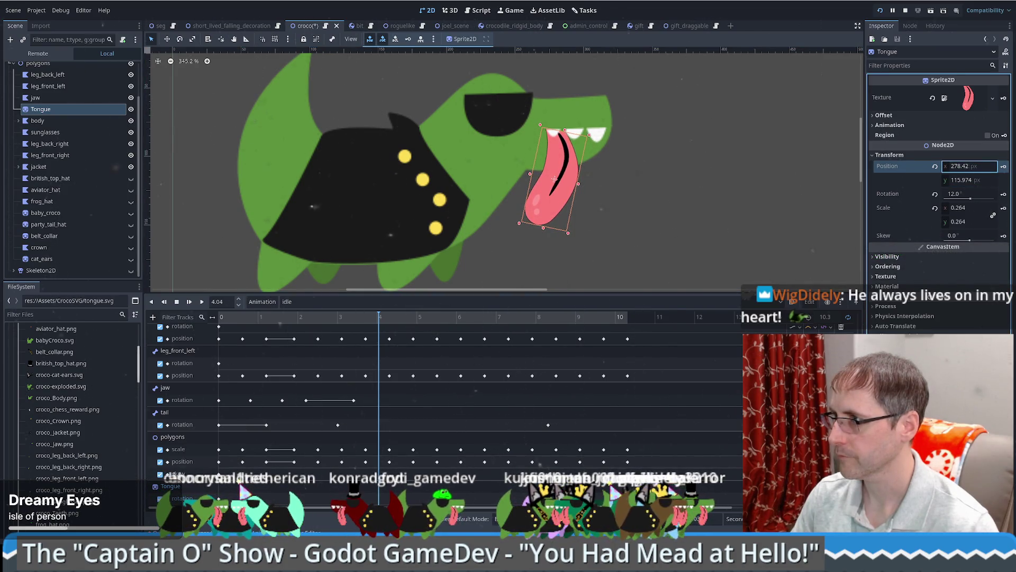
left_click_drag(969, 166, 973, 167)
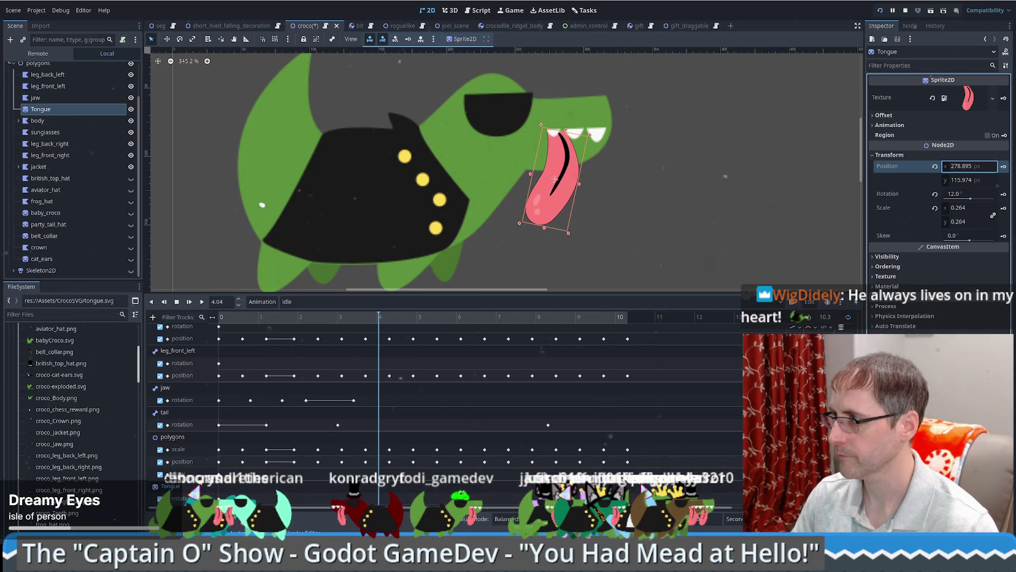
left_click(1004, 193)
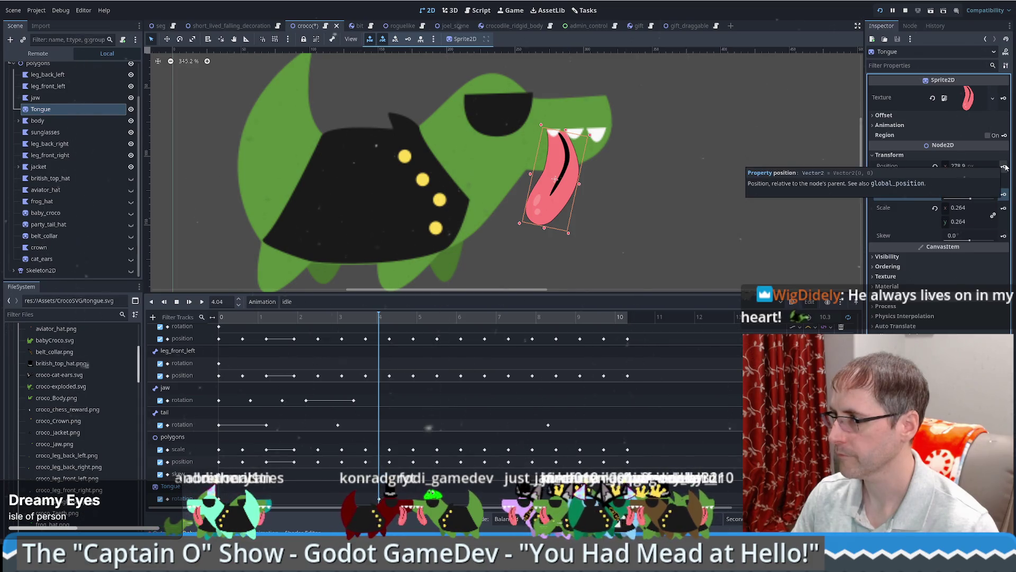
left_click(661, 180)
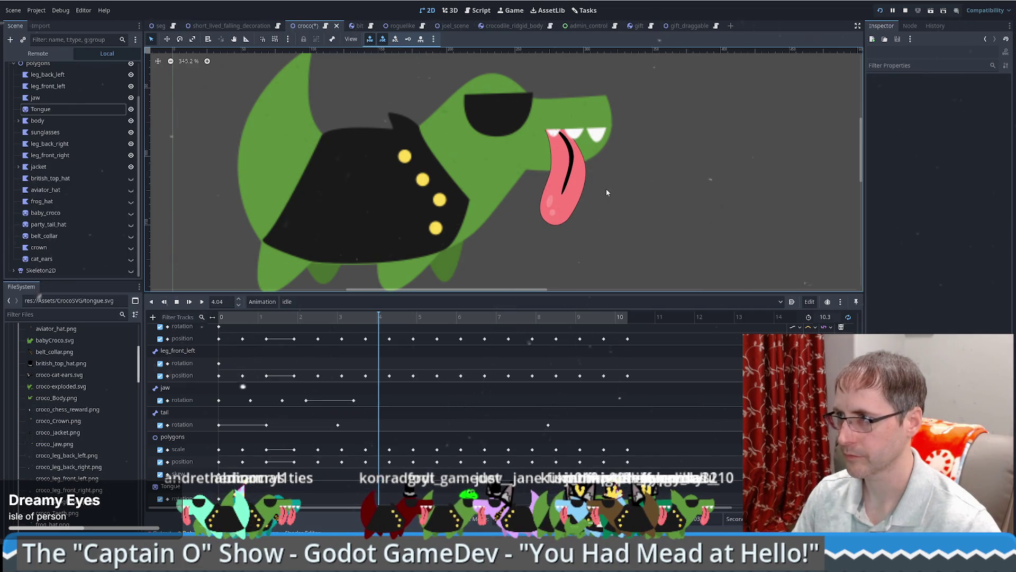
key("ctrl+s")
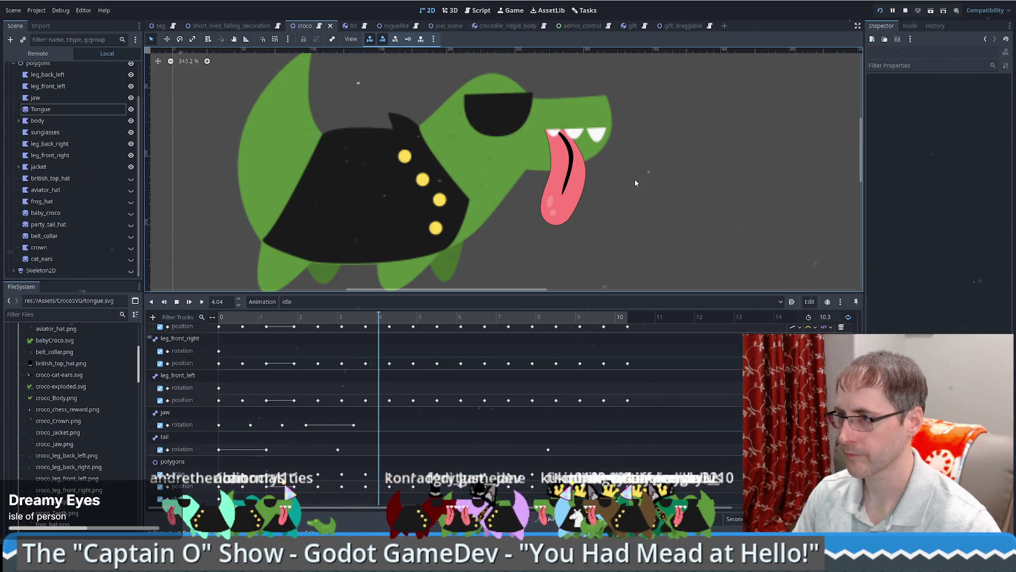
left_click(558, 182)
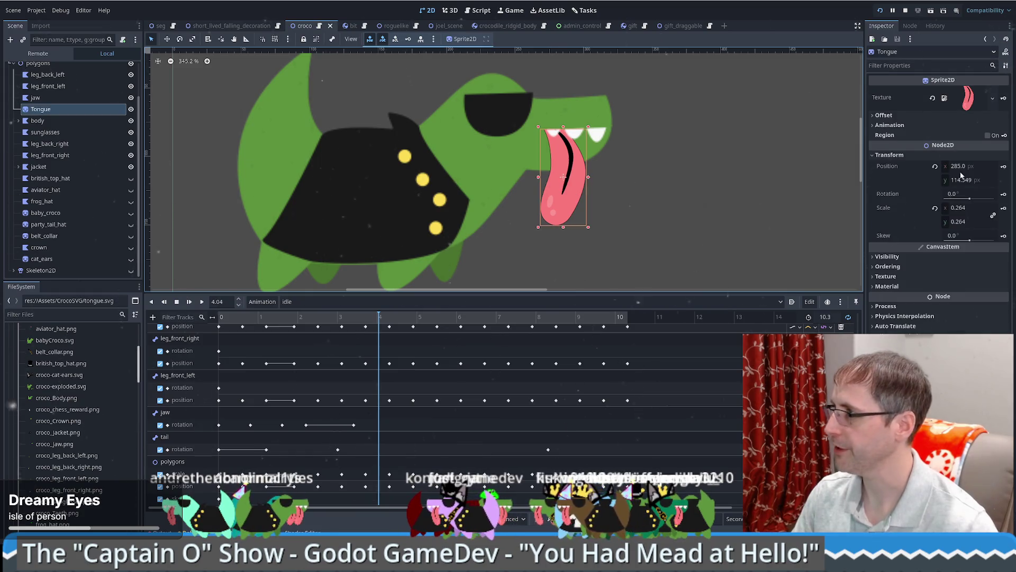
Step: Create Tongue position, rotation, scale and skew tracks with keys, then drag the keys left
key("k")
left_click(475, 301)
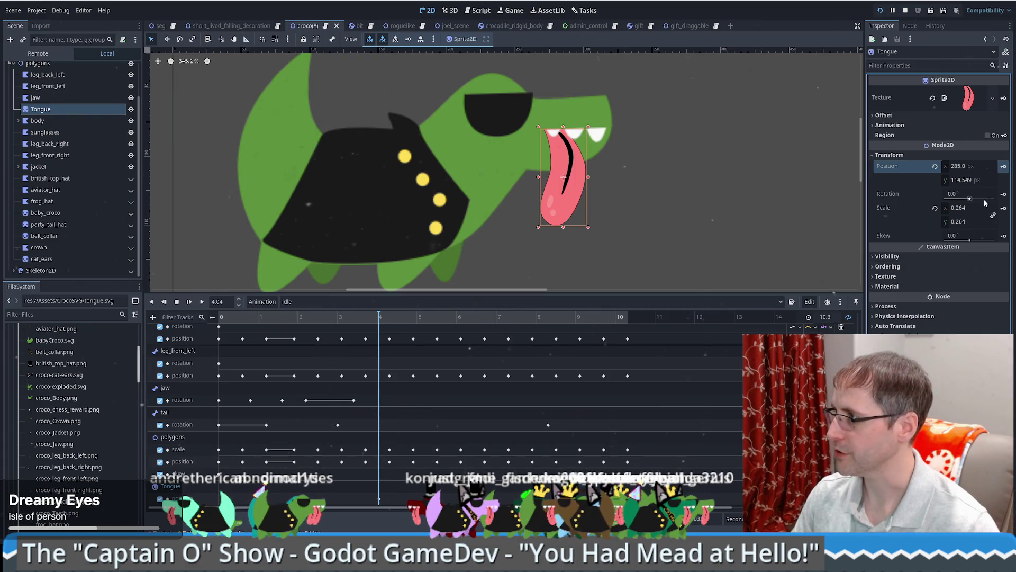
left_click(1004, 194)
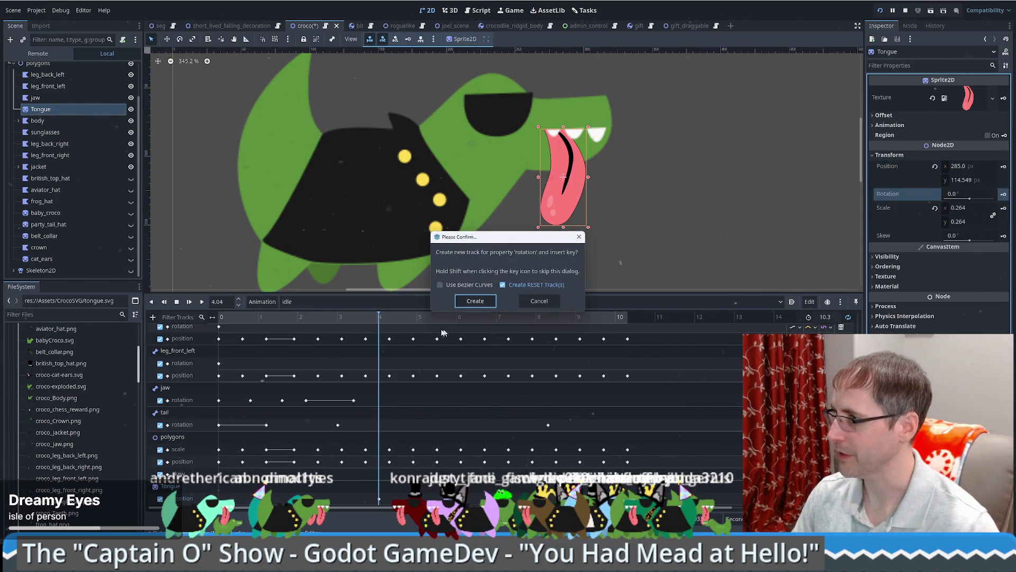
left_click(475, 300)
left_click(1004, 208)
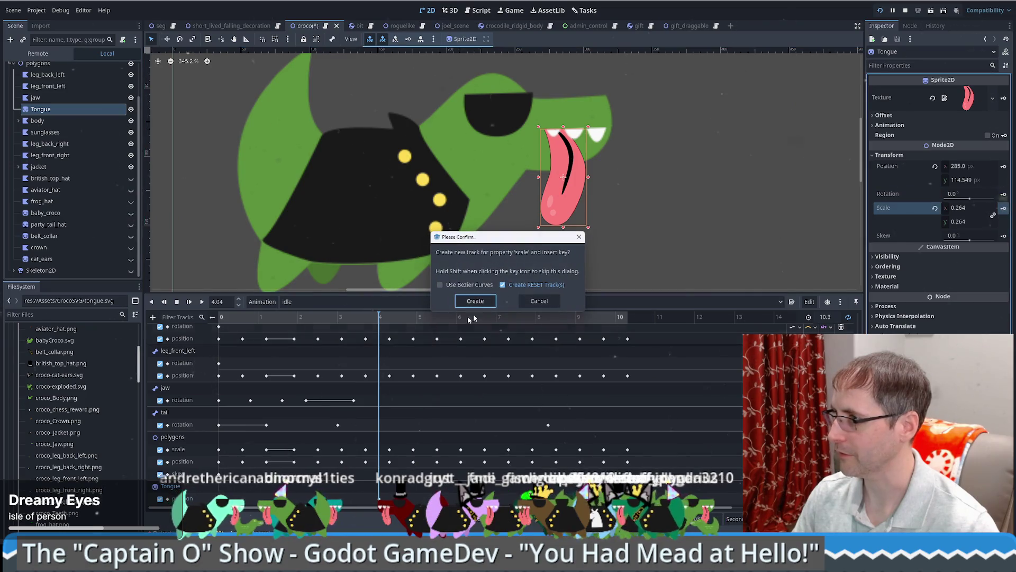
left_click(475, 300)
left_click(1004, 236)
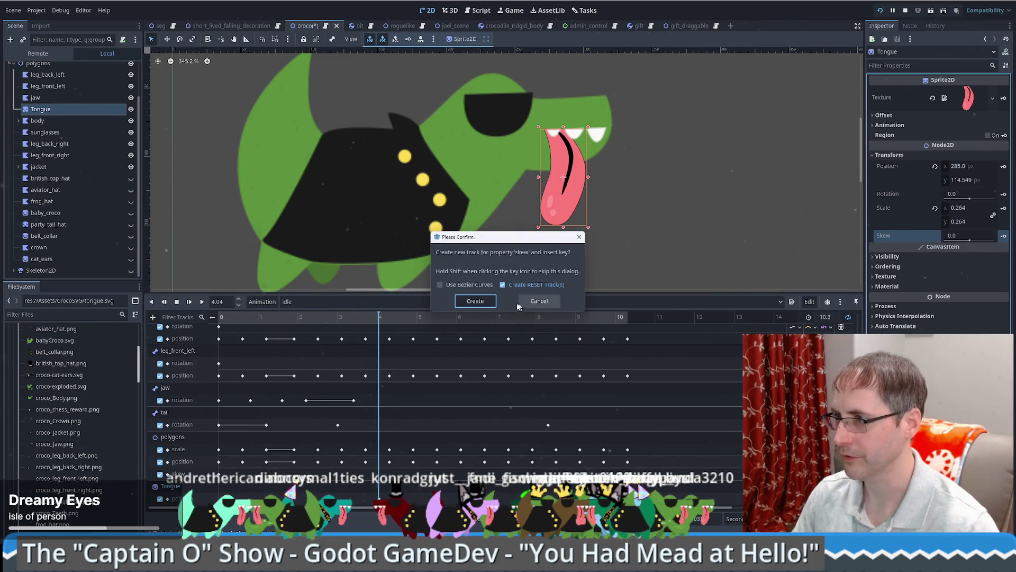
left_click(475, 300)
scroll(402, 468, "down", 2)
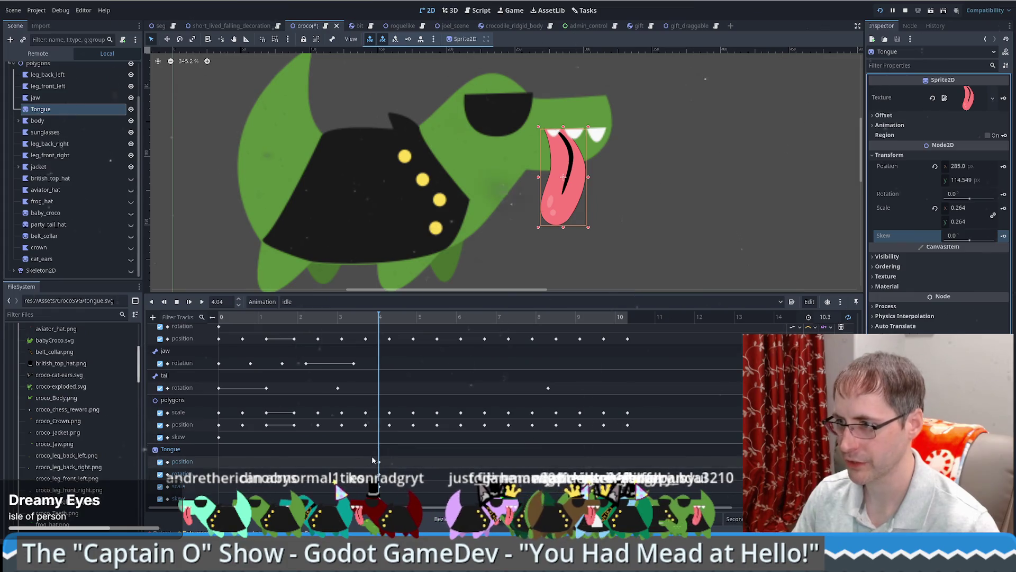
left_click(379, 463)
left_click_drag(378, 471, 345, 479)
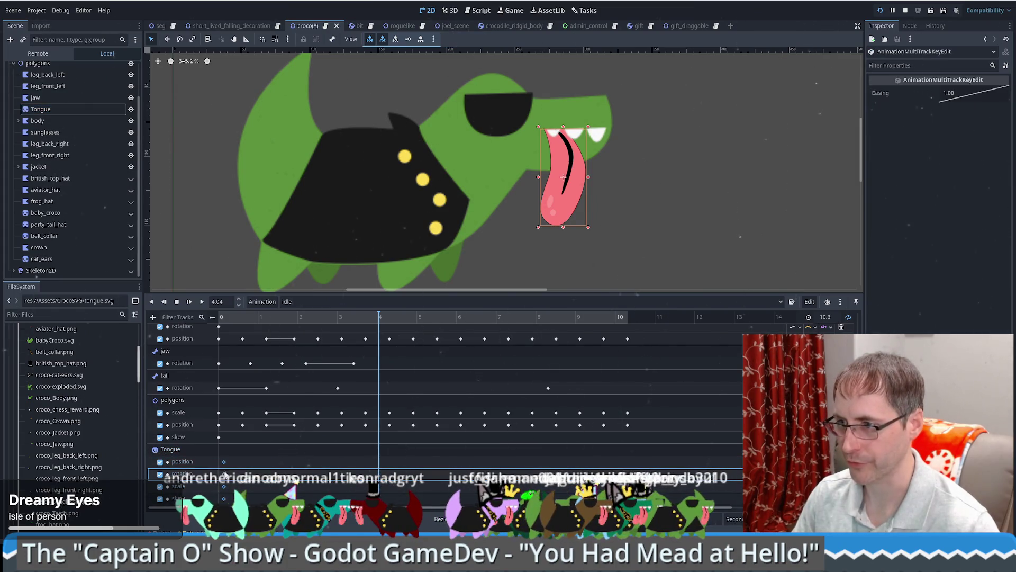
Step: Drag the Tongue keys to 0.0 s on the idle timeline and deselect the sprite
left_click_drag(225, 474, 220, 474)
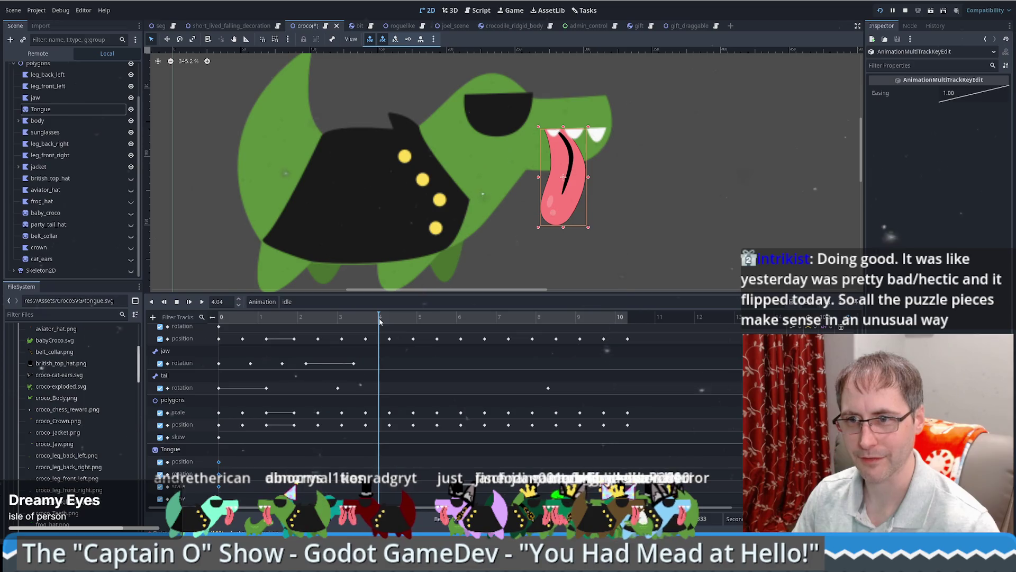
left_click(533, 241)
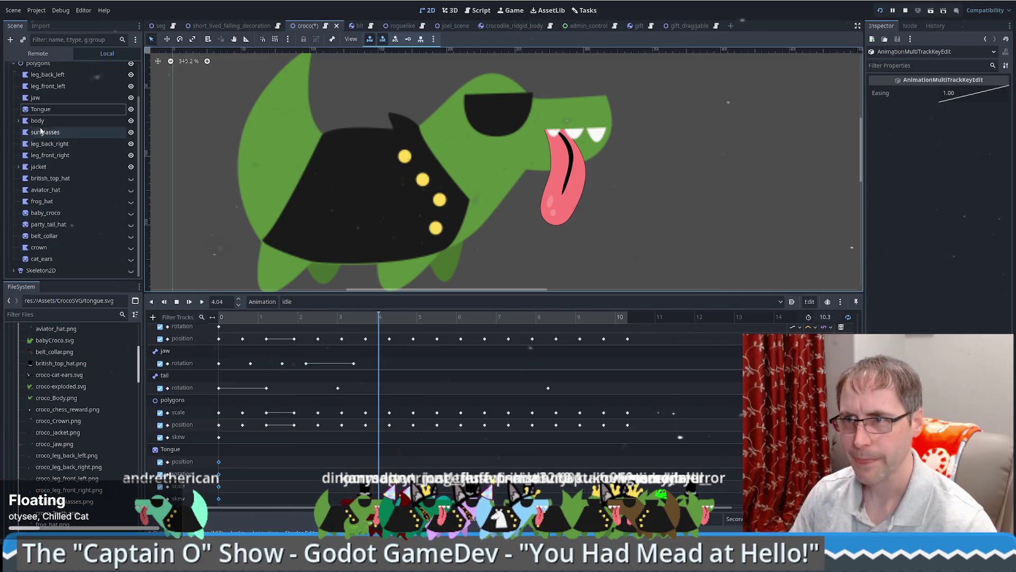
Step: Pose the Tongue with 17° rotation, 0.214 scale, 6° skew and a slight position nudge
left_click(40, 109)
key("ctrl+z")
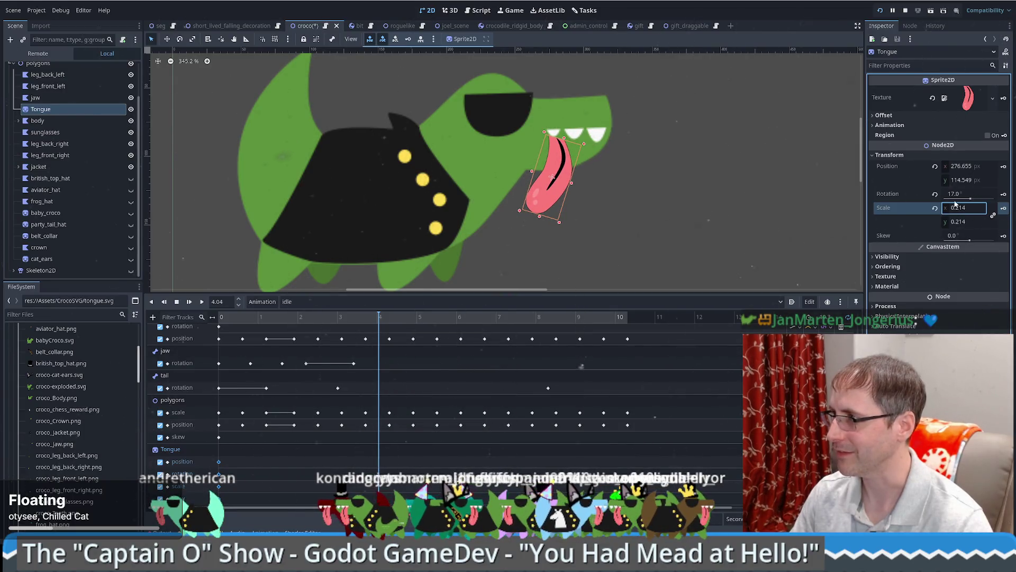
left_click_drag(961, 184, 963, 184)
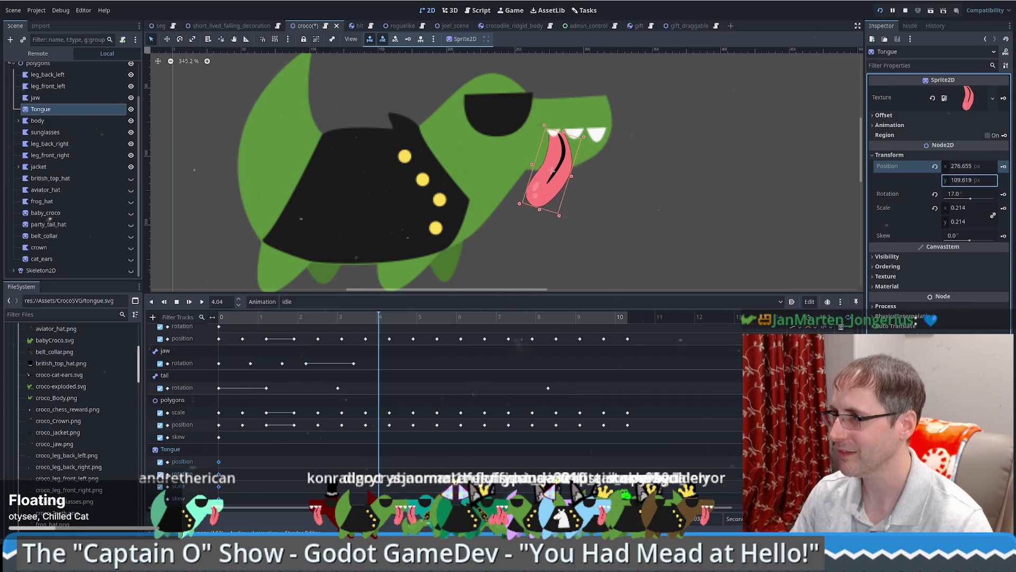
left_click(970, 236)
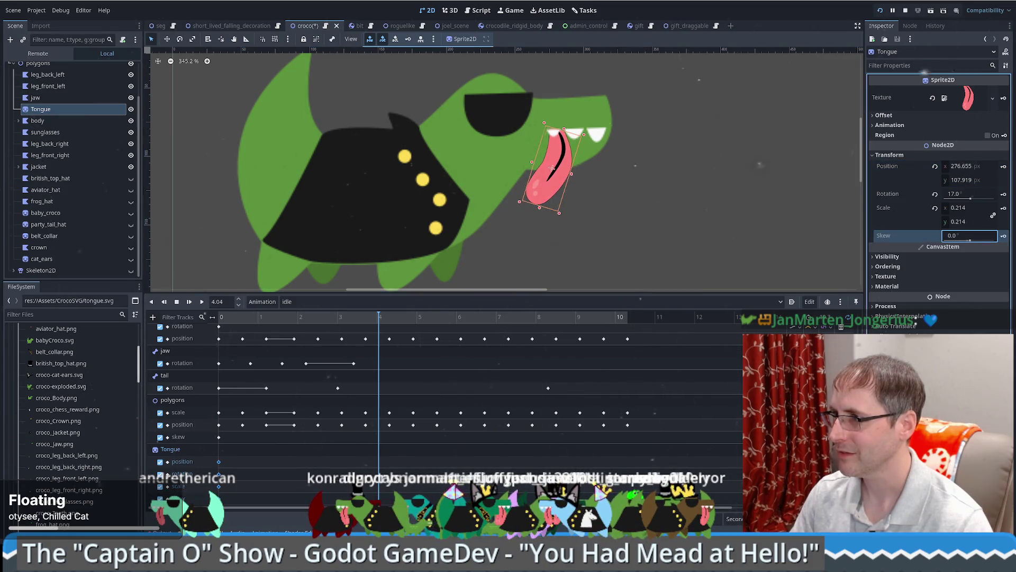
type("6")
key("Return")
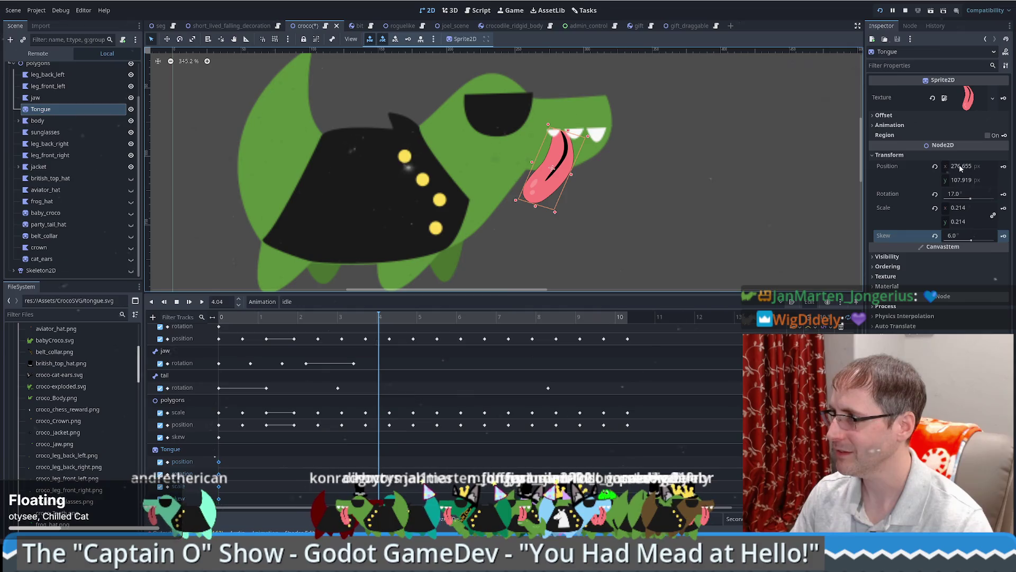
left_click_drag(961, 167, 962, 168)
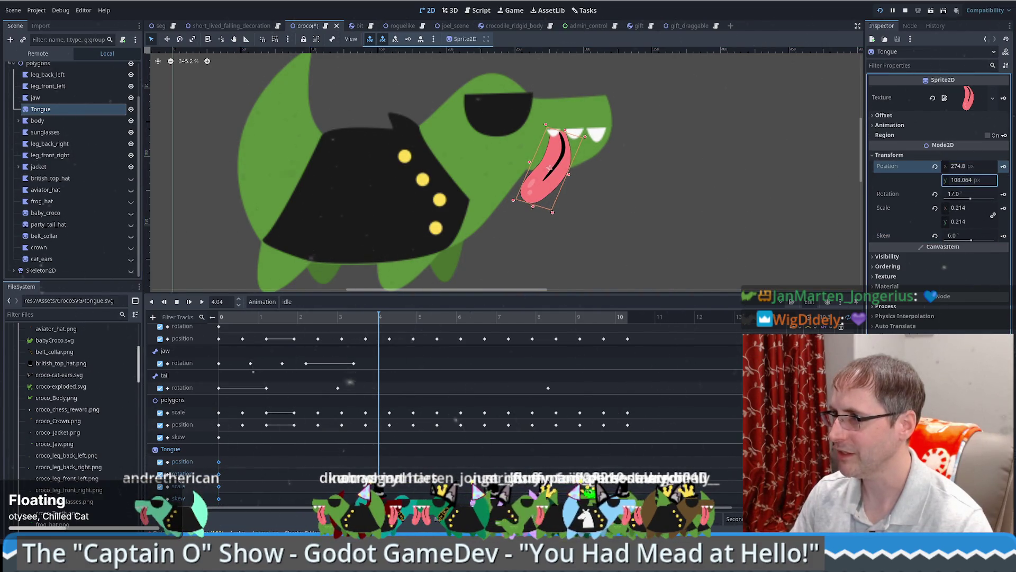
left_click_drag(961, 180, 974, 197)
left_click(973, 199)
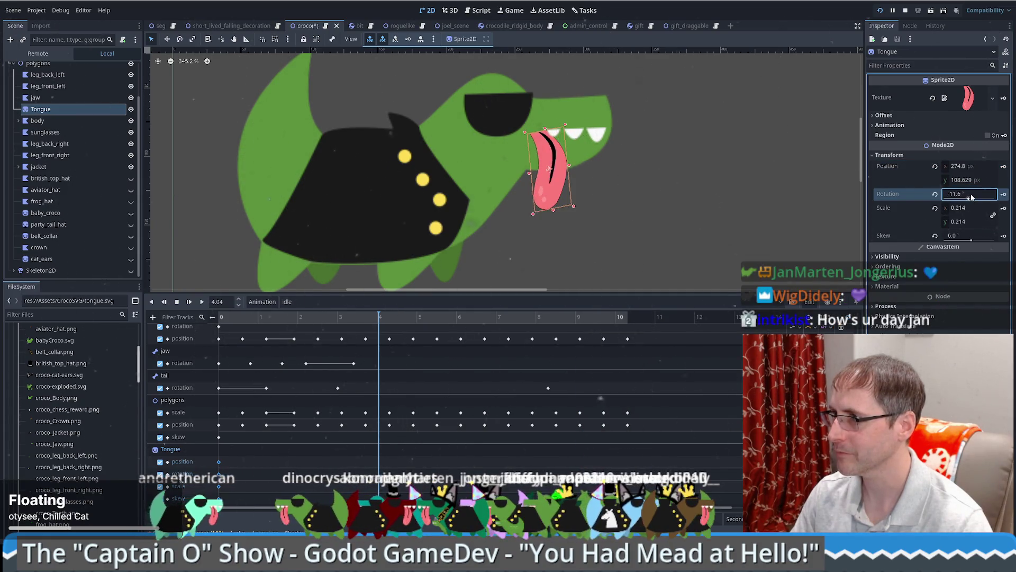
Step: Key the Tongue's position, rotation, scale and skew at 4.04 s, then rewind to the start
left_click(1004, 166)
left_click(1004, 193)
left_click(1004, 208)
left_click(1004, 235)
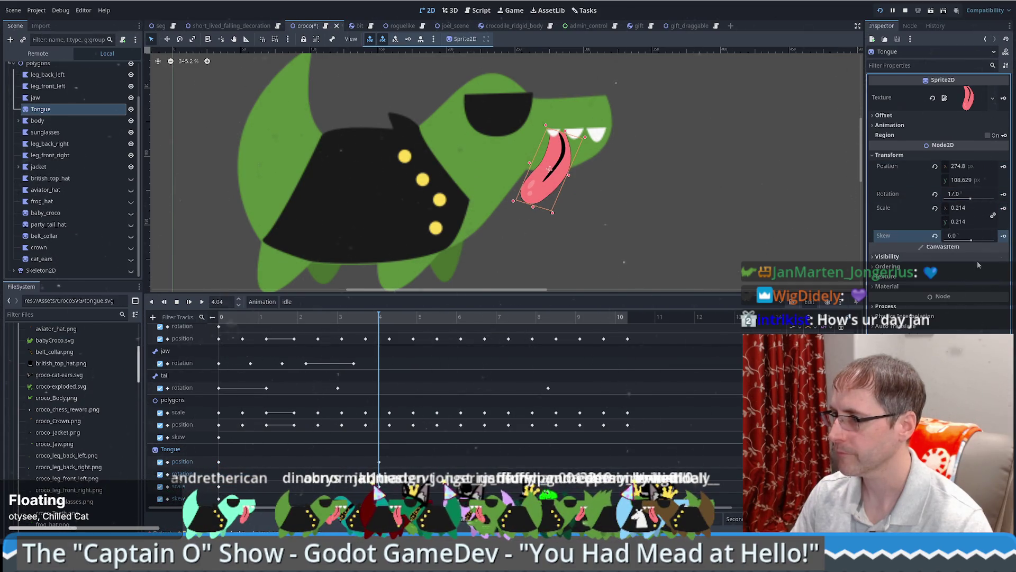
left_click(176, 301)
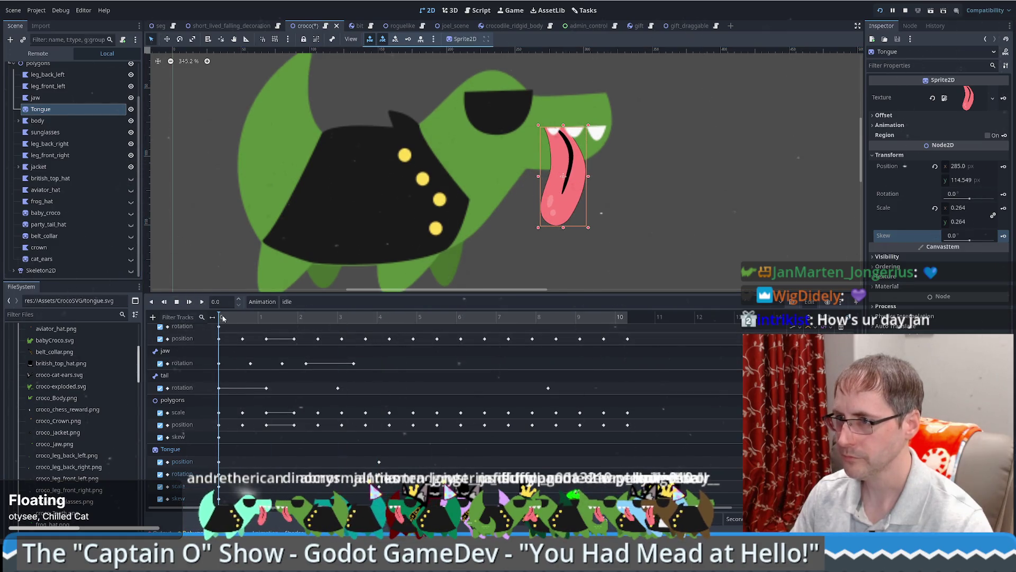
Step: Play the idle animation to see the tongue sway, then close the animation panel
left_click(202, 301)
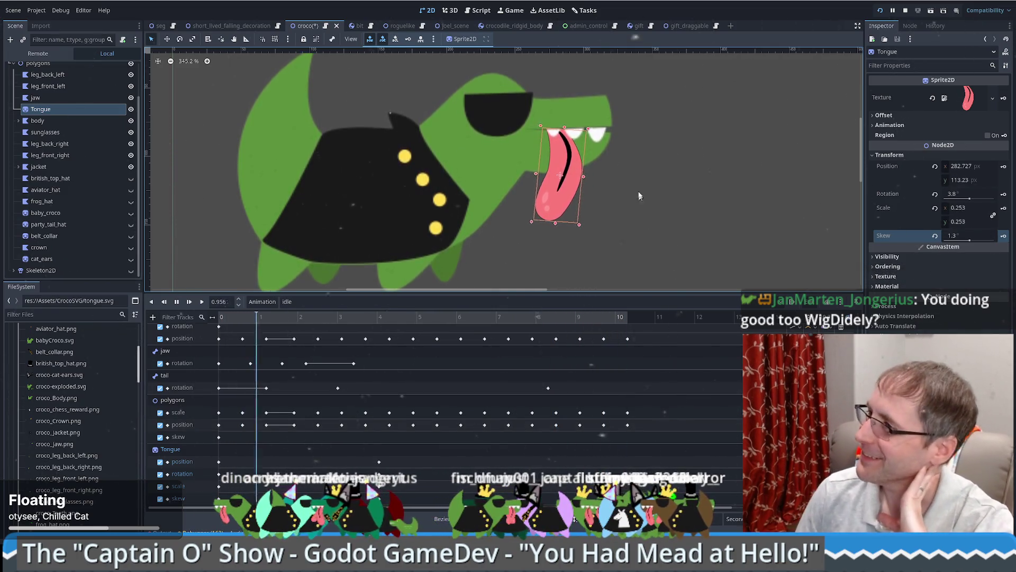
left_click(44, 113)
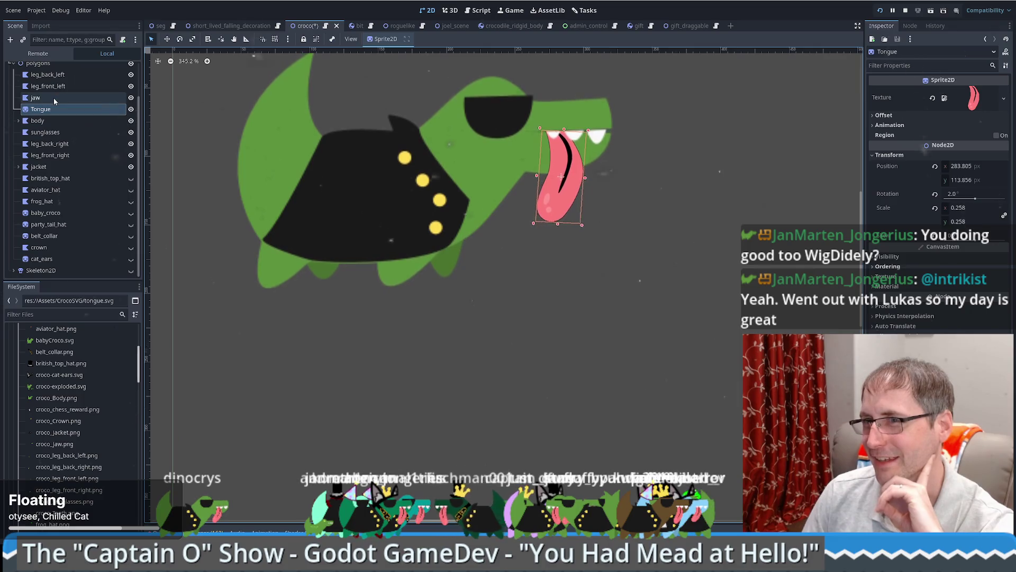
left_click_drag(548, 375, 608, 409)
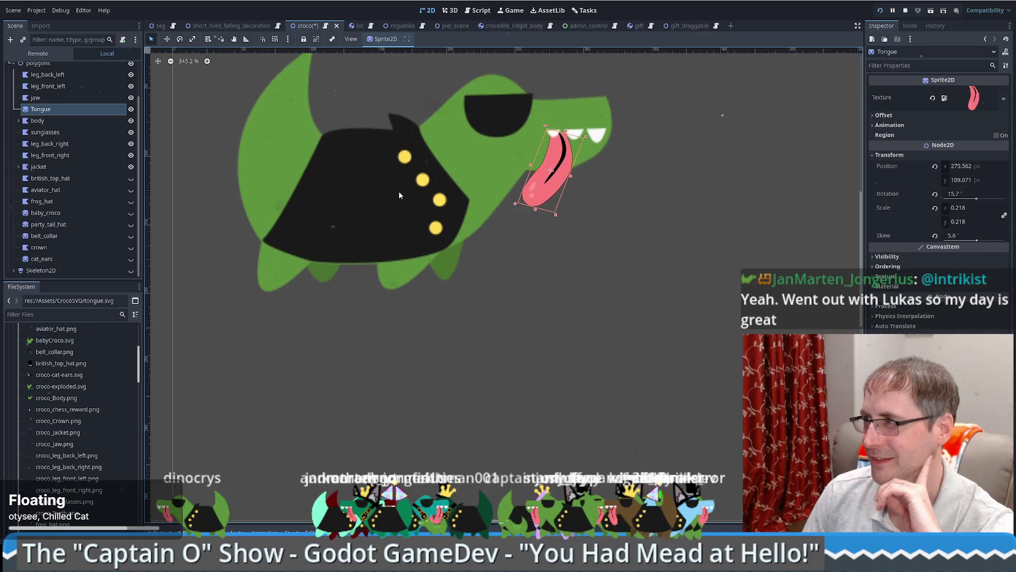
Step: Select the jaw and Tongue nodes in the Scene tree and open croco.gd
left_click(48, 97)
left_click(52, 110)
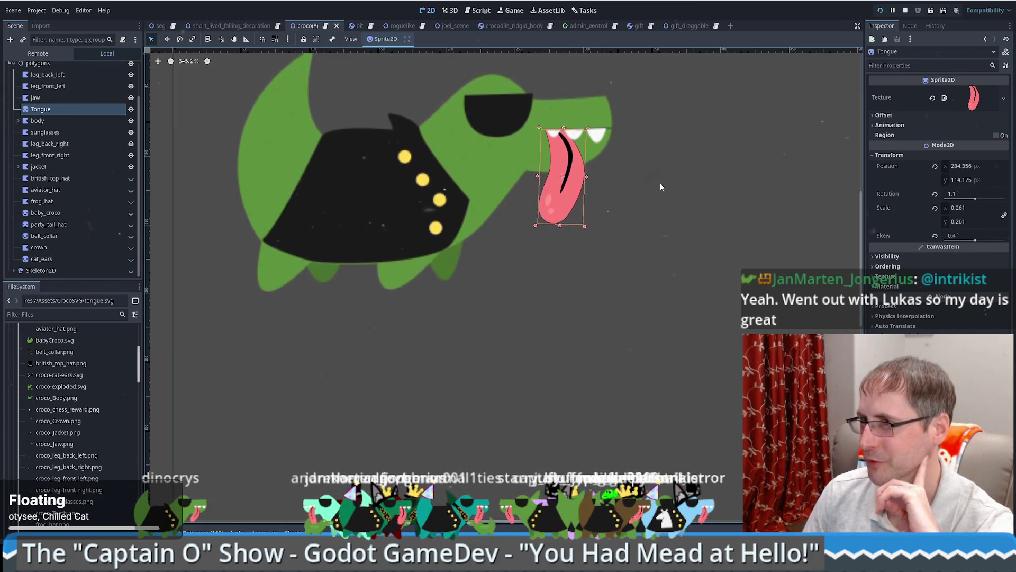
scroll(96, 138, "up", 2)
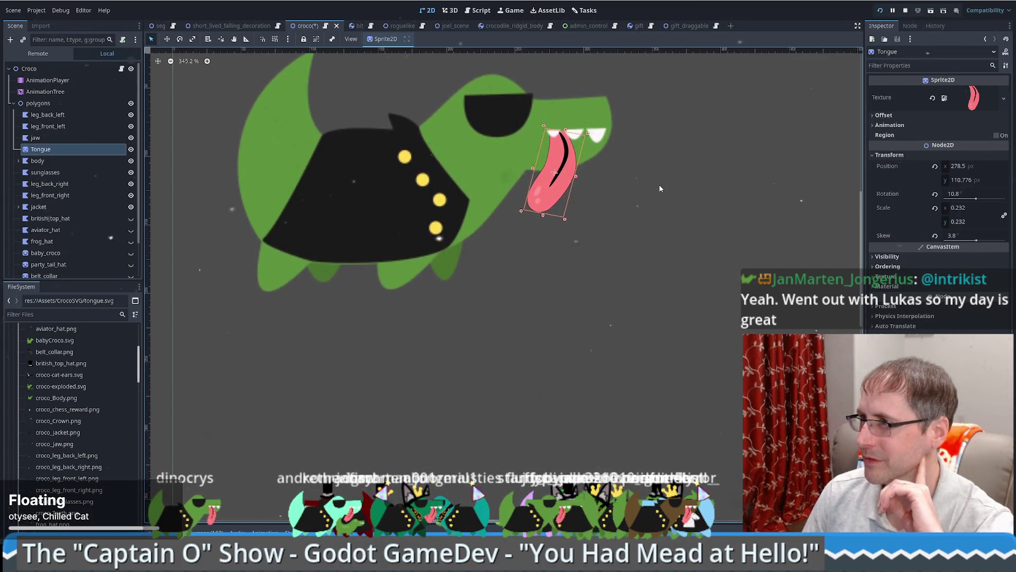
left_click(61, 148)
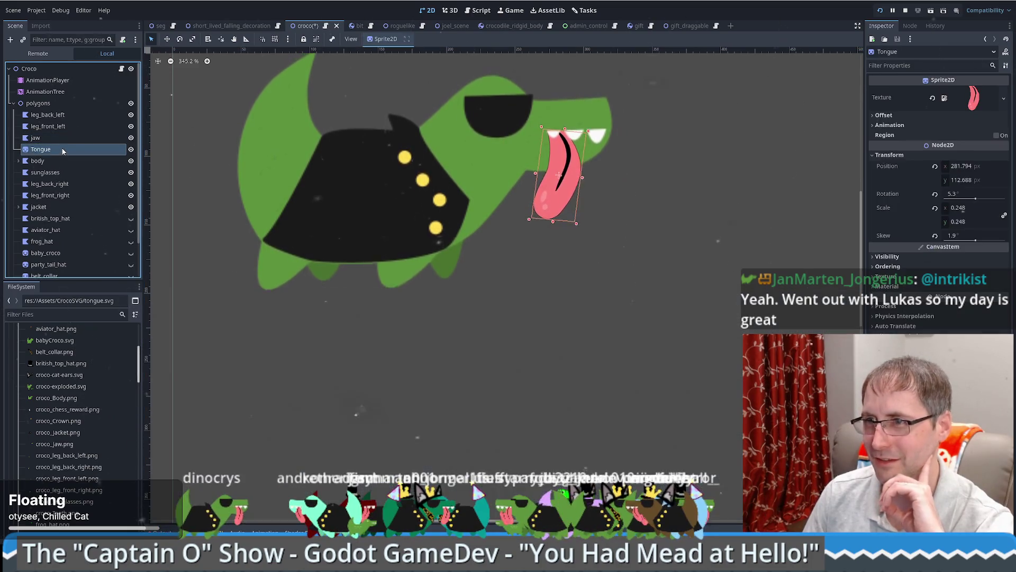
Step: Open the croco.gd script and scroll through its code
left_click(121, 68)
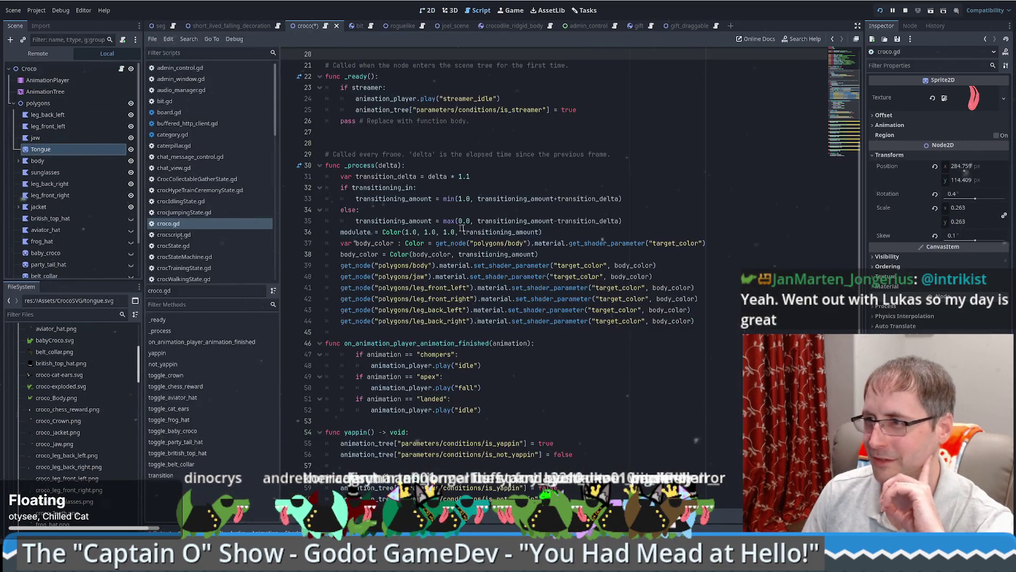
scroll(849, 71, "up", 6)
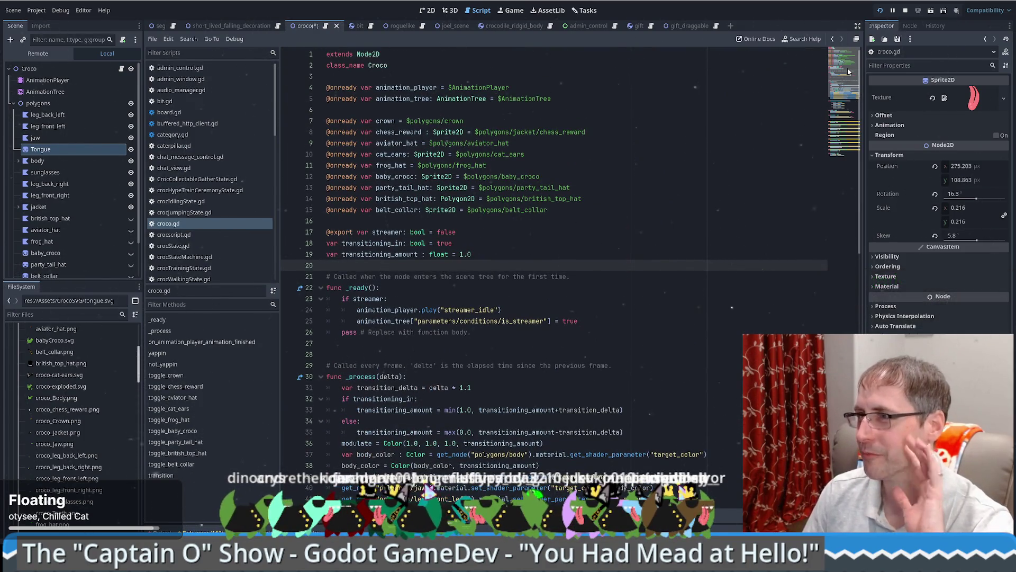
scroll(712, 142, "down", 6)
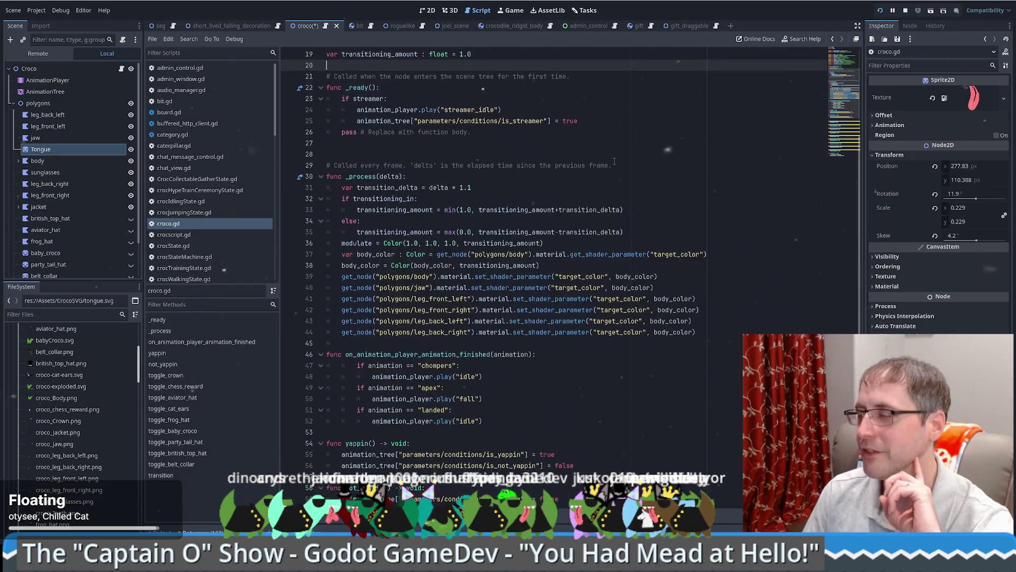
scroll(612, 157, "up", 4)
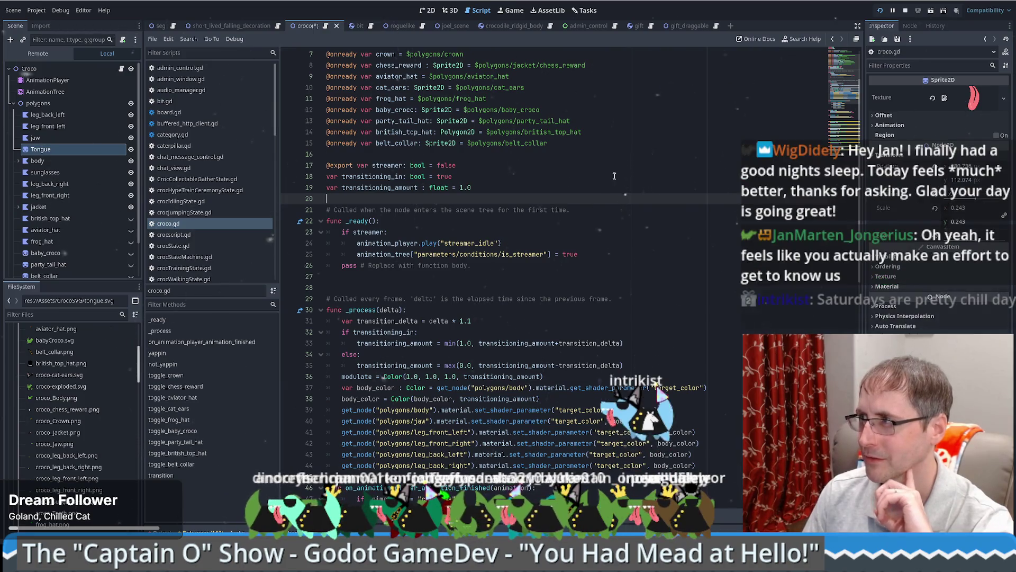
scroll(612, 180, "up", 2)
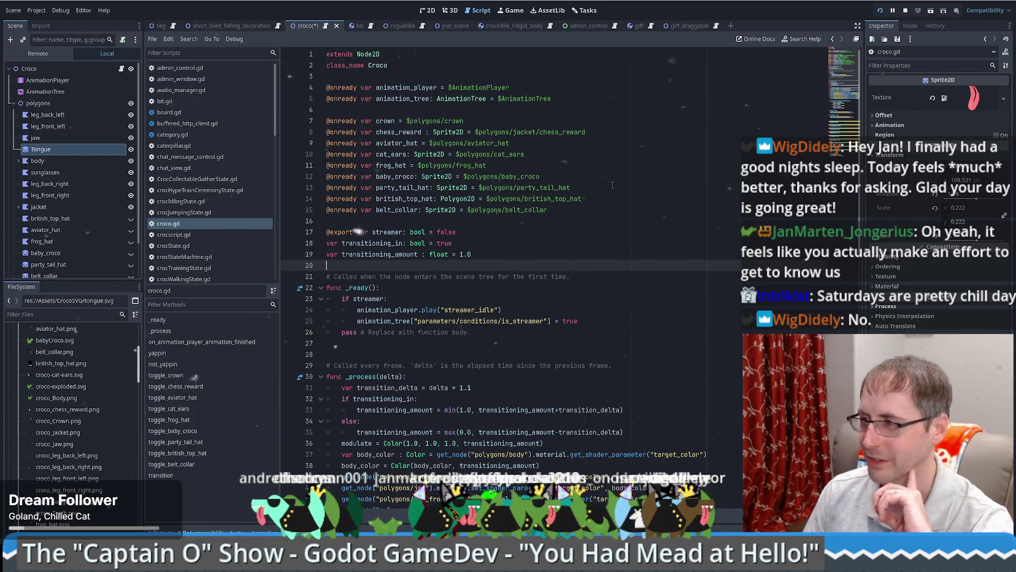
scroll(613, 185, "down", 1)
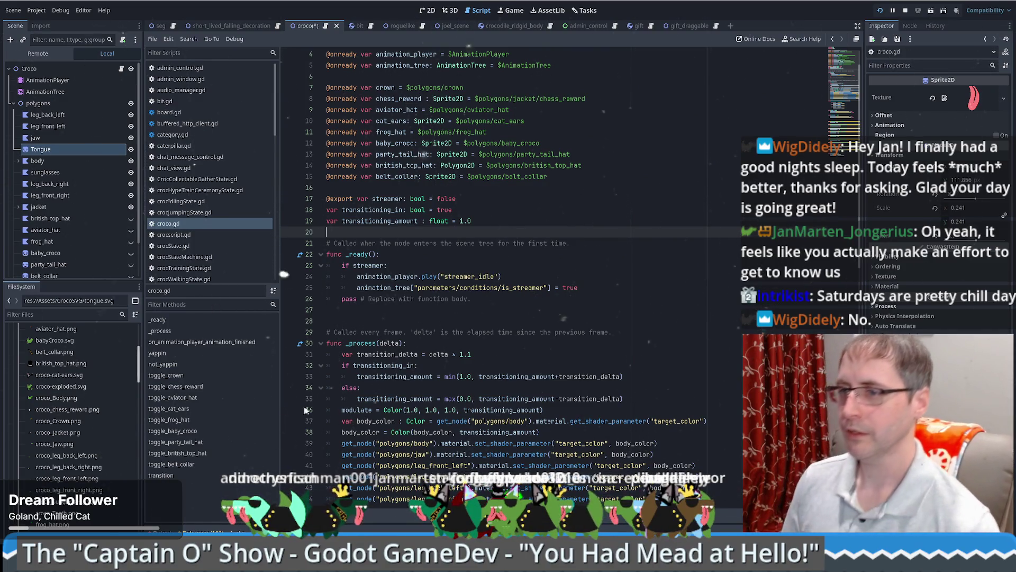
Step: Show the jaw and Tongue node properties beside croco.gd, and place the caret at lines 19 and 23
left_click(58, 141)
left_click(58, 148)
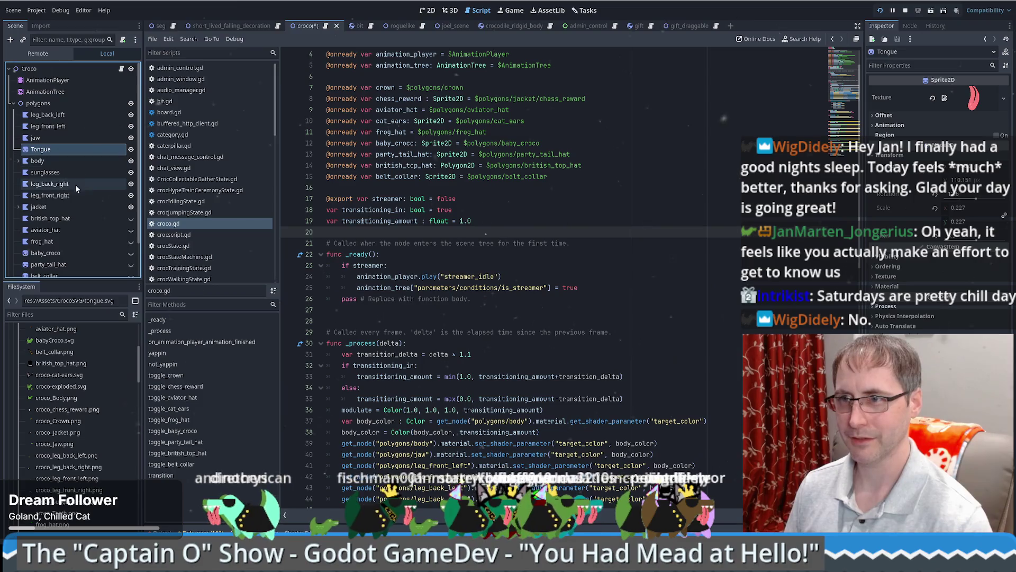
left_click(553, 223)
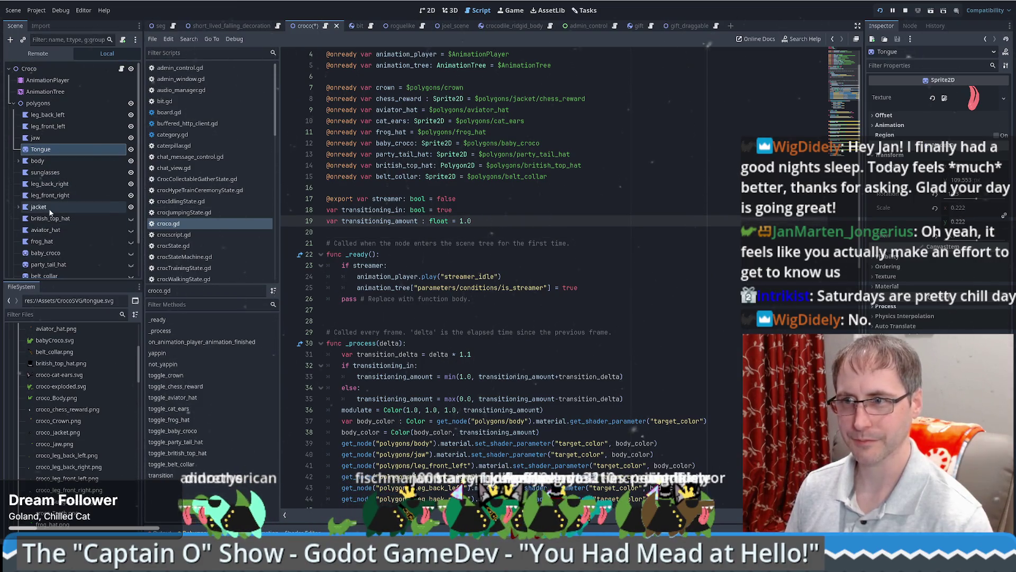
left_click(541, 262)
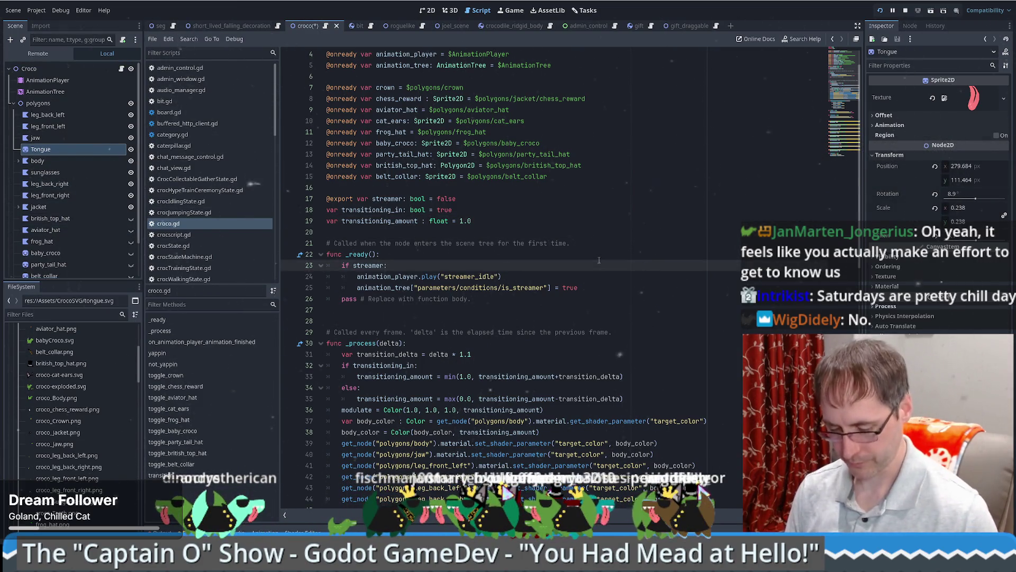
Step: Search all project files for 'belt' and open the seg.gd belt collar match at line 578
key("ctrl+shift+f")
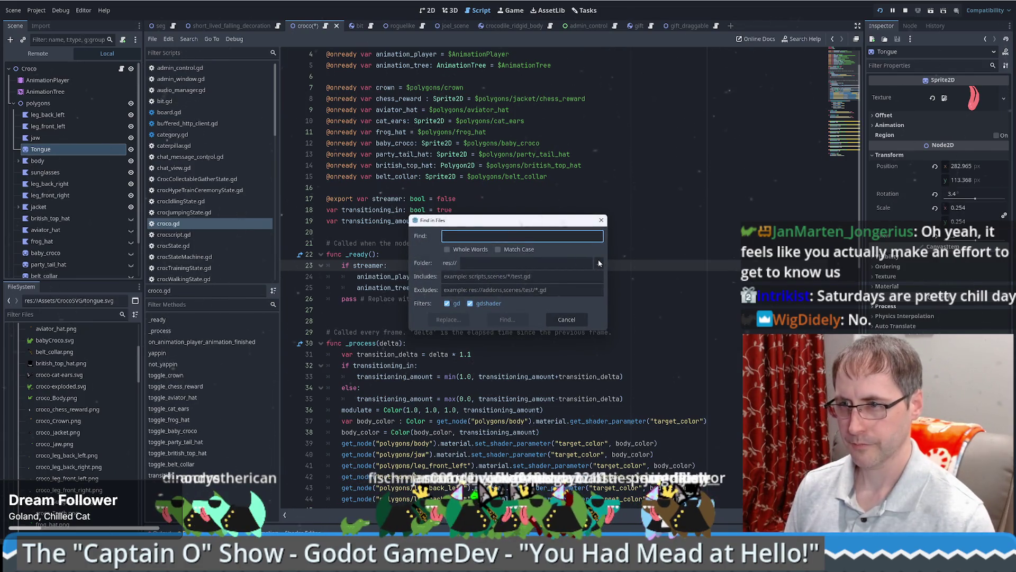
type("belt")
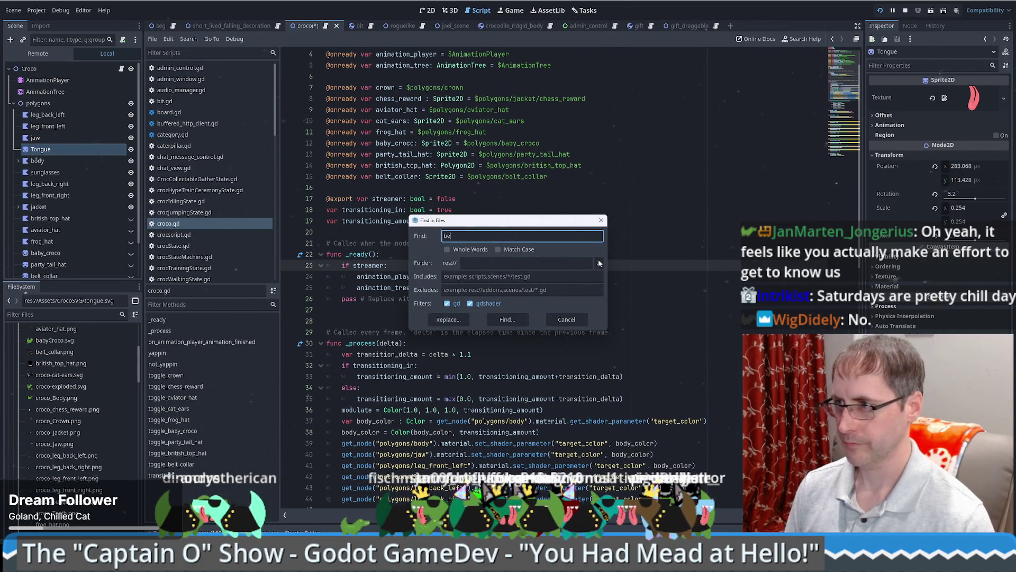
key("Return")
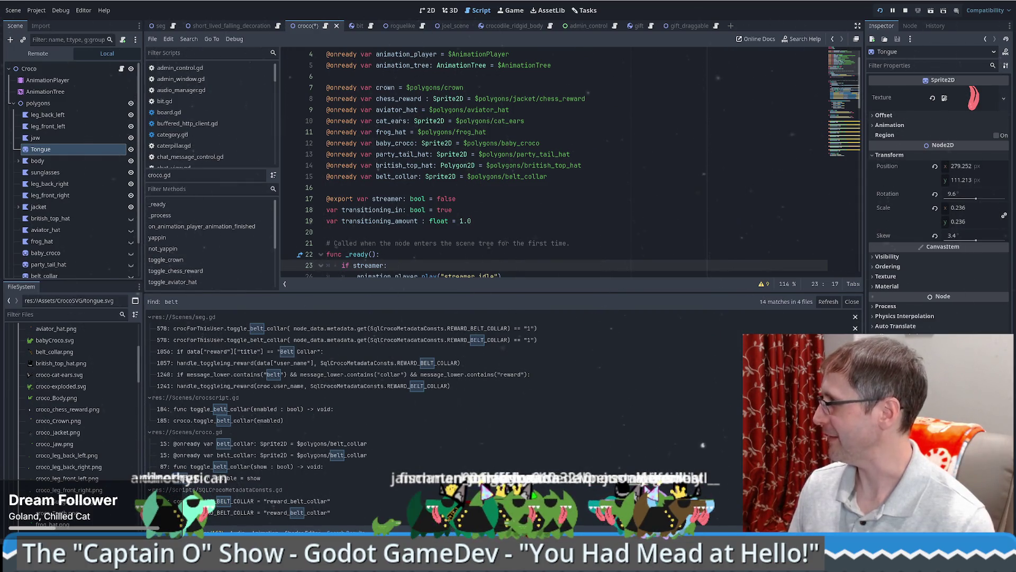
left_click_drag(472, 276, 447, 268)
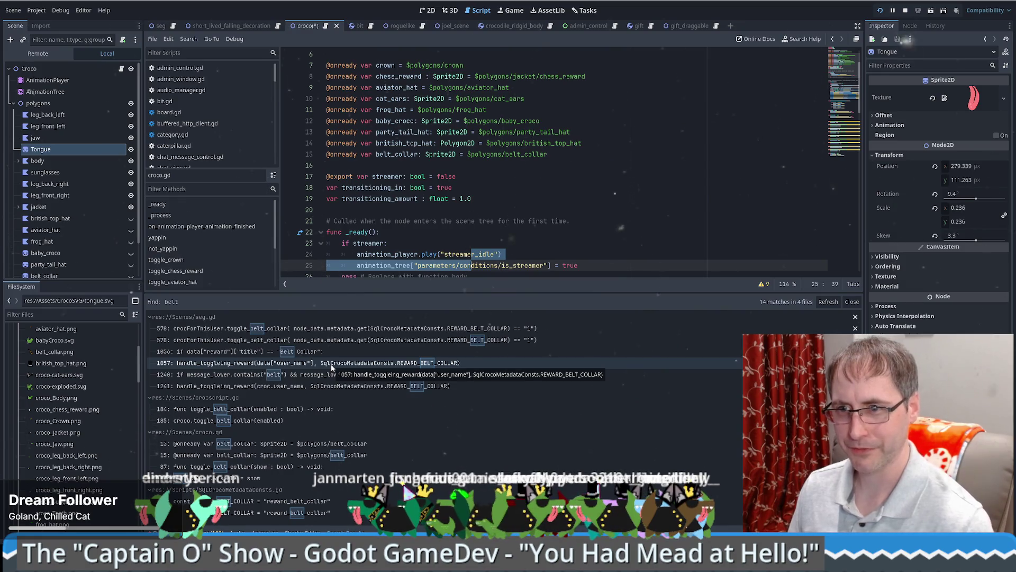
left_click(319, 329)
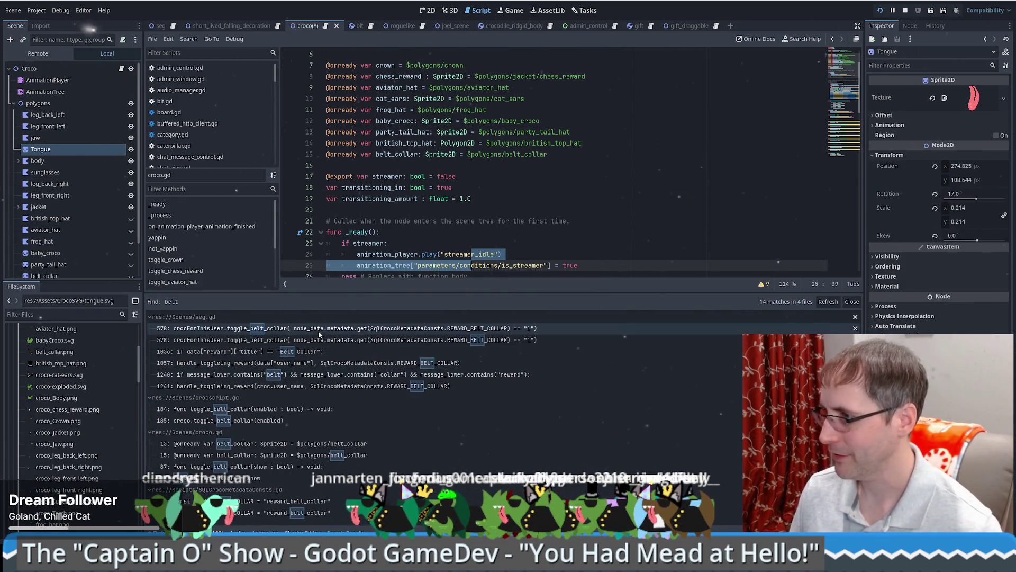
scroll(828, 110, "up", 4)
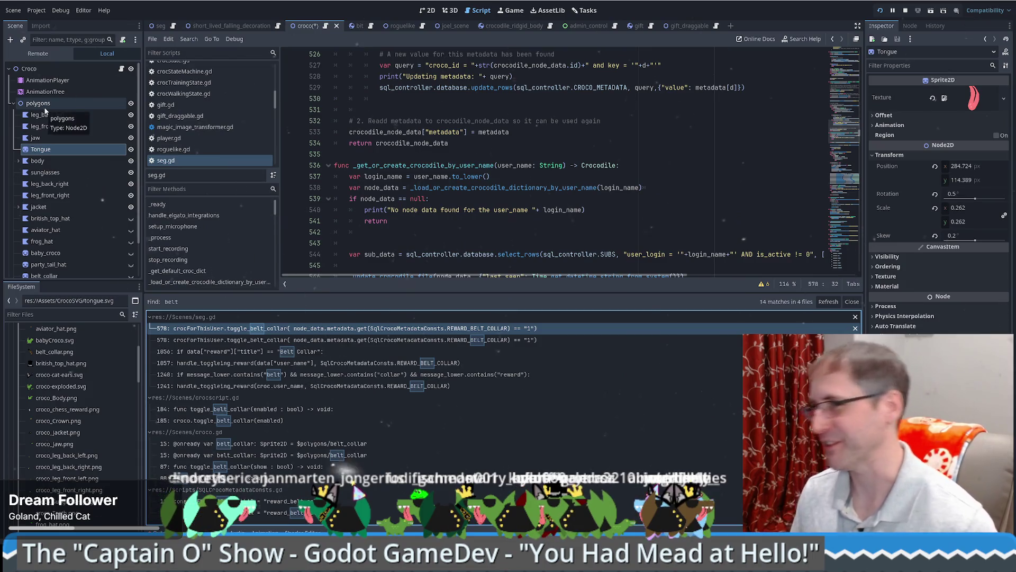
Step: Switch between the croco.gd script and the crocodile in the 2D view
left_click(121, 69)
left_click(98, 72)
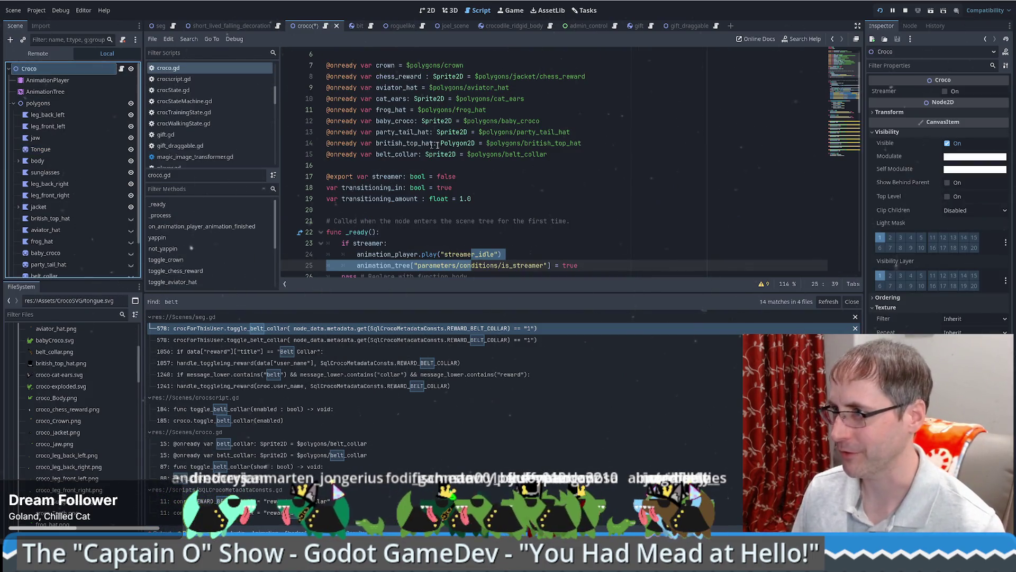
left_click(428, 10)
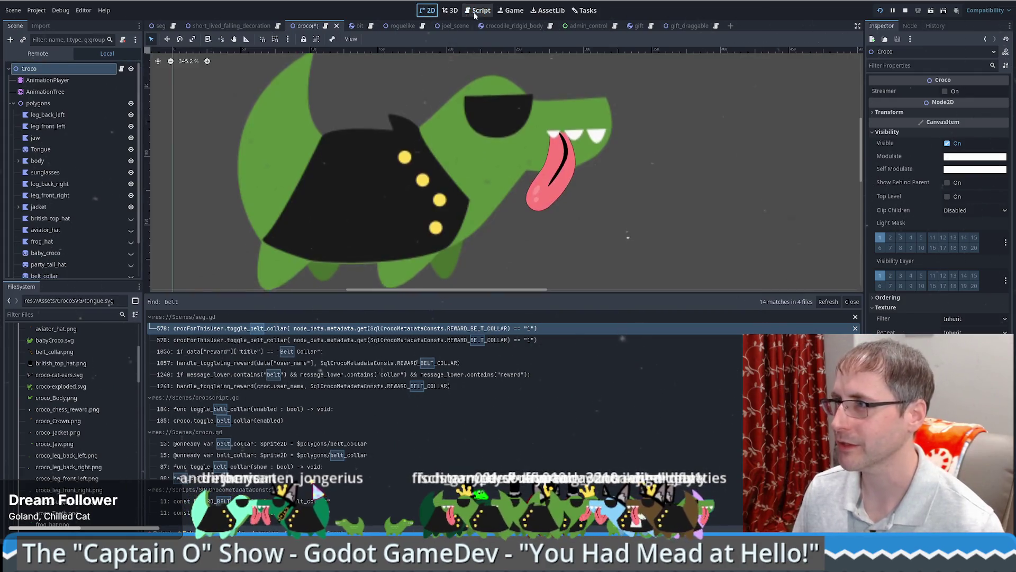
left_click(478, 11)
left_click(425, 12)
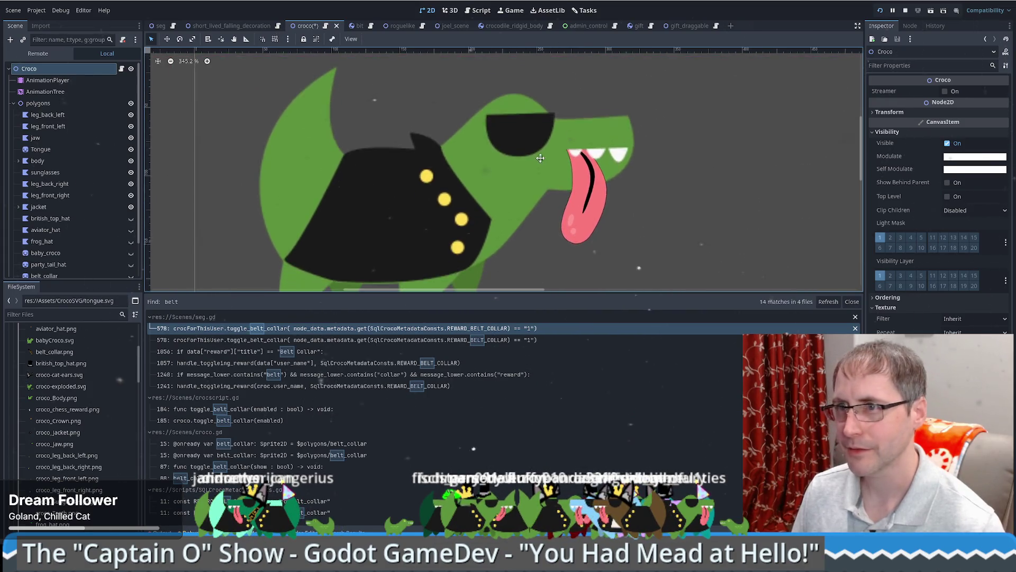
Step: Select AnimationTree, then the Croco root, save the croco scene, and reopen Croco's script
left_click(55, 92)
left_click(30, 68)
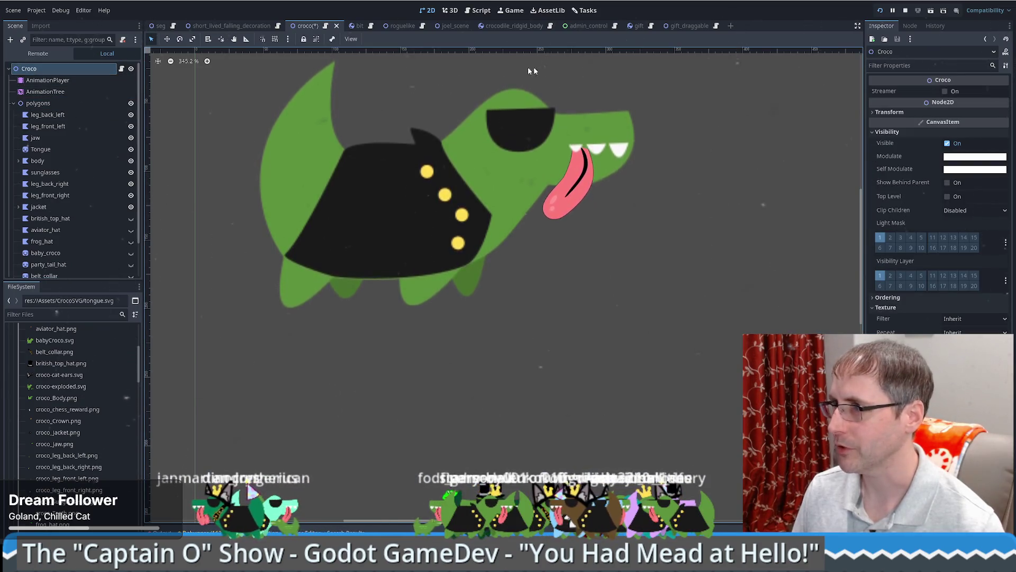
key("ctrl+s")
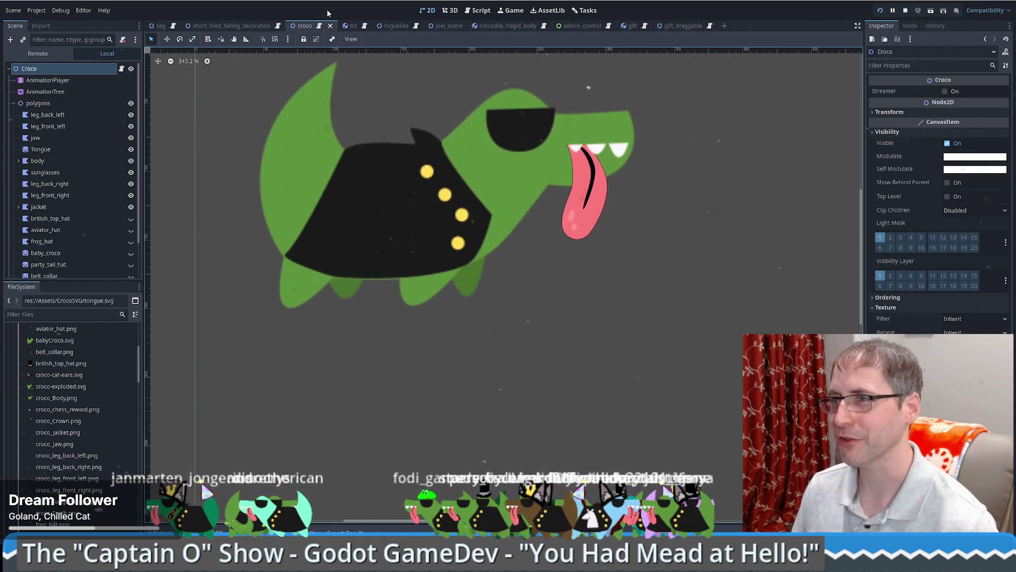
left_click(121, 69)
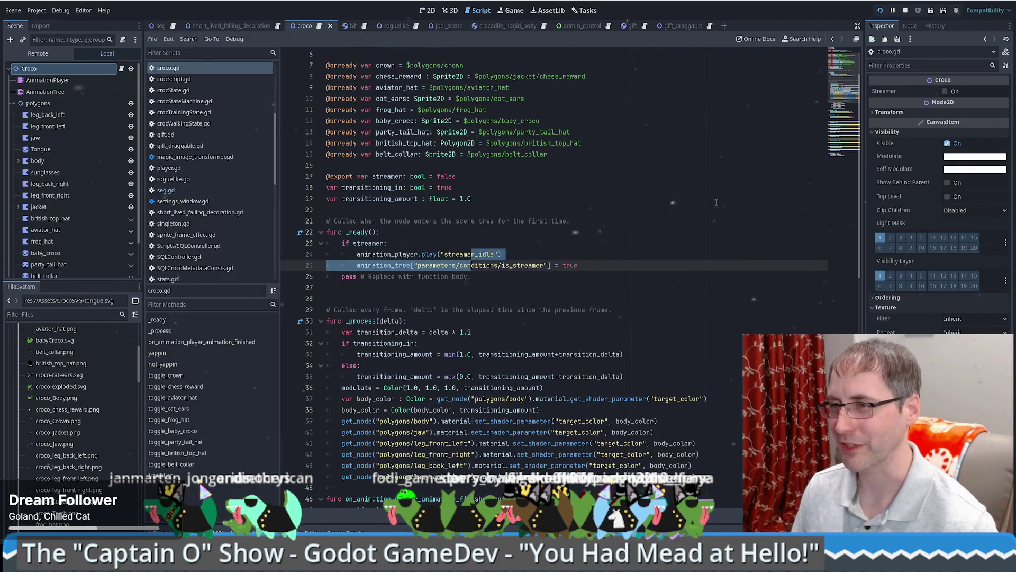
left_click(698, 194)
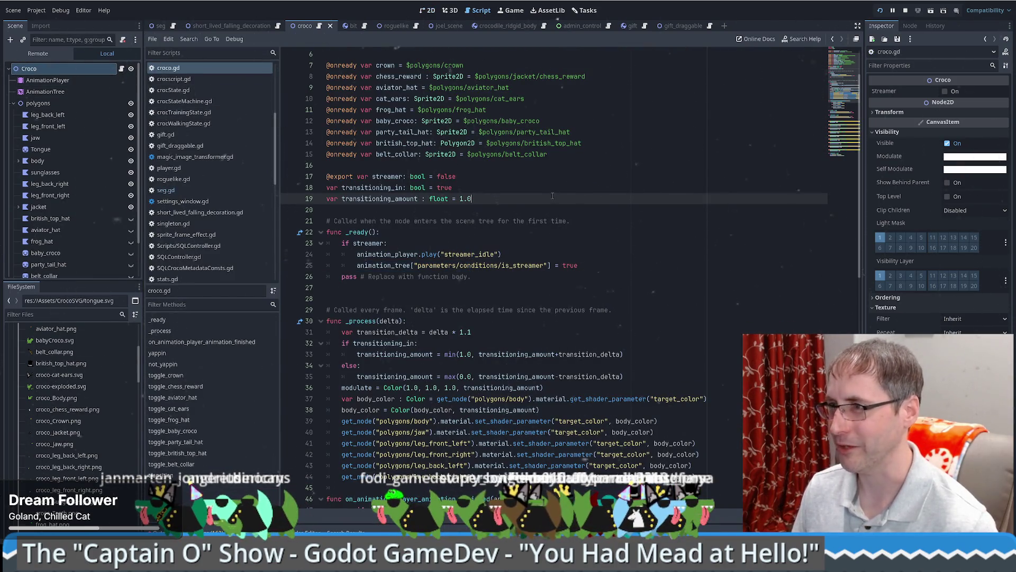
left_click(596, 159)
left_click(401, 56)
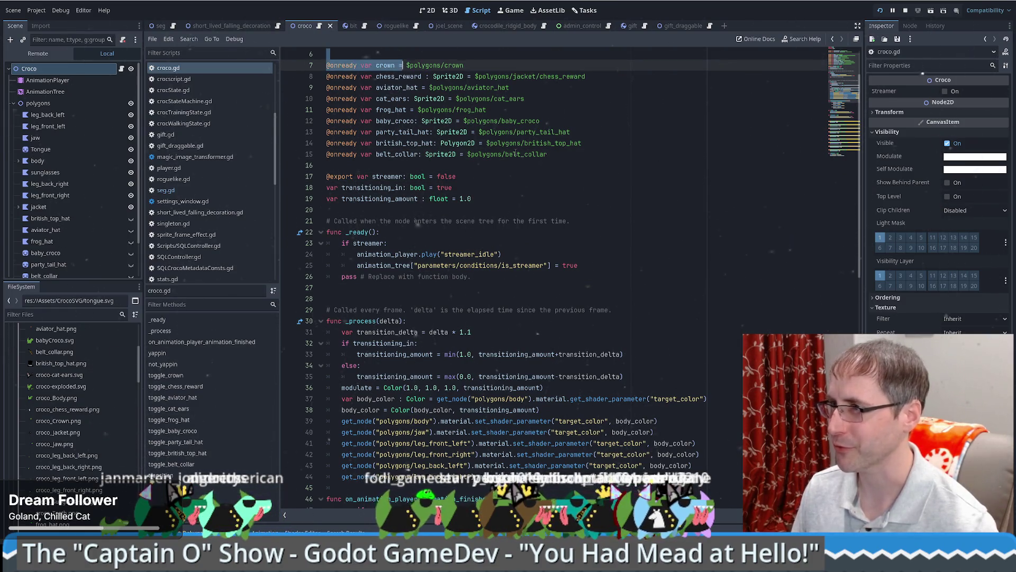
scroll(589, 157, "down", 5)
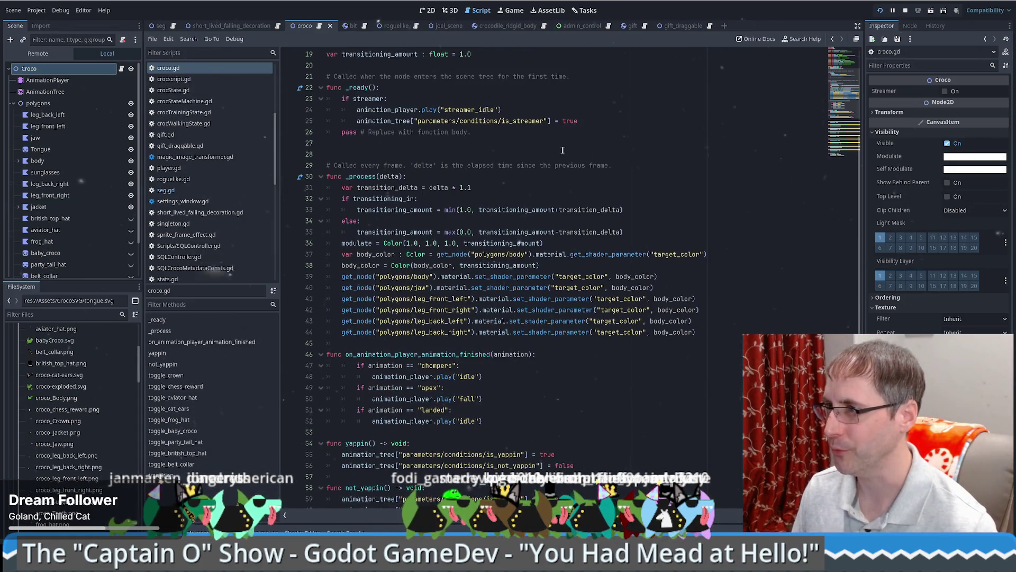
left_click(562, 150)
scroll(614, 202, "down", 8)
scroll(668, 247, "up", 7)
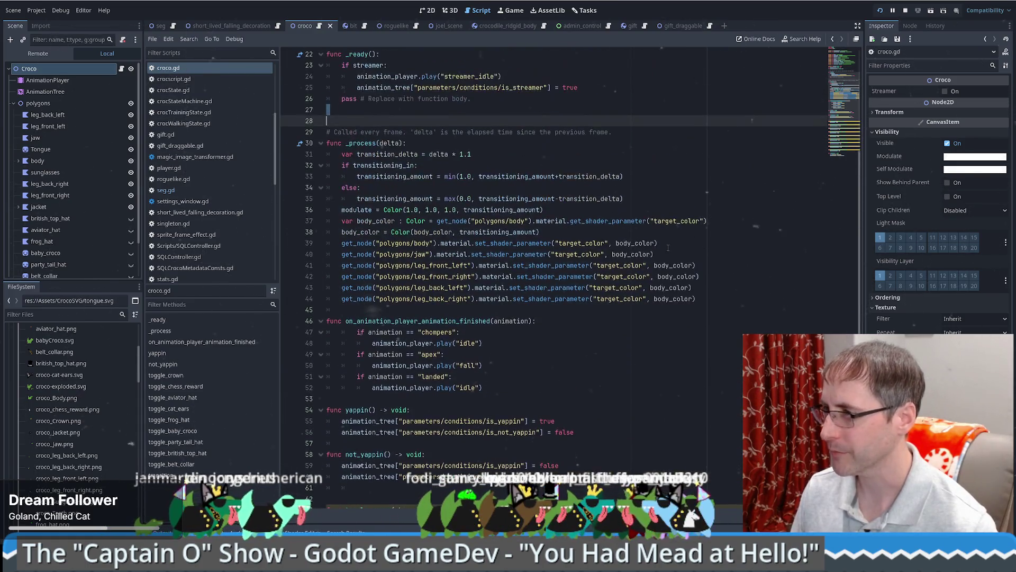
scroll(528, 395, "down", 9)
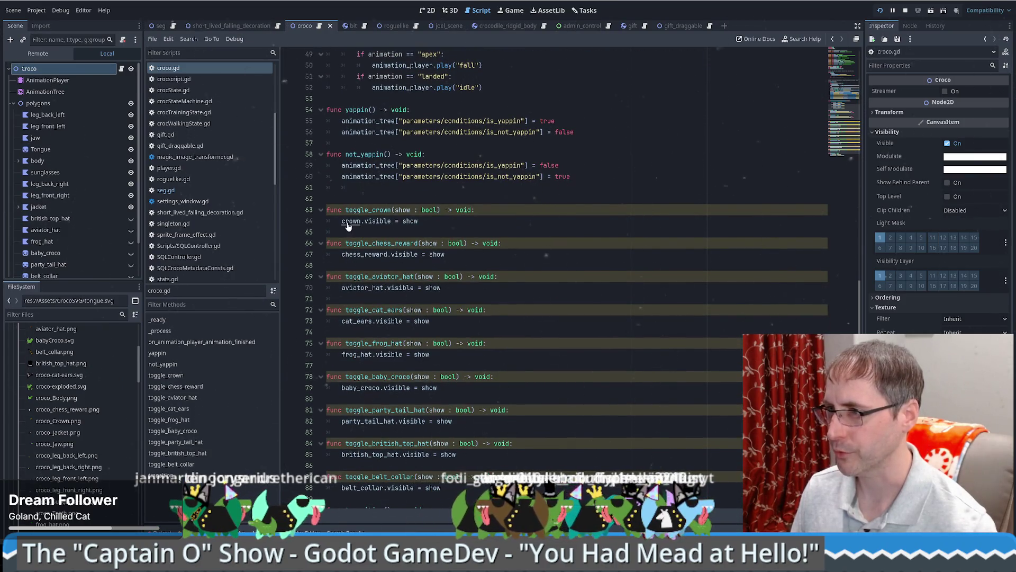
left_click(358, 289, "ctrl")
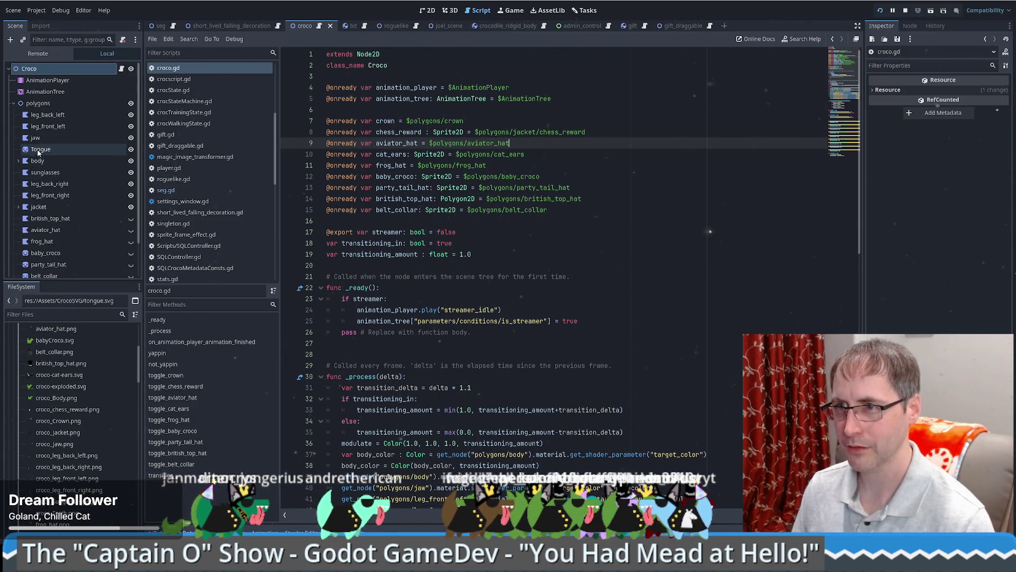
Step: Add a tongue reference in croco.gd and copy toggle_aviator_hat into a new toggle_tongue function
left_click_drag(53, 149, 564, 222)
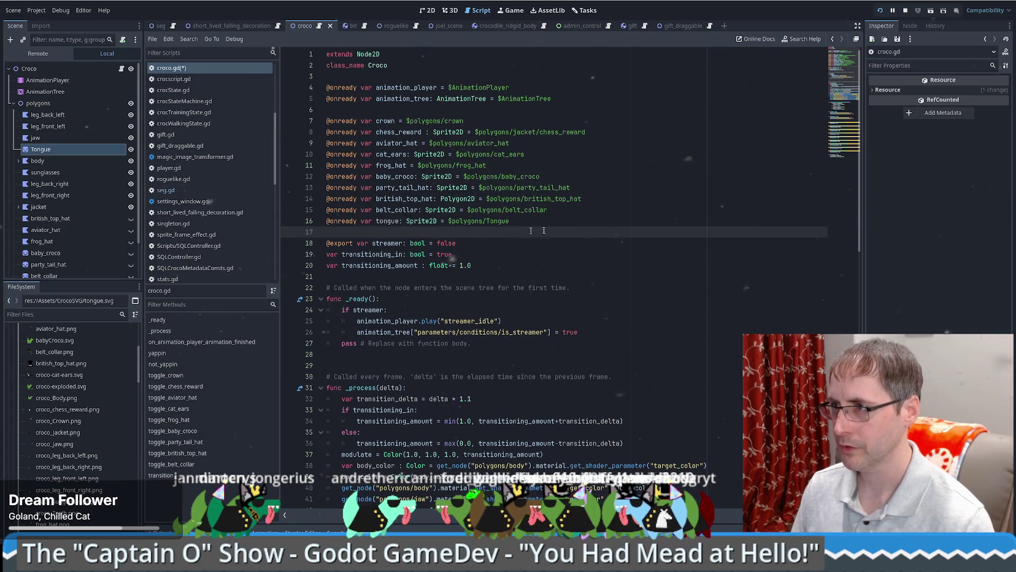
scroll(528, 222, "down", 15)
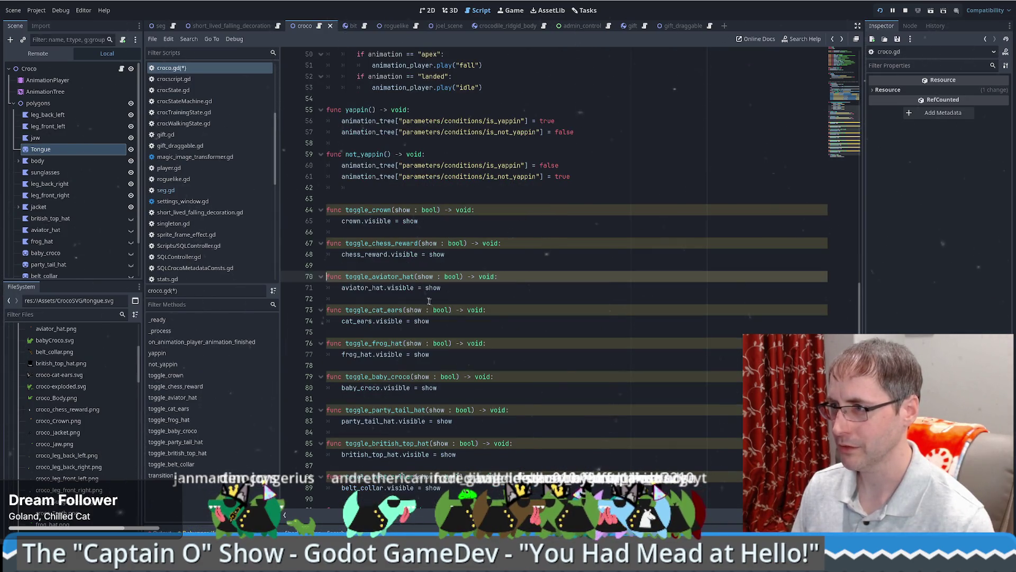
left_click_drag(410, 266, 523, 298)
key("ctrl+c")
scroll(447, 442, "down", 2)
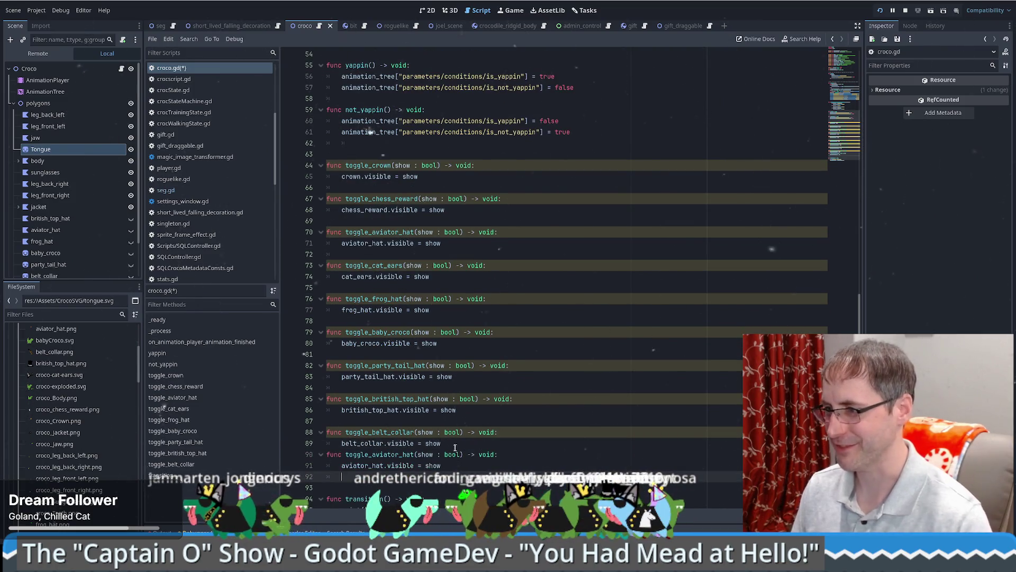
key("ctrl+v")
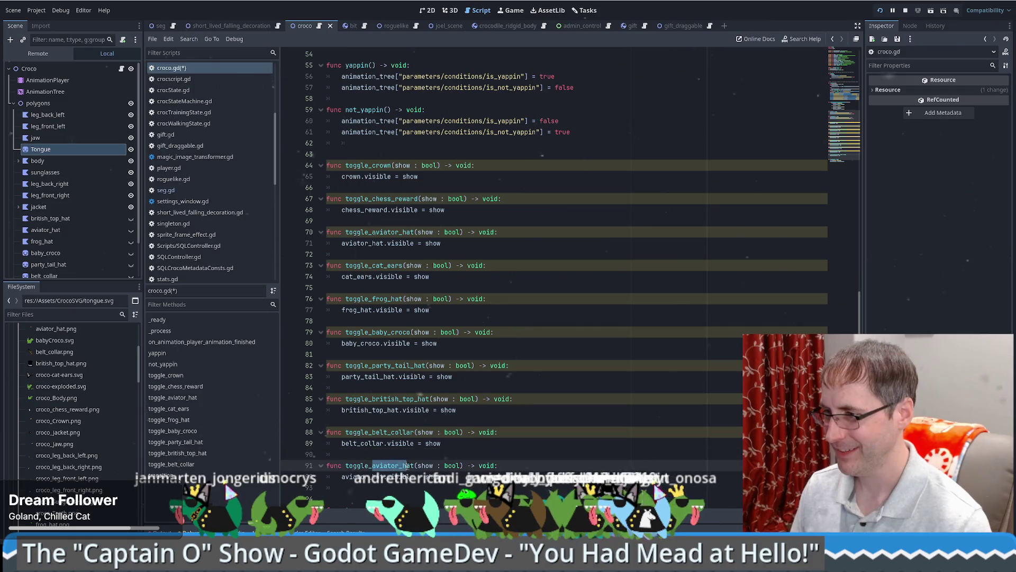
left_click_drag(372, 466, 416, 466)
type("to")
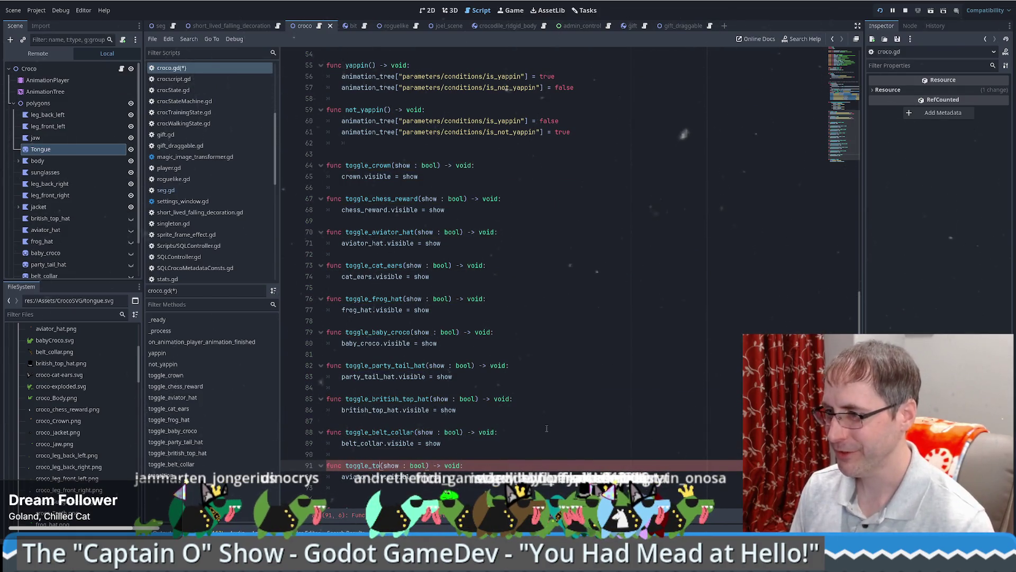
type("ngue")
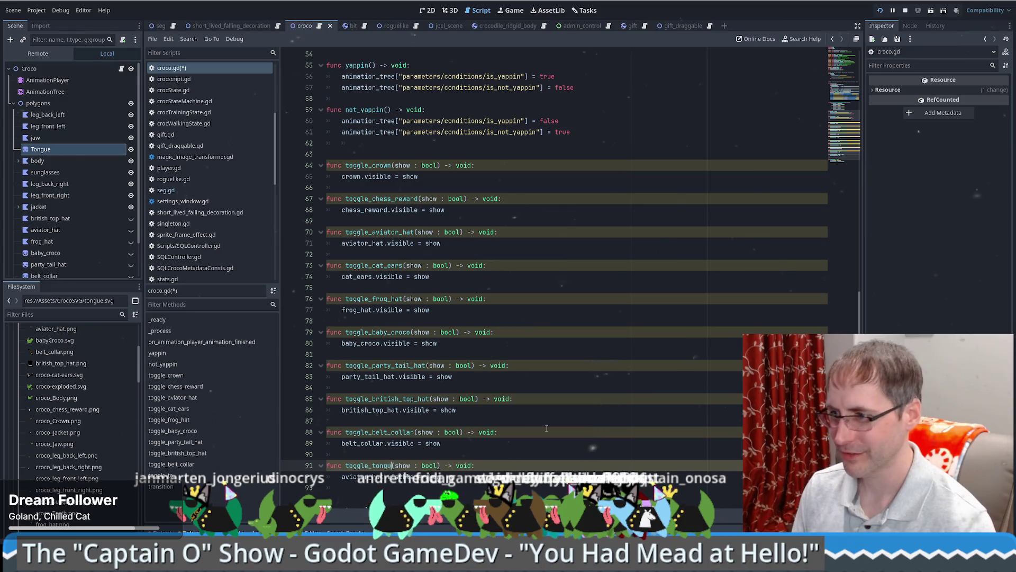
double_click(350, 476)
type("tongue")
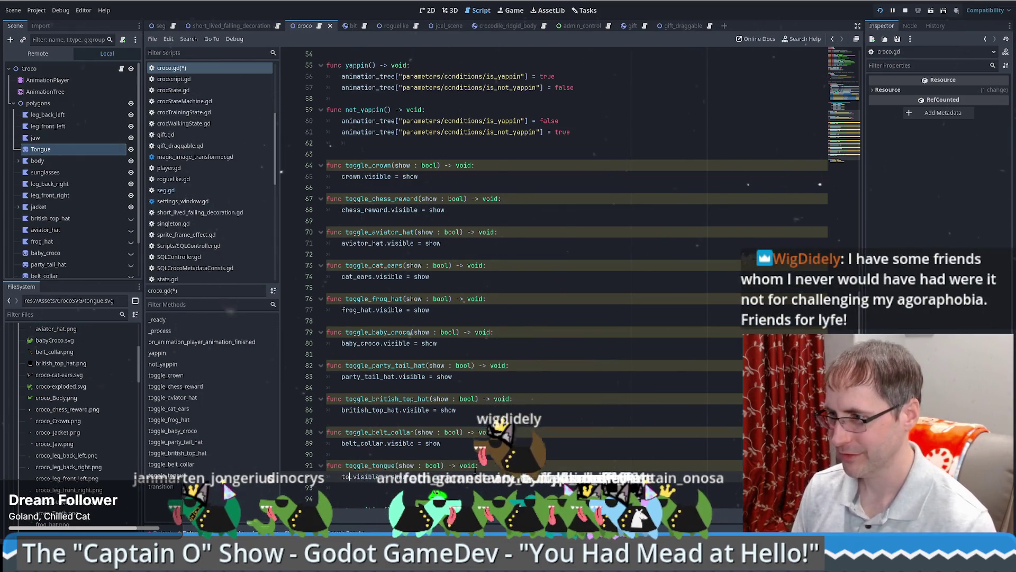
left_click(631, 390)
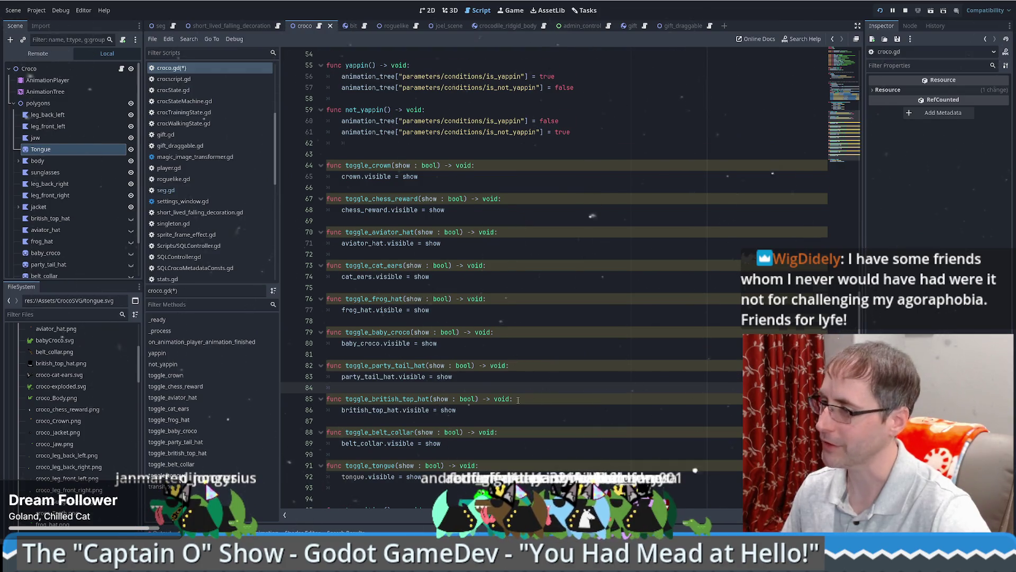
Step: Delete the extra blank line between toggle_tongue and transition() in croco.gd
scroll(406, 410, "down", 2)
left_click(406, 411)
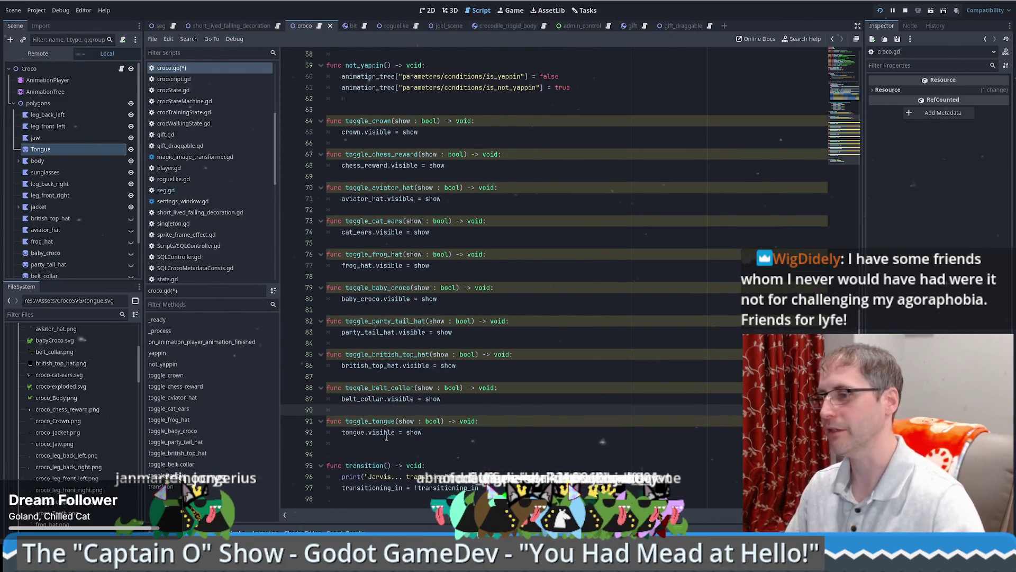
left_click(334, 421)
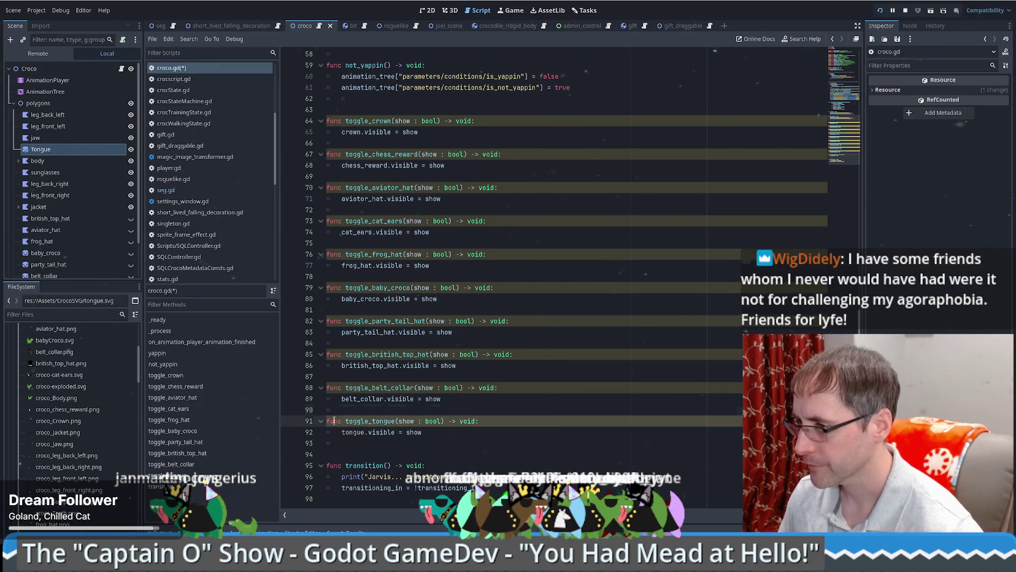
left_click(353, 430)
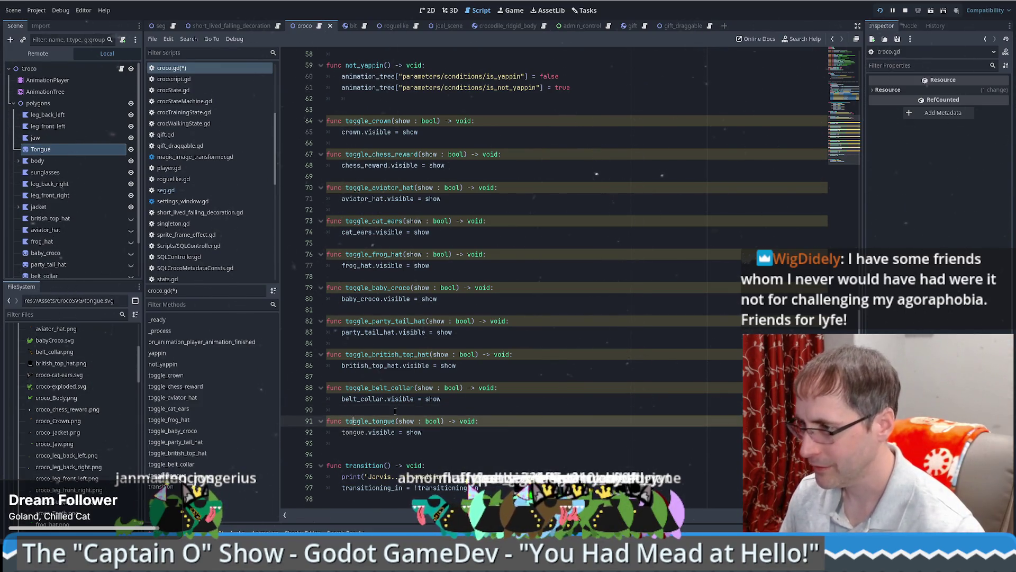
key("Up")
key("Up")
scroll(450, 404, "up", 1)
scroll(450, 404, "up", 5)
scroll(423, 424, "down", 5)
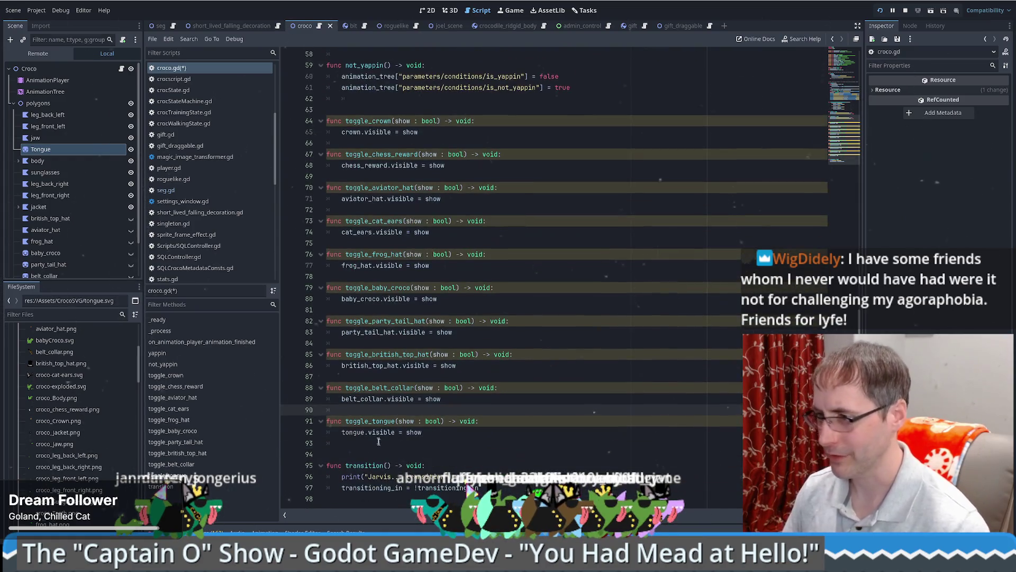
left_click(412, 449)
key("BackSpace")
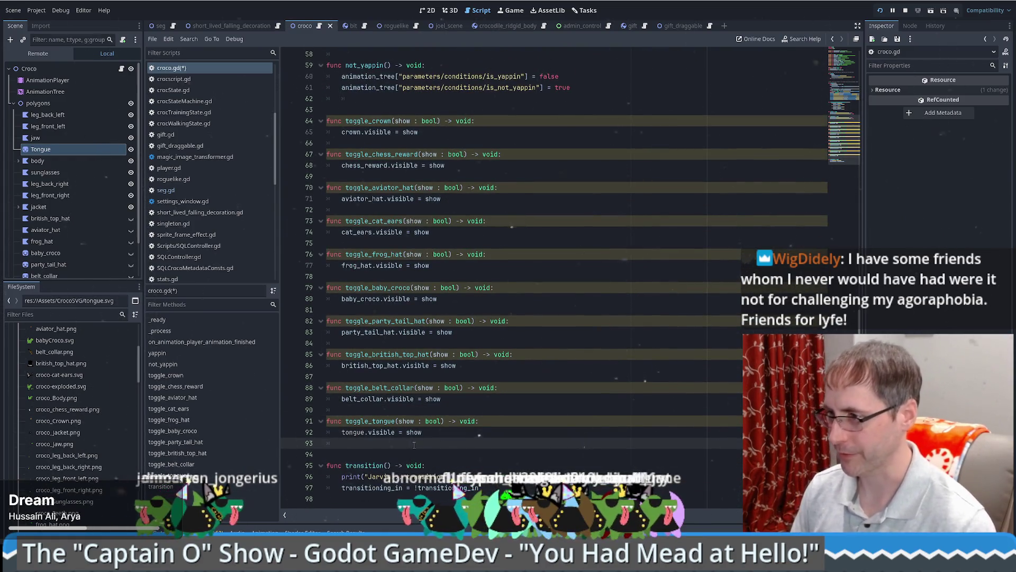
key("Up")
key("End")
key("Up")
key("Up")
left_click(523, 403)
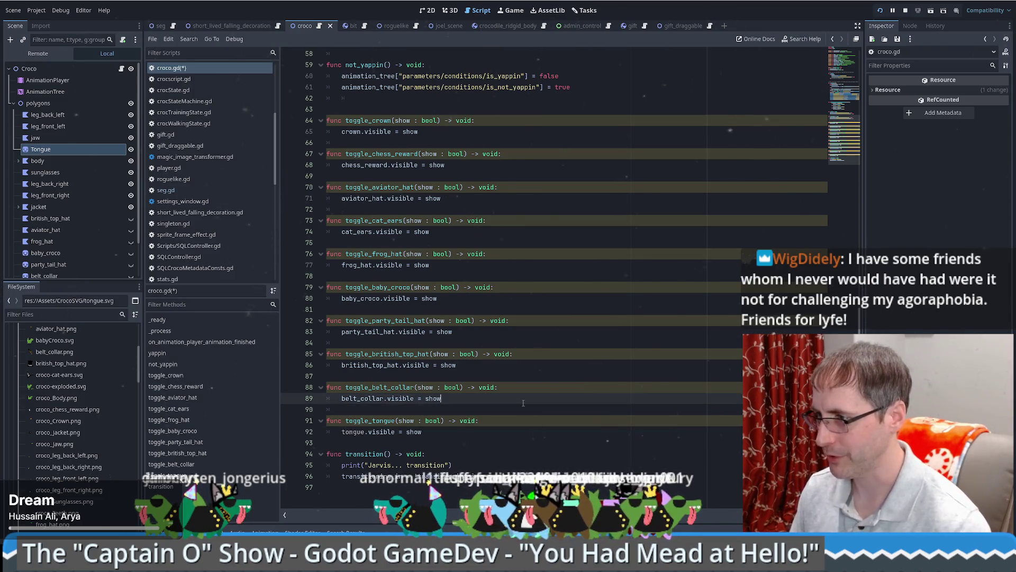
left_click(365, 412)
double_click(370, 421)
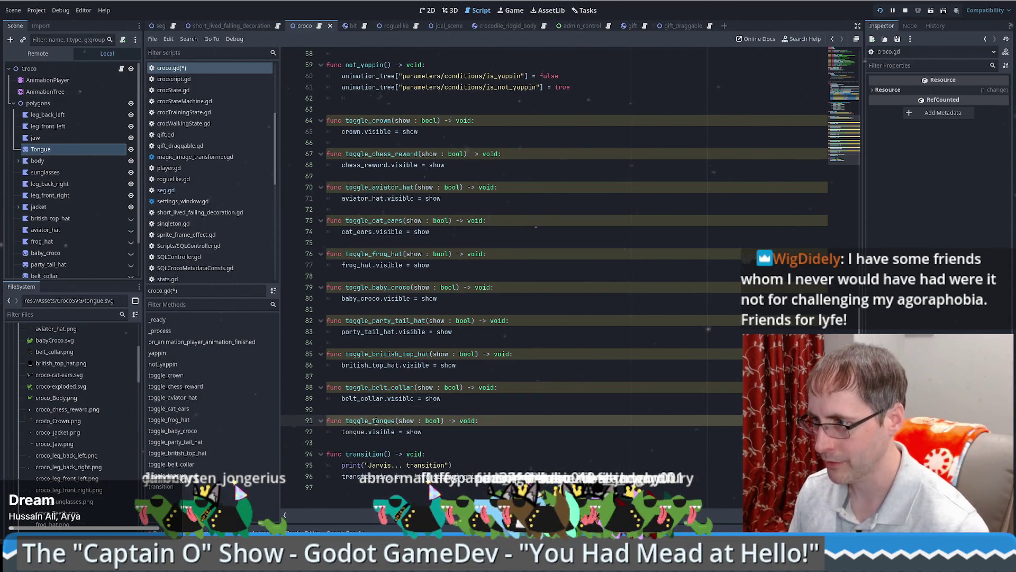
Step: Review the tongue variable declared as a Sprite2D at $polygons/Tongue
scroll(512, 393, "up", 15)
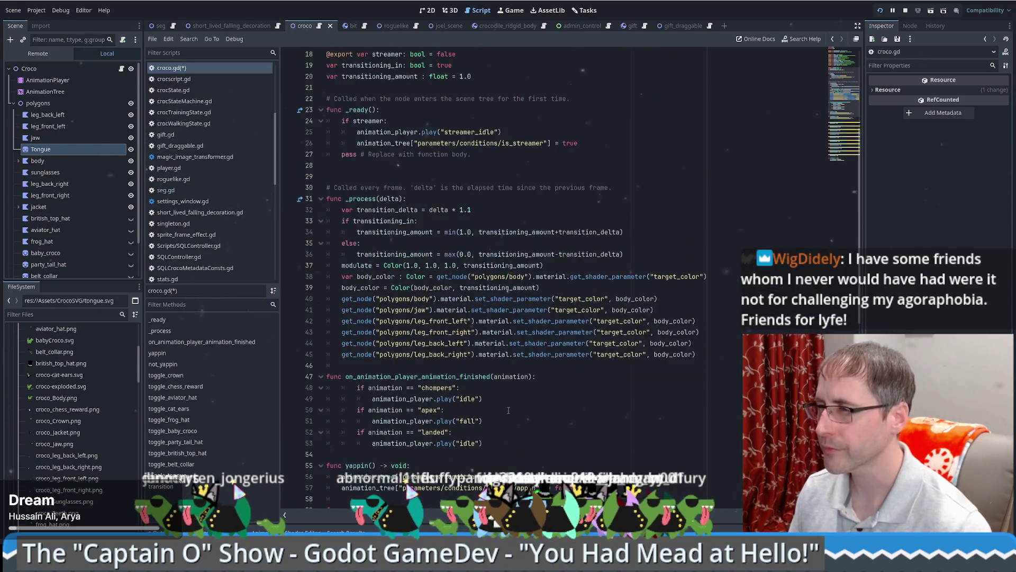
scroll(513, 393, "up", 2)
left_click(554, 189)
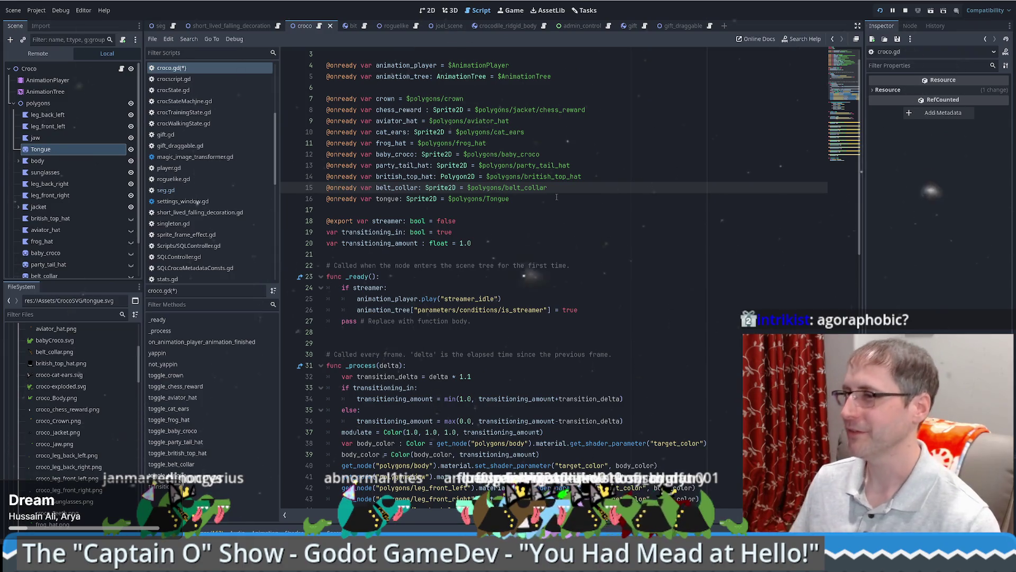
scroll(550, 196, "down", 1)
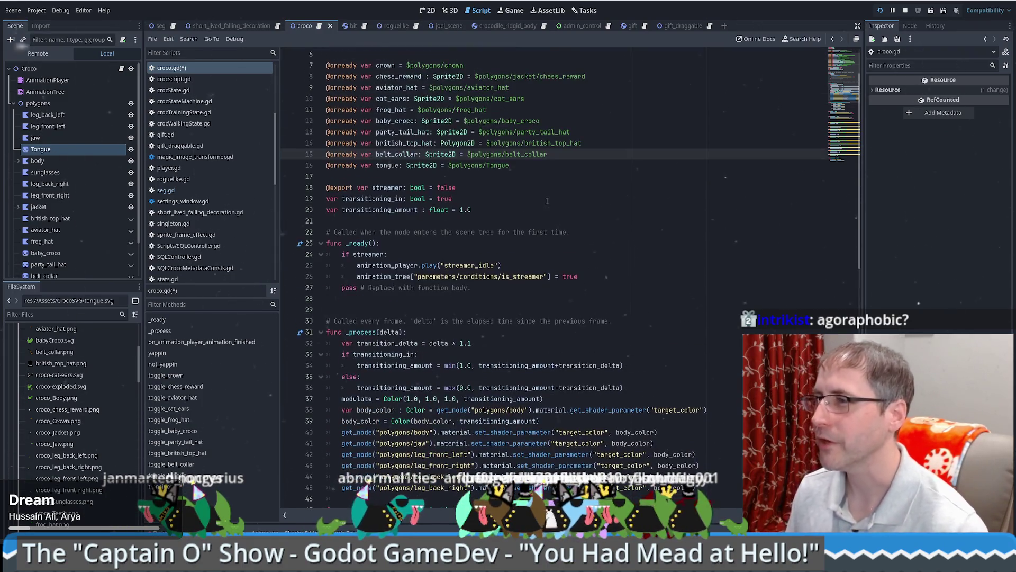
key("Down")
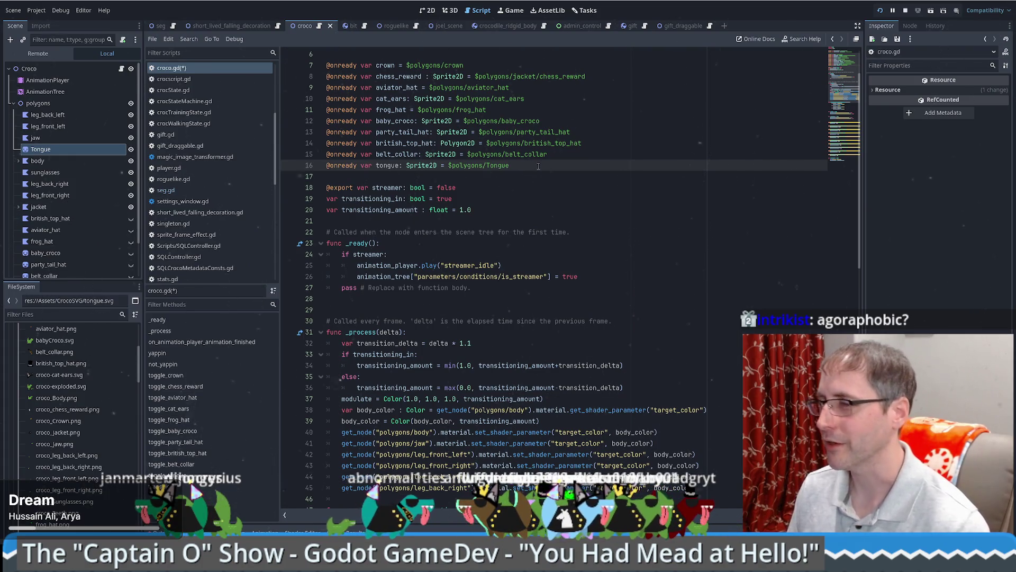
left_click_drag(539, 166, 293, 163)
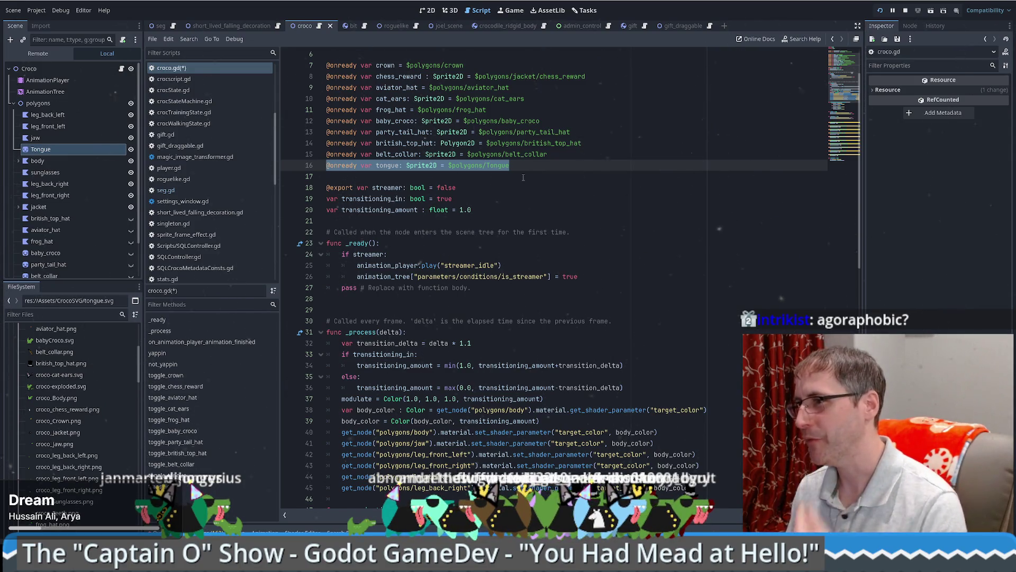
left_click(523, 177)
scroll(522, 194, "up", 1)
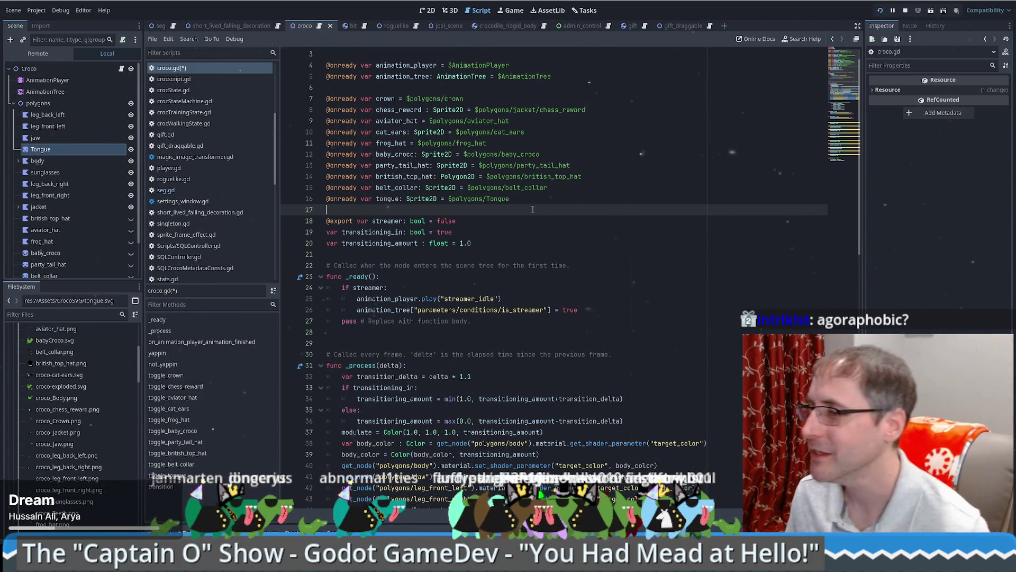
scroll(388, 165, "down", 1)
double_click(389, 166)
scroll(388, 165, "up", 2)
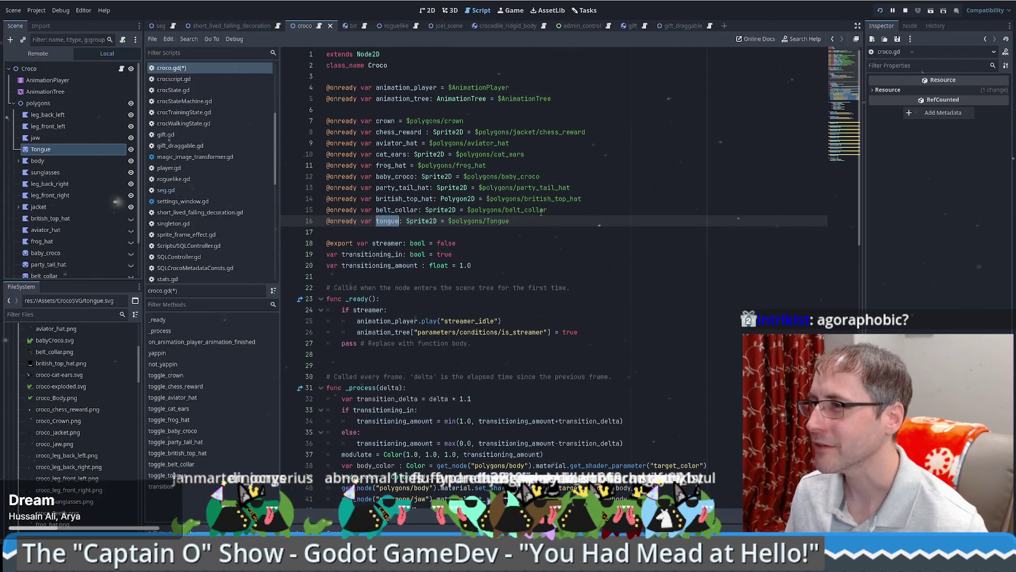
scroll(593, 191, "down", 3)
scroll(592, 190, "down", 15)
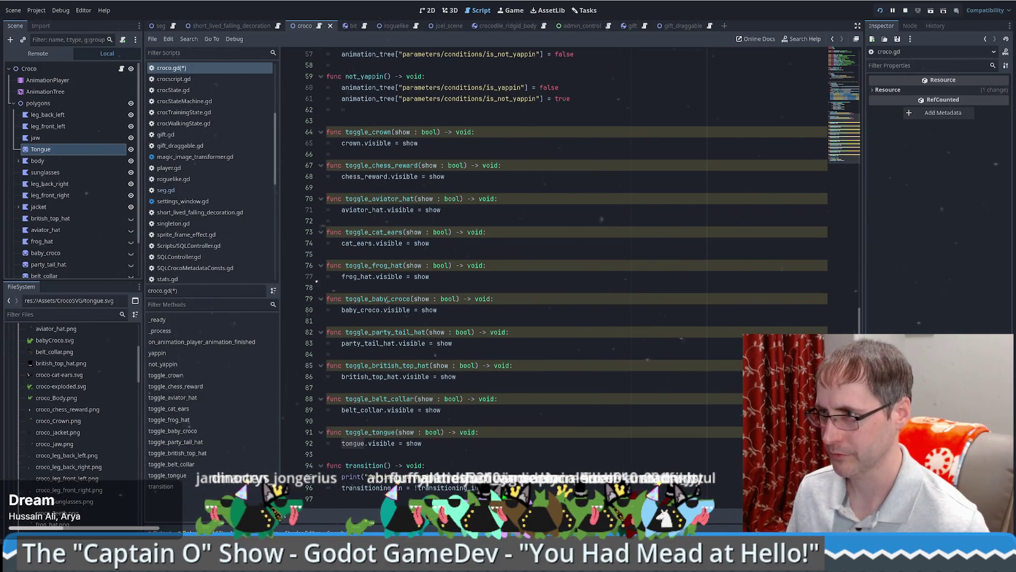
Step: Search the project for aviator_hat and open its seg.gd match at line 572
double_click(369, 210)
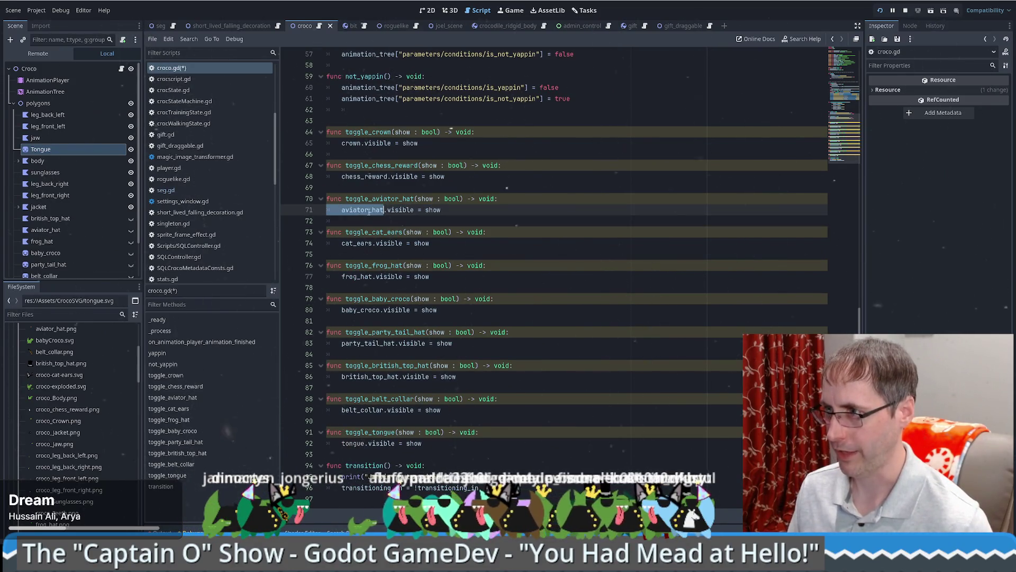
key("ctrl+shift+f")
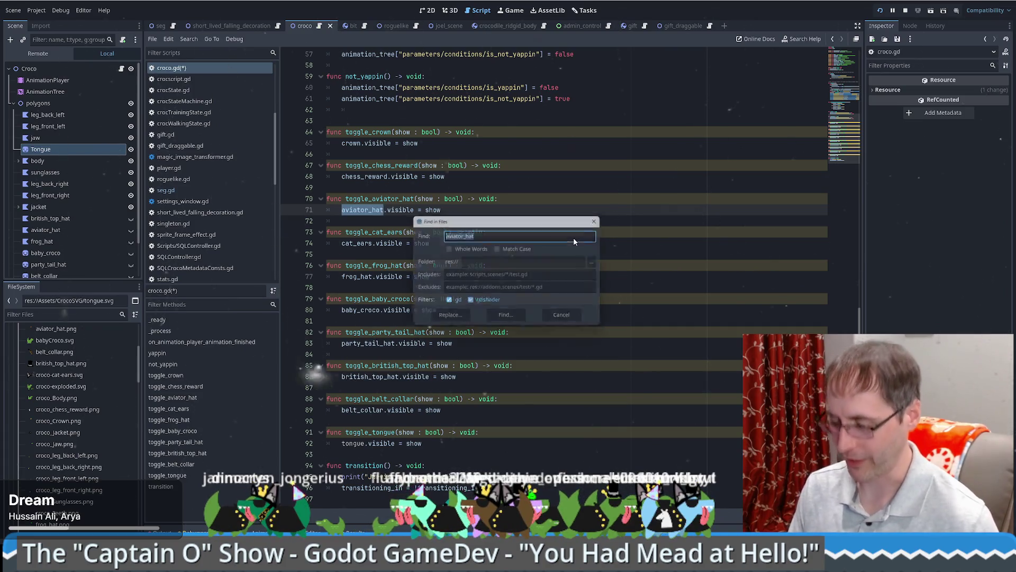
key("Return")
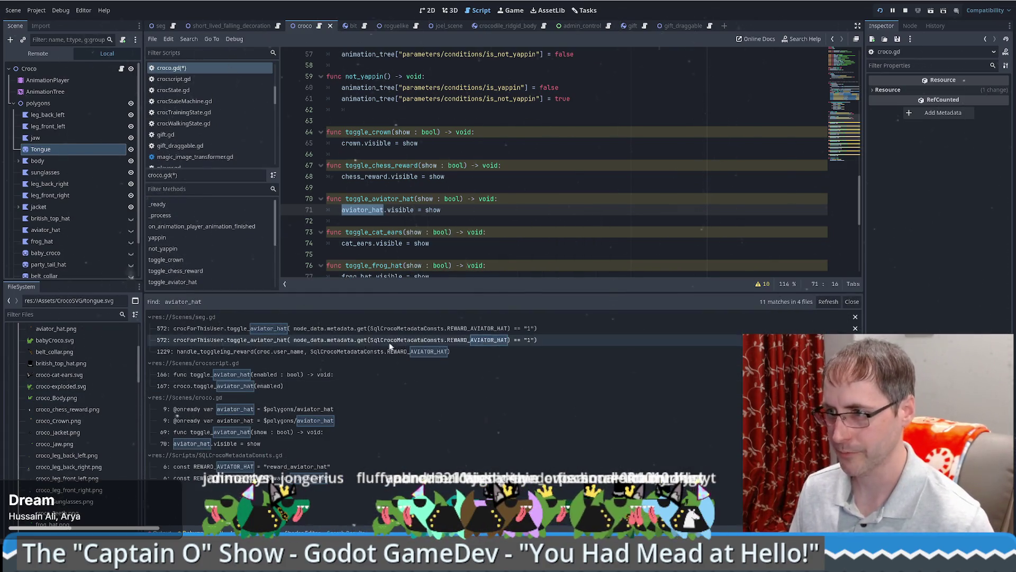
left_click(351, 328)
scroll(532, 231, "down", 4)
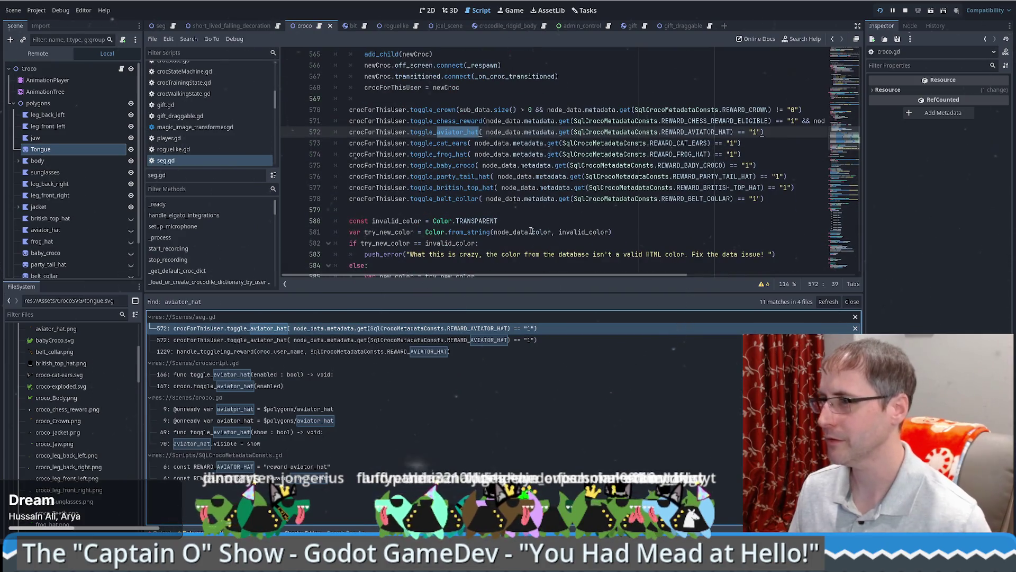
Step: Duplicate the belt_collar reward line as a toggle_tongue call checking REWARD_TONGUE
left_click(778, 204)
key("ctrl+shift+d")
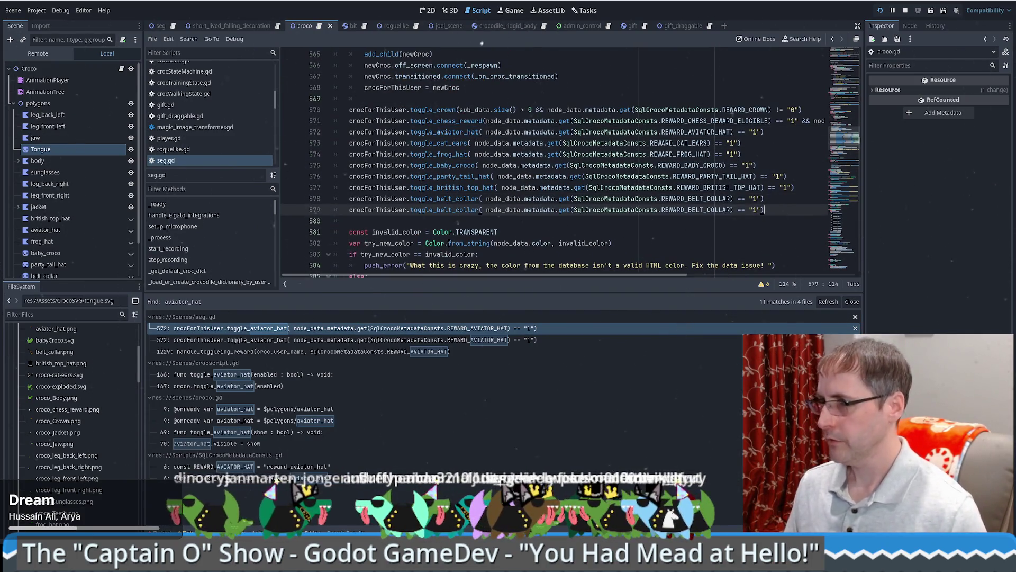
left_click_drag(451, 211, 479, 211)
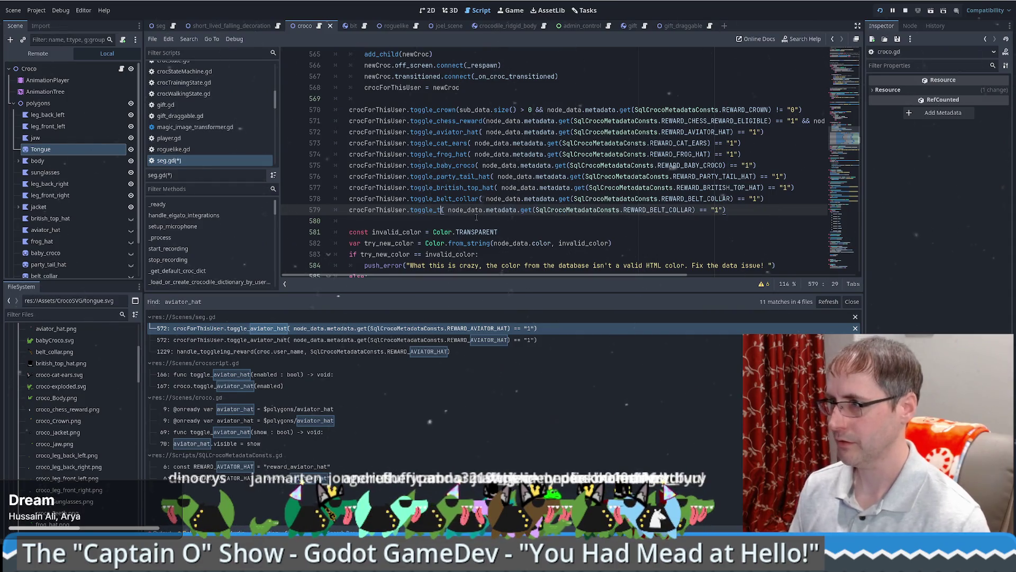
type("tongue")
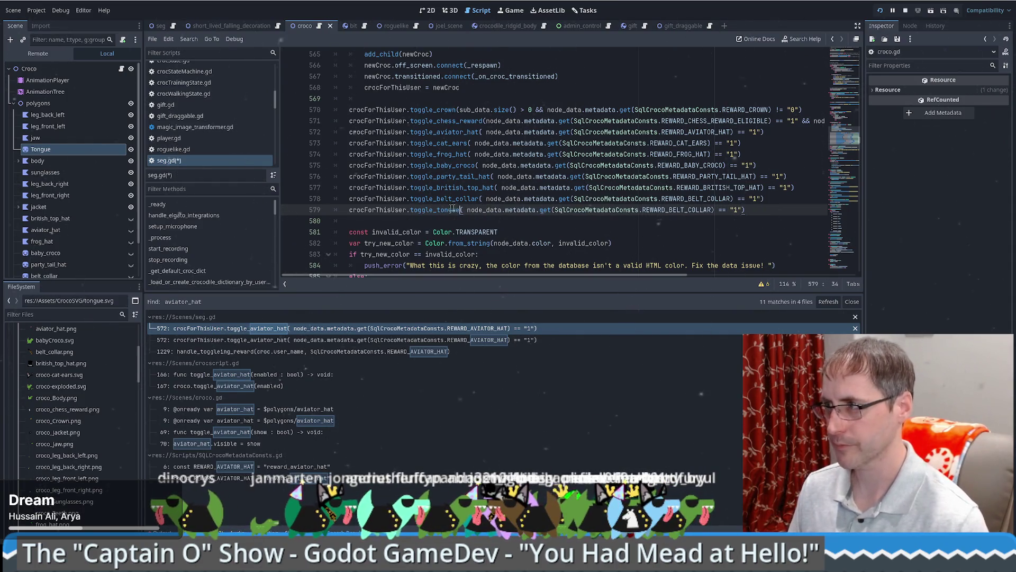
double_click(699, 210)
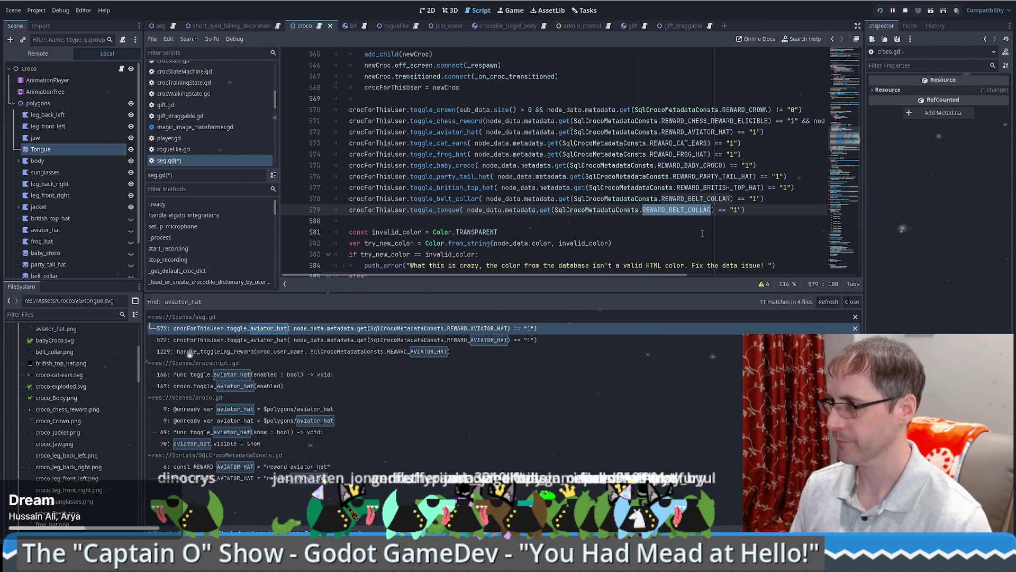
type("REWARD_TONGUE")
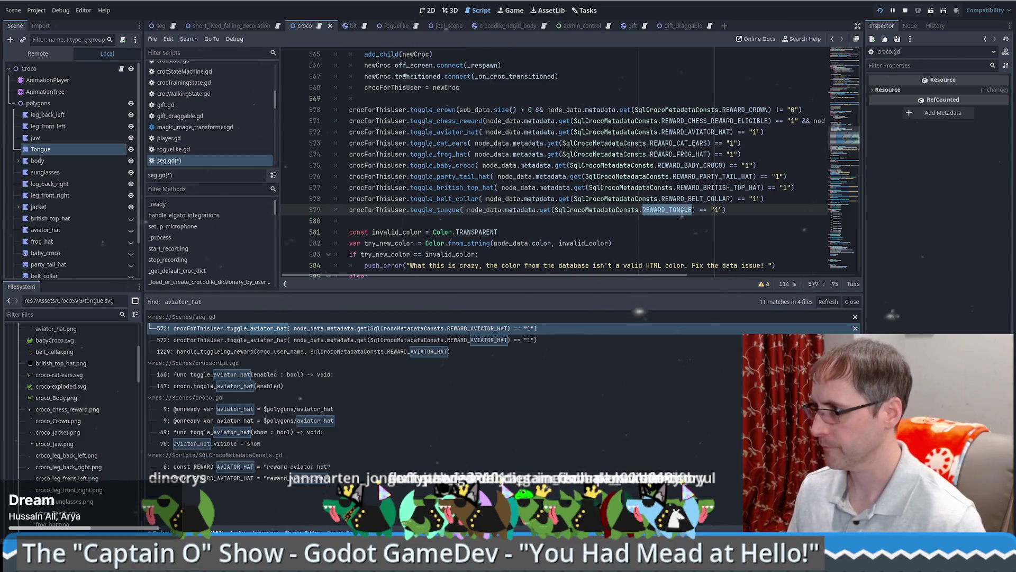
Step: Define REWARD_TONGUE = "reward_tongue" in SqlCrocoMetadataConsts.gd by duplicating REWARD_BELT_COLLAR, and save
left_click(678, 210, "ctrl")
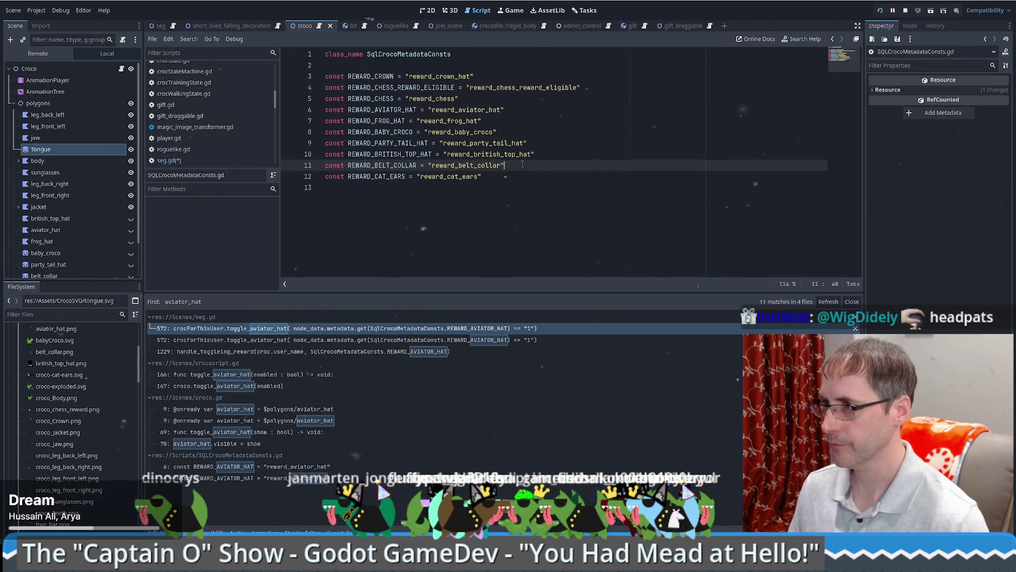
key("ctrl+shift+d")
double_click(381, 177)
type("REWARD_TONGUE")
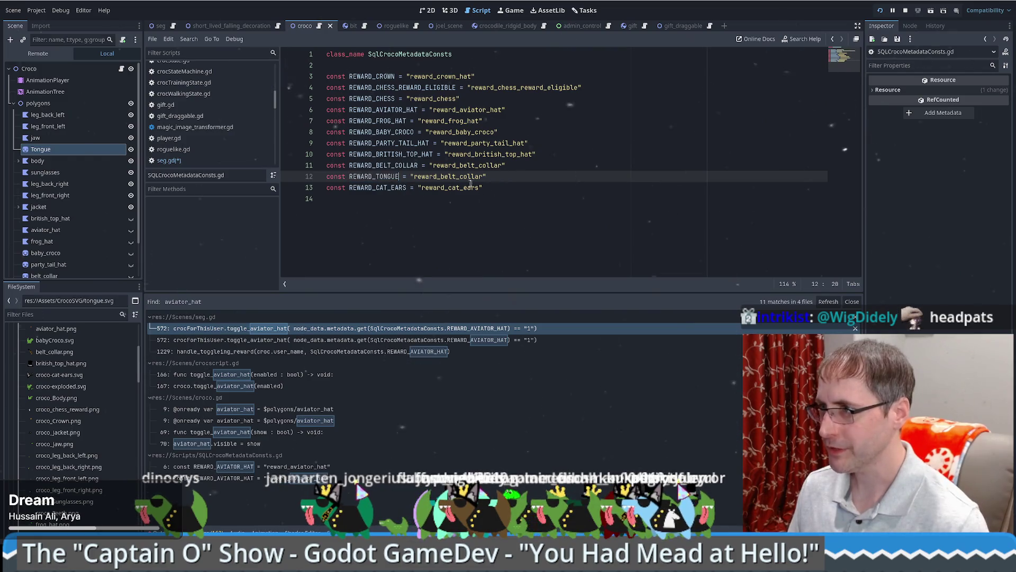
left_click_drag(441, 176, 478, 178)
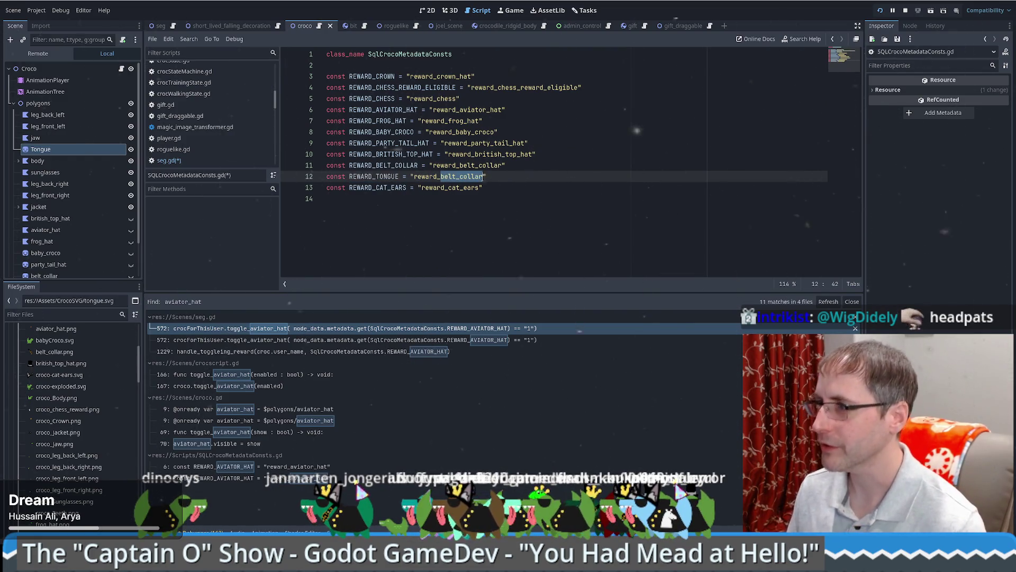
type("tp")
key("Delete")
key("Delete")
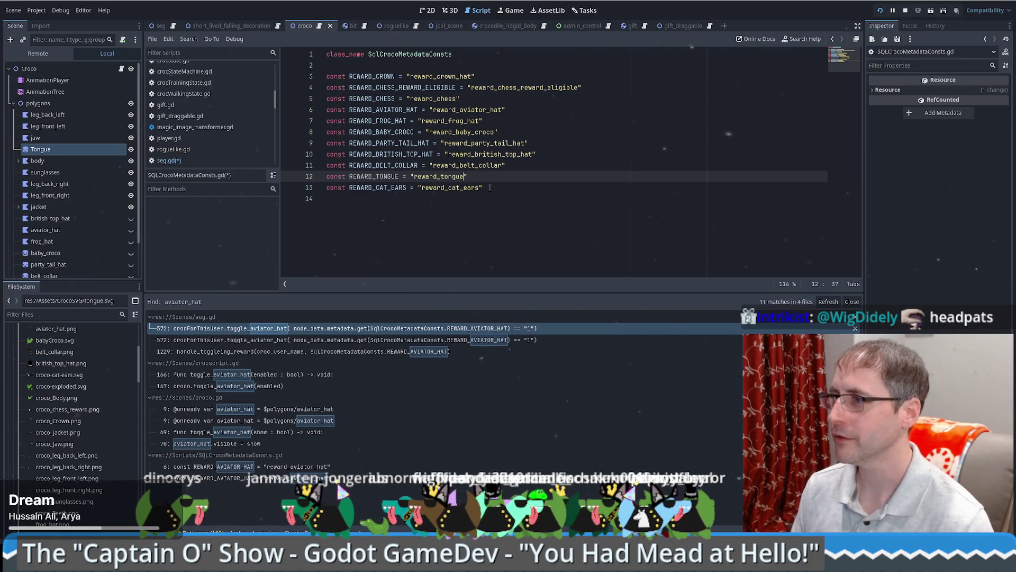
left_click(490, 188)
key("F5")
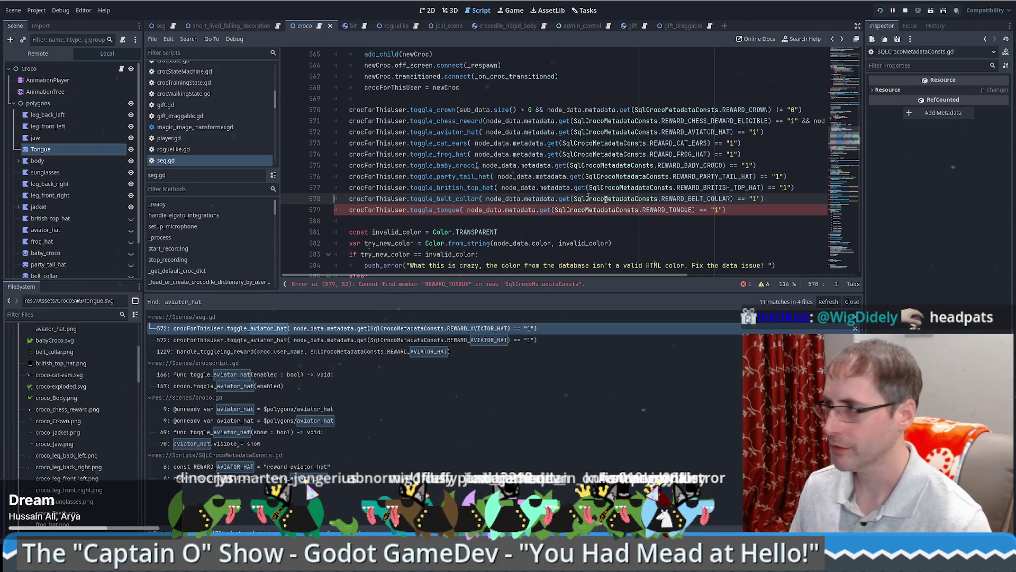
Step: Recheck the REWARD_TONGUE definition and return to the toggle_tongue call in seg.gd
left_click(779, 206)
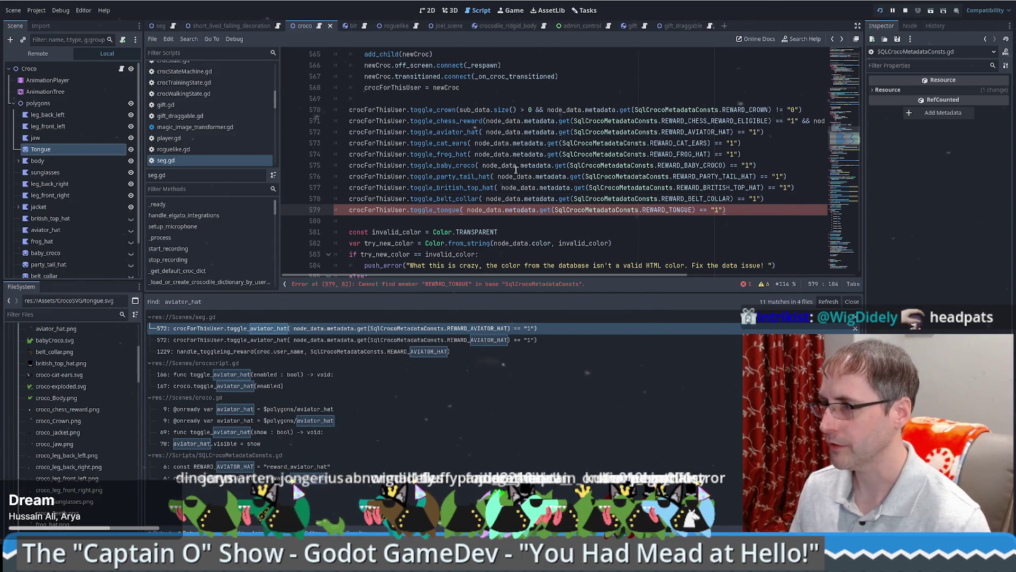
key("alt+Left")
key("alt+Right")
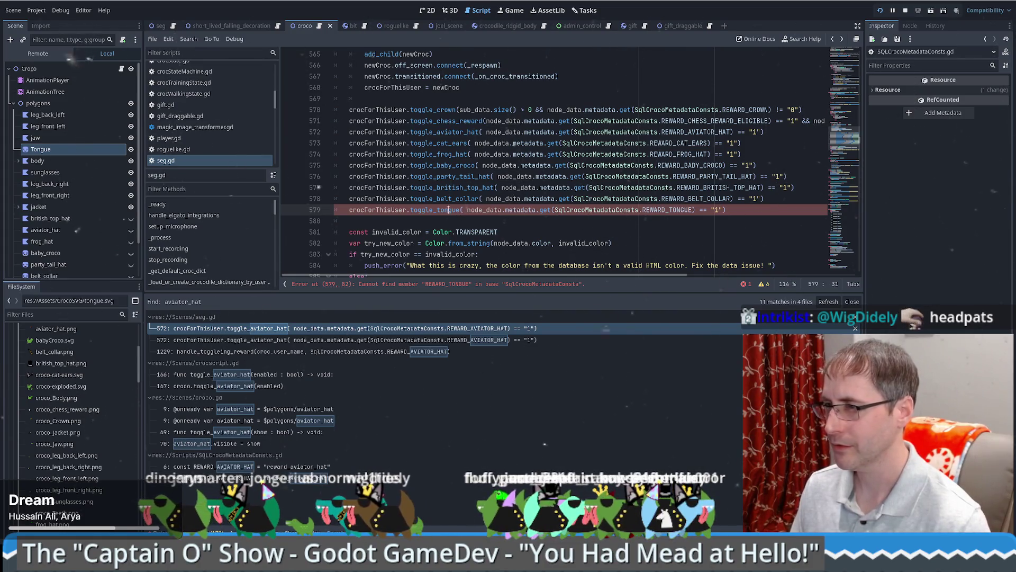
left_click(443, 209)
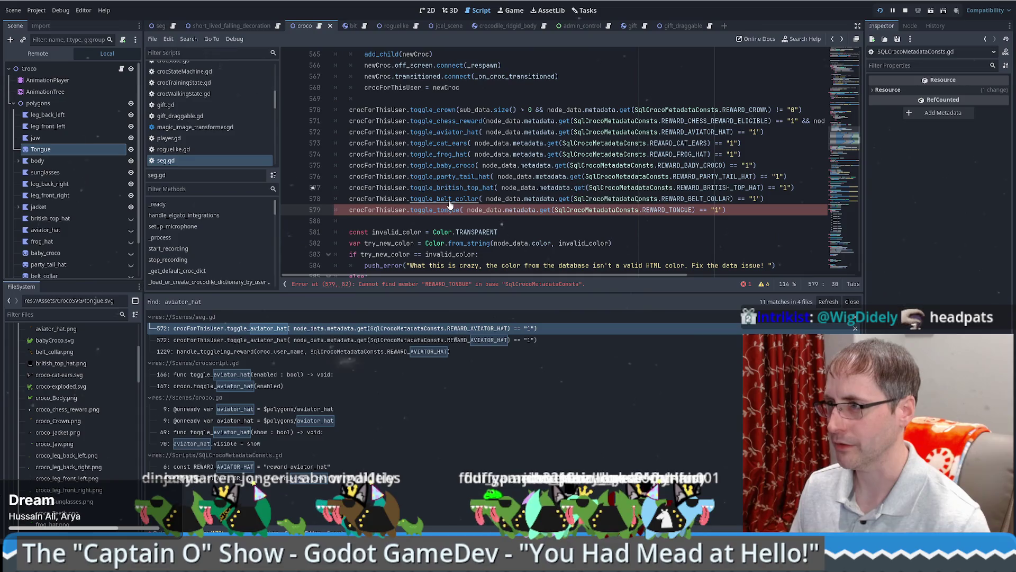
Step: In crocscript.gd, duplicate the toggle_belt_collar function as a template
left_click(450, 205, "ctrl")
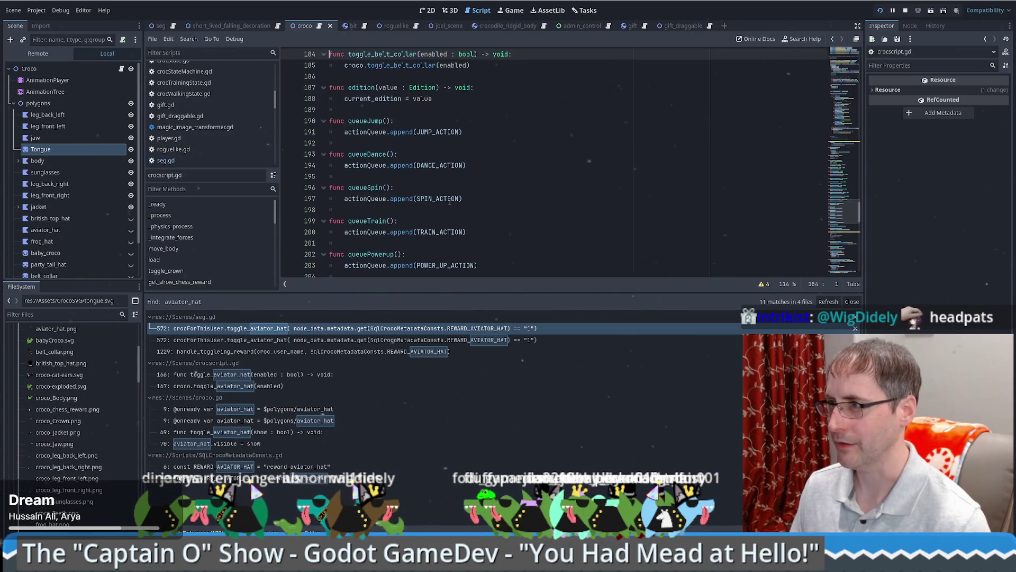
scroll(491, 197, "up", 4)
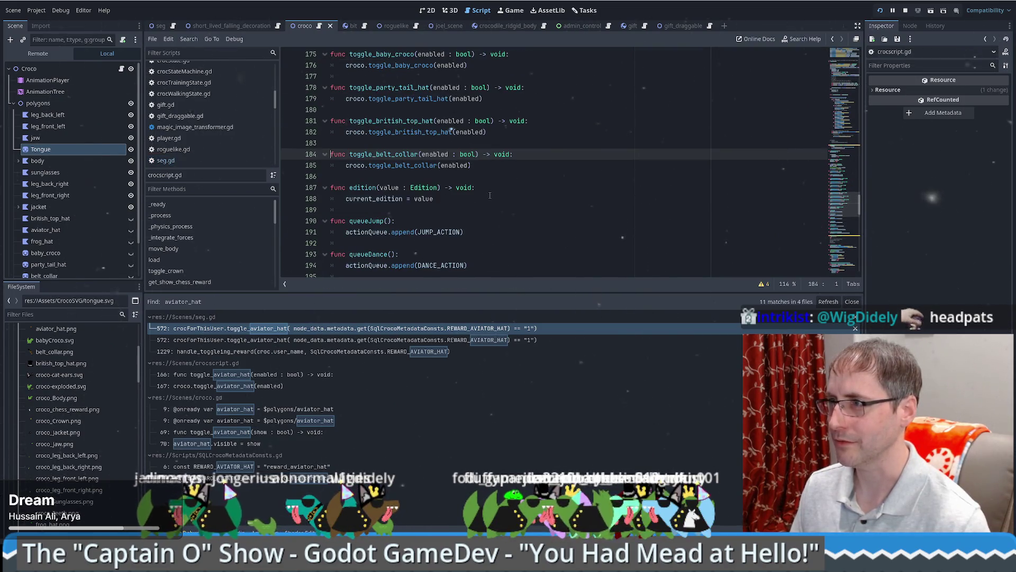
scroll(540, 219, "up", 4)
scroll(539, 218, "up", 1)
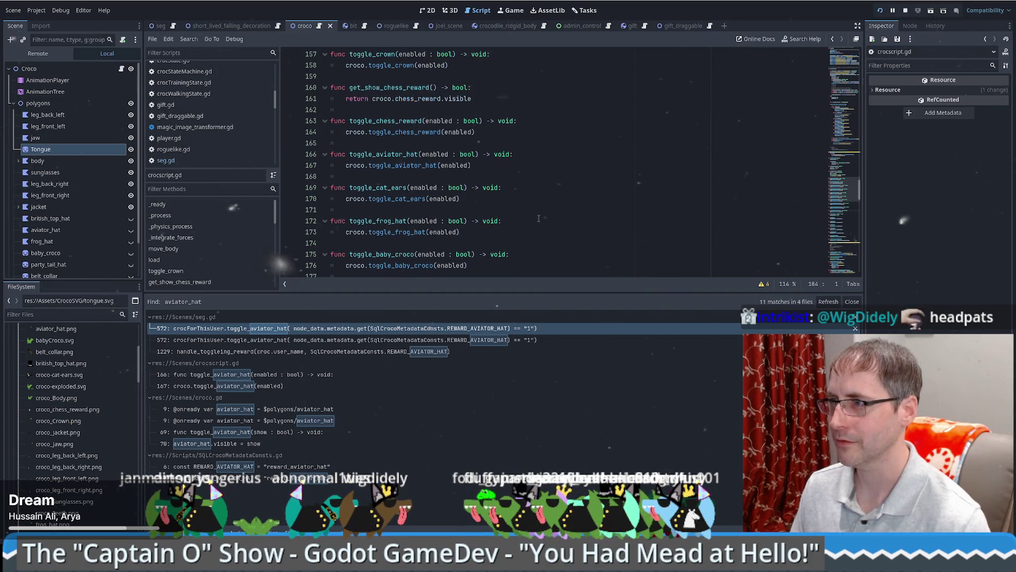
scroll(534, 220, "up", 1)
scroll(447, 148, "down", 7)
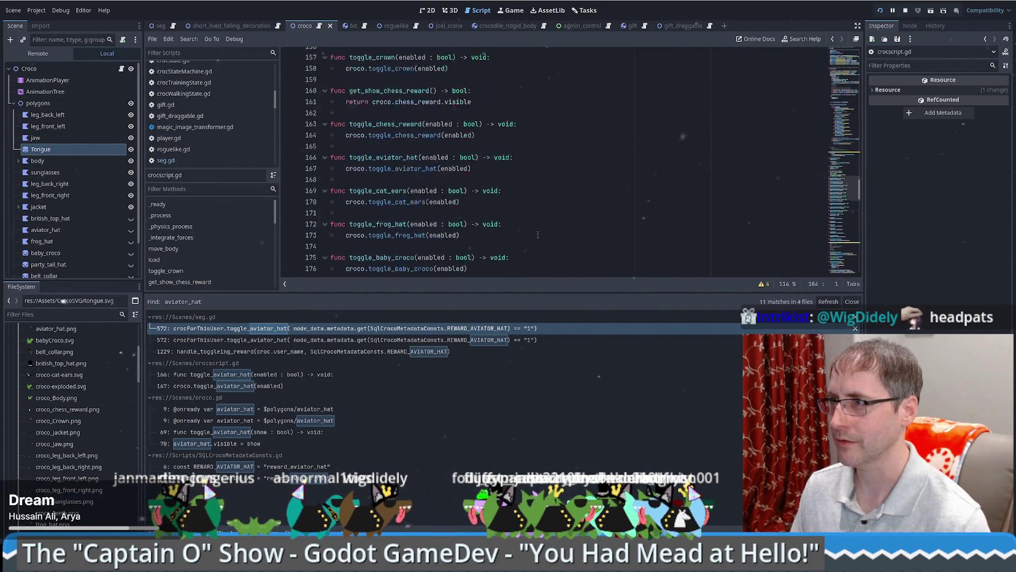
key("shift+Down")
key("shift+Down")
key("ctrl+shift+d")
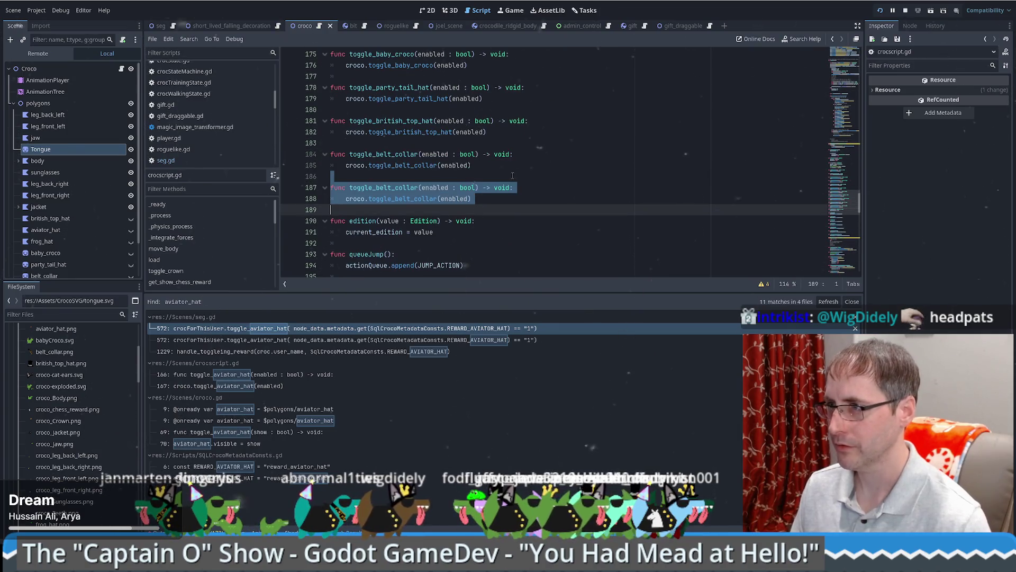
key("Left")
Step: Rename the copy to toggle_tongue and make it call croco.toggle_tongue(enabled)
left_click_drag(376, 187, 414, 189)
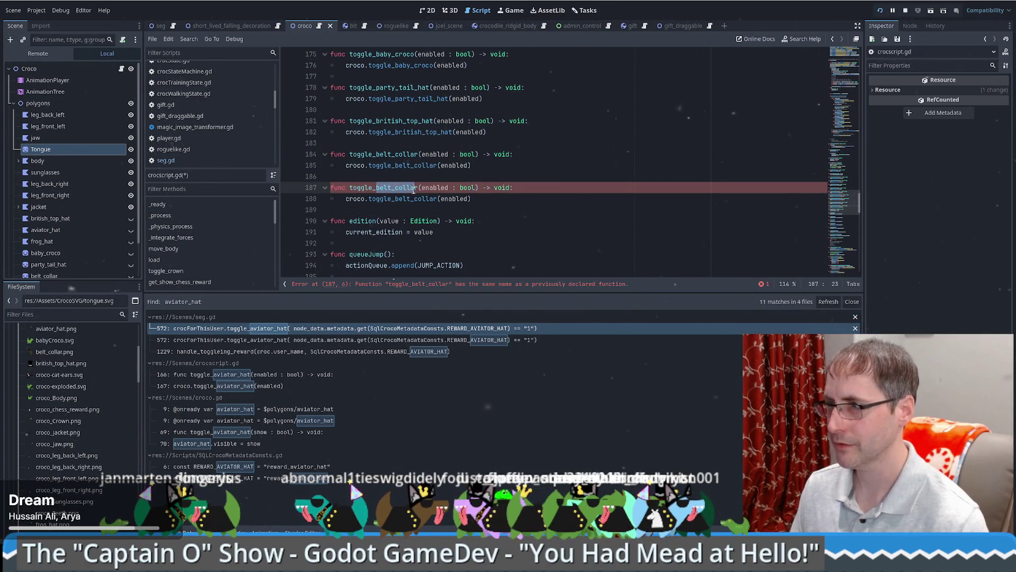
key("BackSpace")
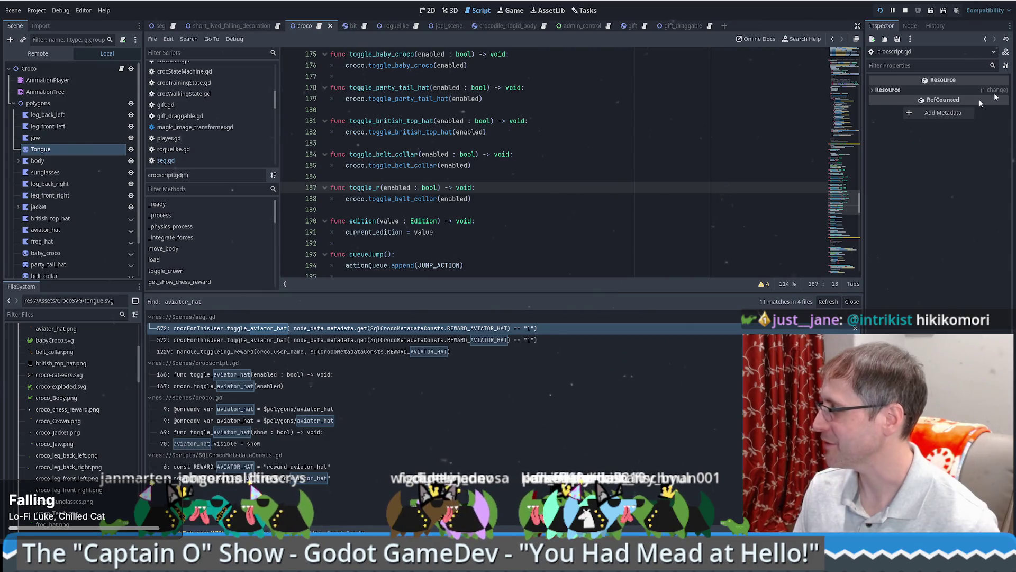
key("Right")
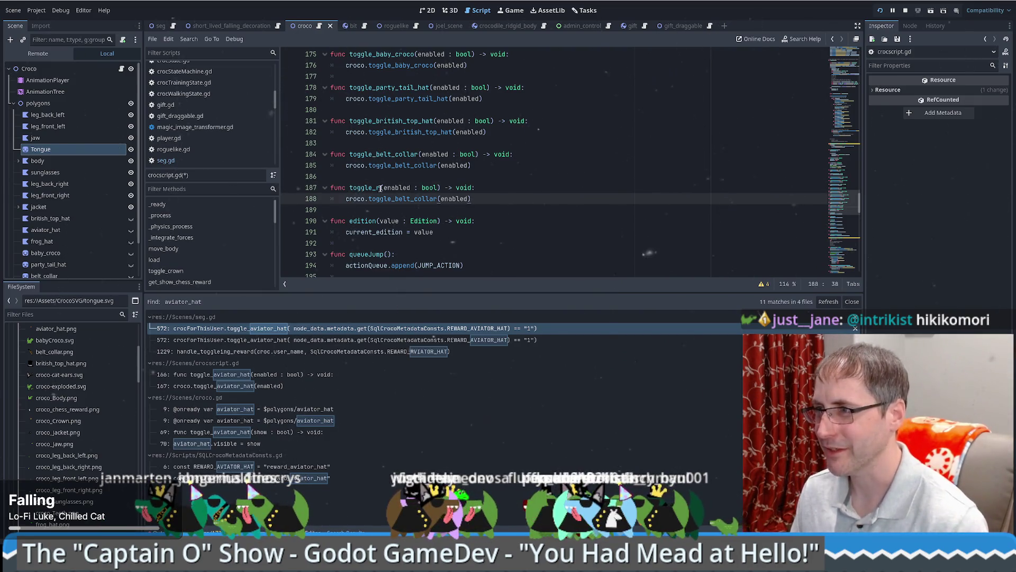
key("BackSpace")
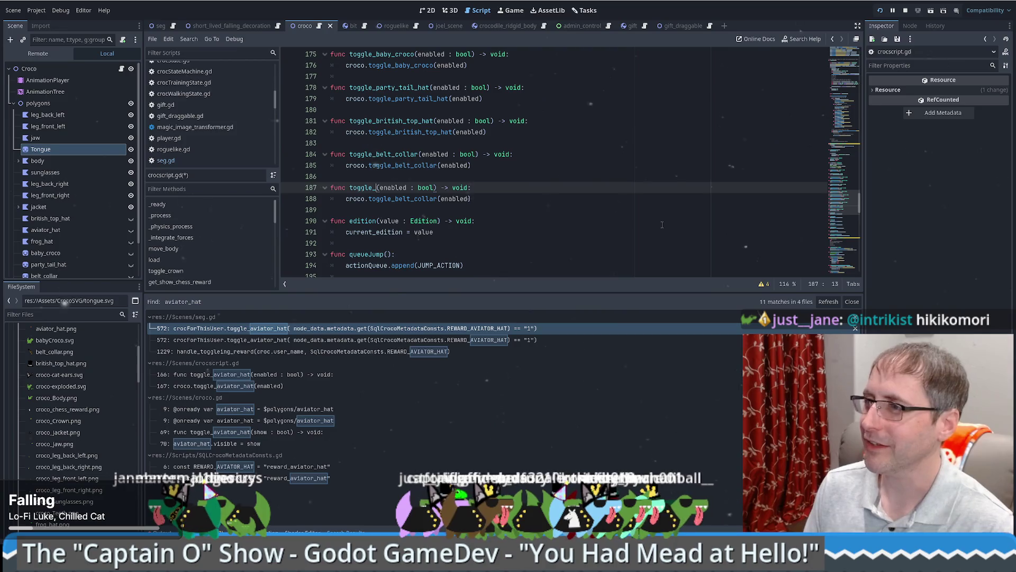
type("tongue")
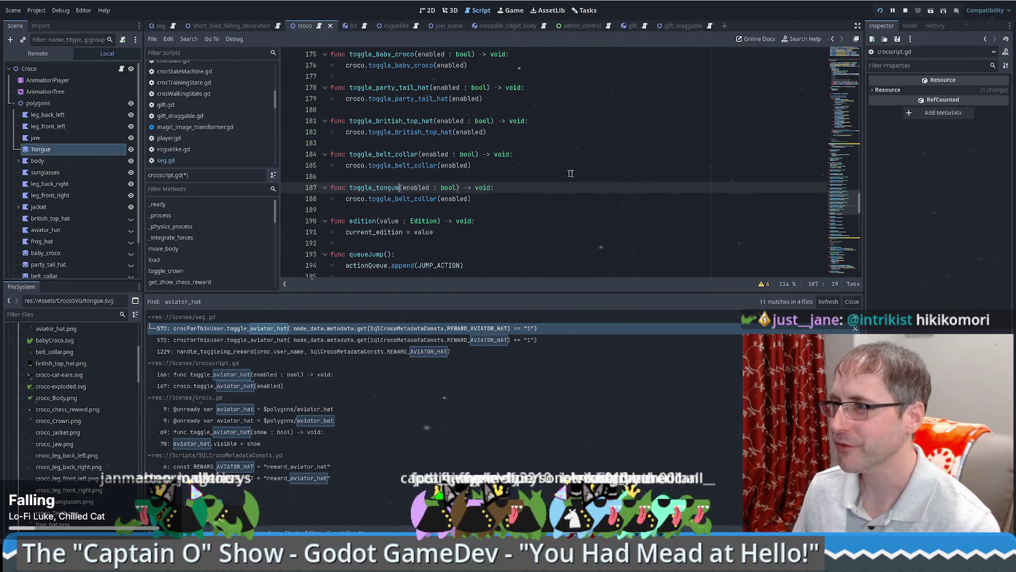
left_click_drag(394, 198, 438, 199)
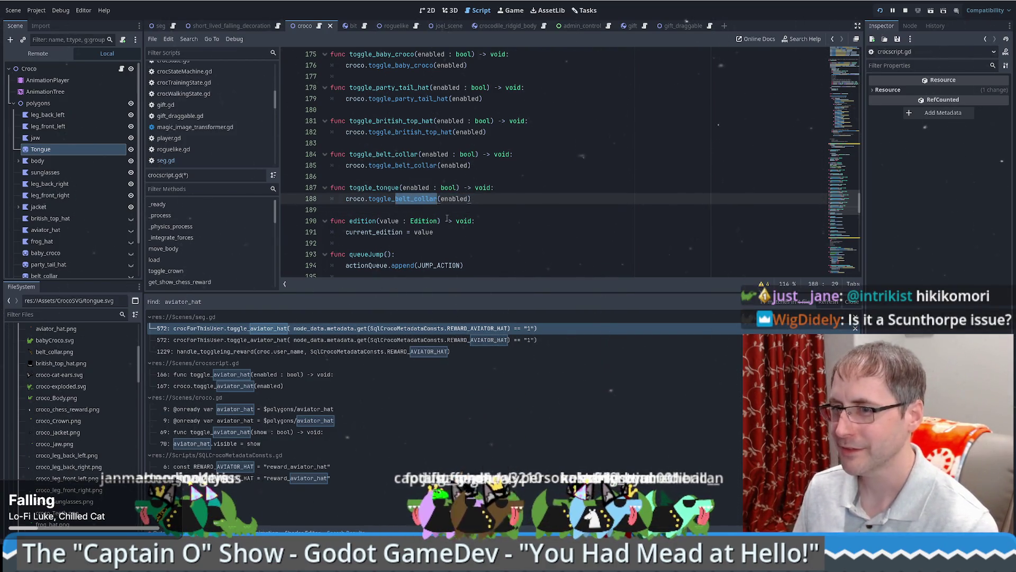
type("to")
key("Return")
left_click(643, 175)
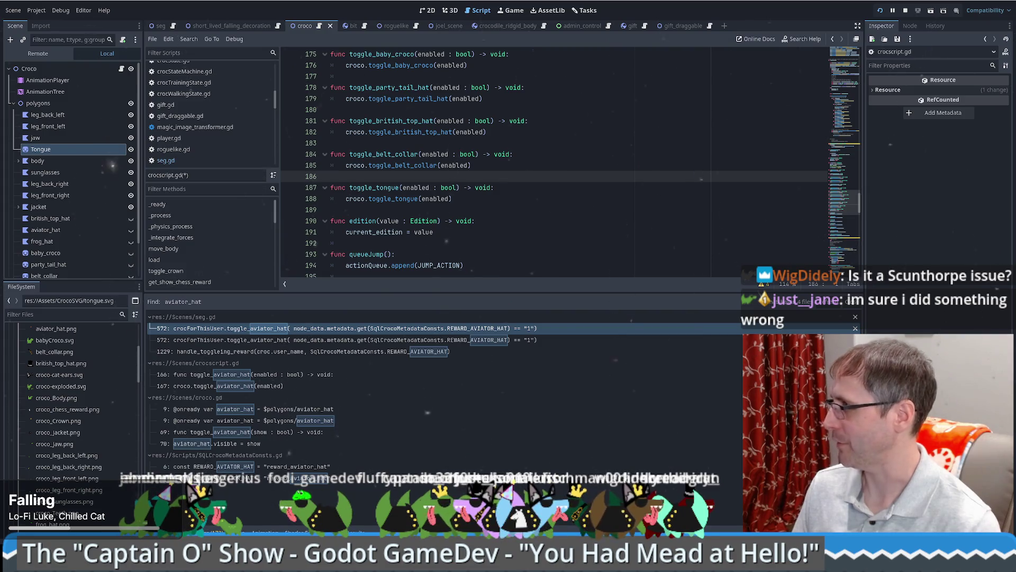
left_click(514, 164)
scroll(503, 153, "down", 3)
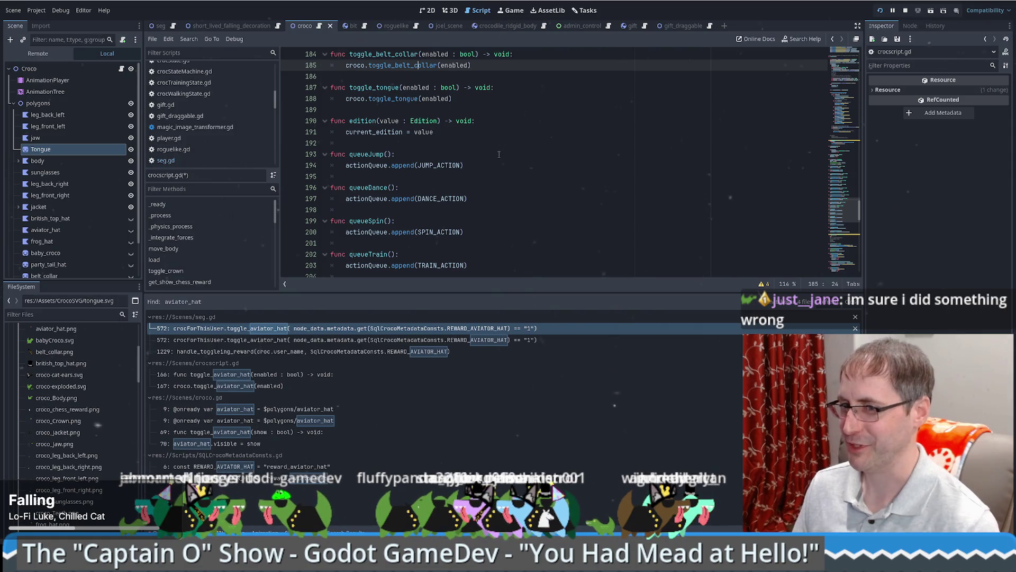
left_click(485, 221)
Step: Resume the game from the seg.gd breakpoint and locate the belt collar chat reward branch
scroll(485, 218, "up", 1)
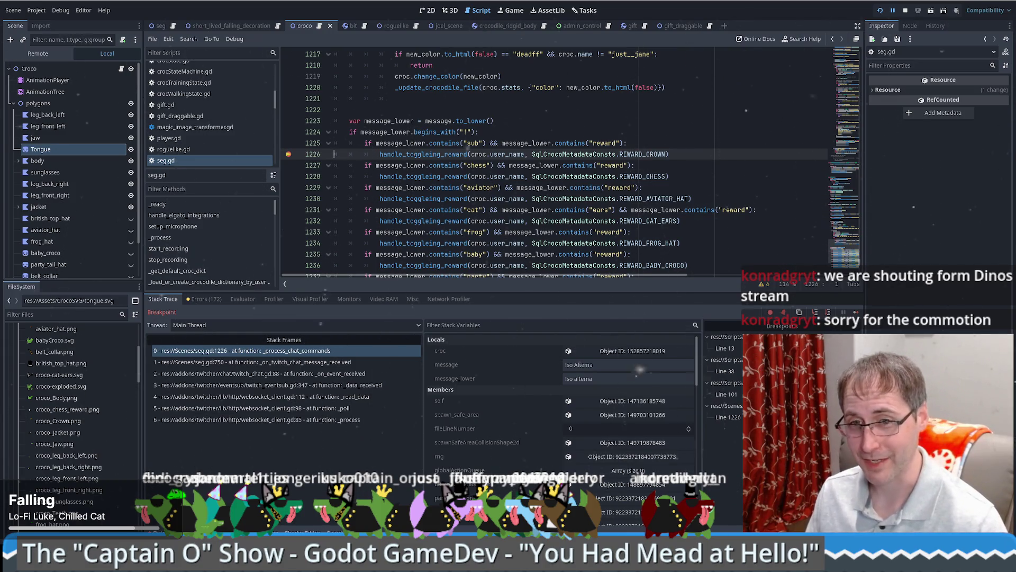
left_click(689, 143)
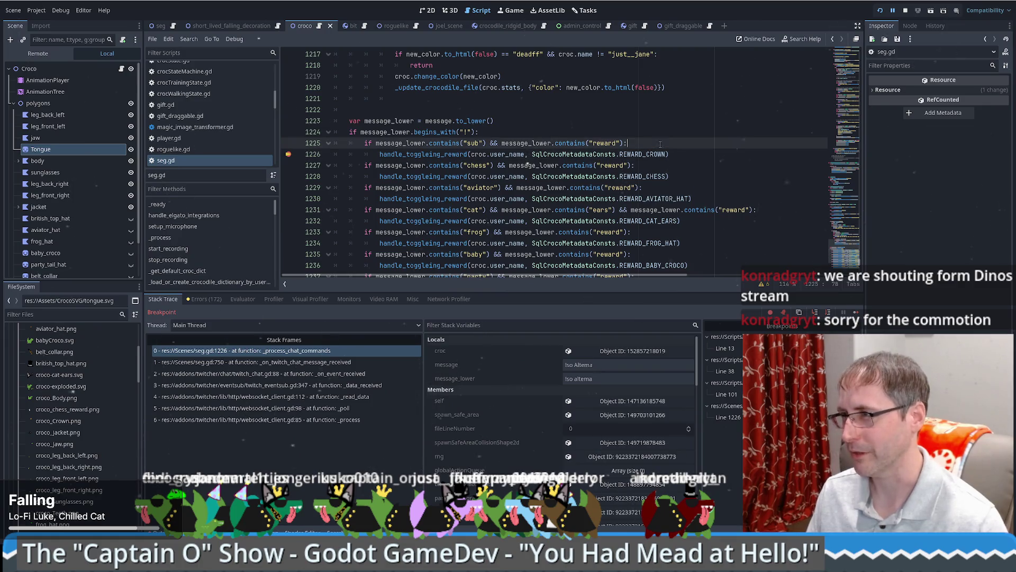
key("F12")
left_click(723, 184)
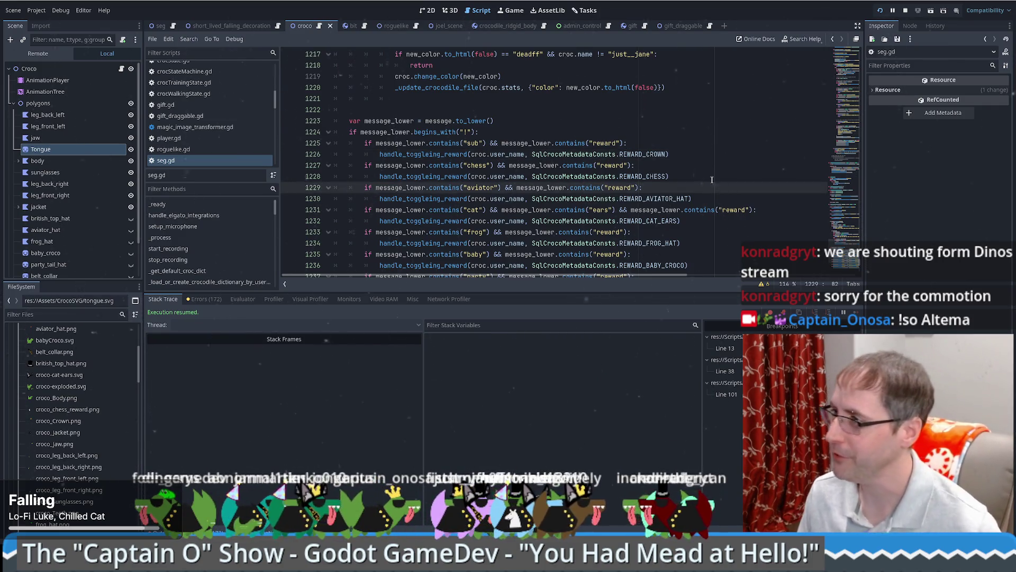
scroll(712, 180, "down", 3)
scroll(689, 175, "up", 5)
scroll(660, 168, "down", 5)
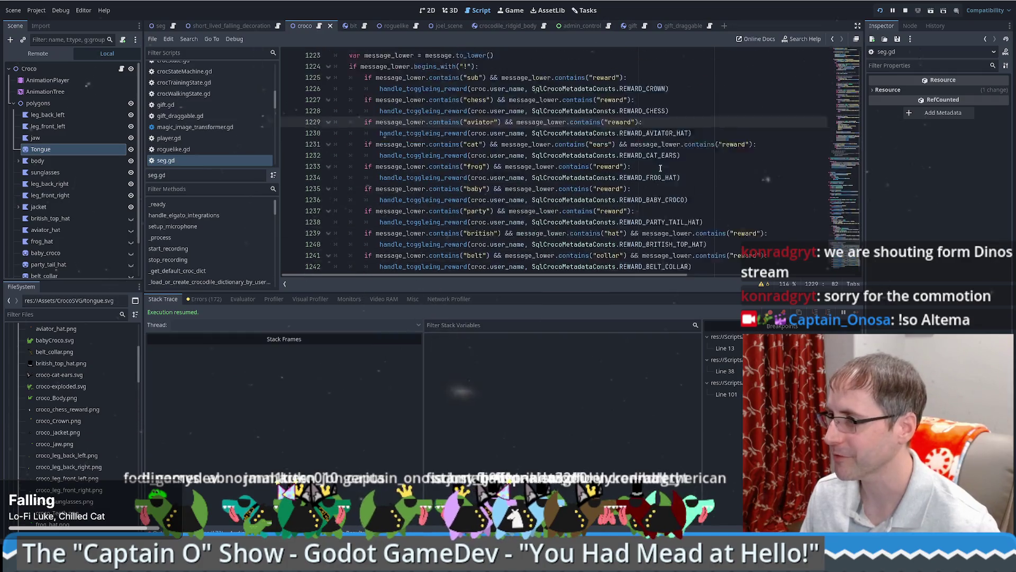
scroll(660, 168, "down", 3)
left_click(611, 188)
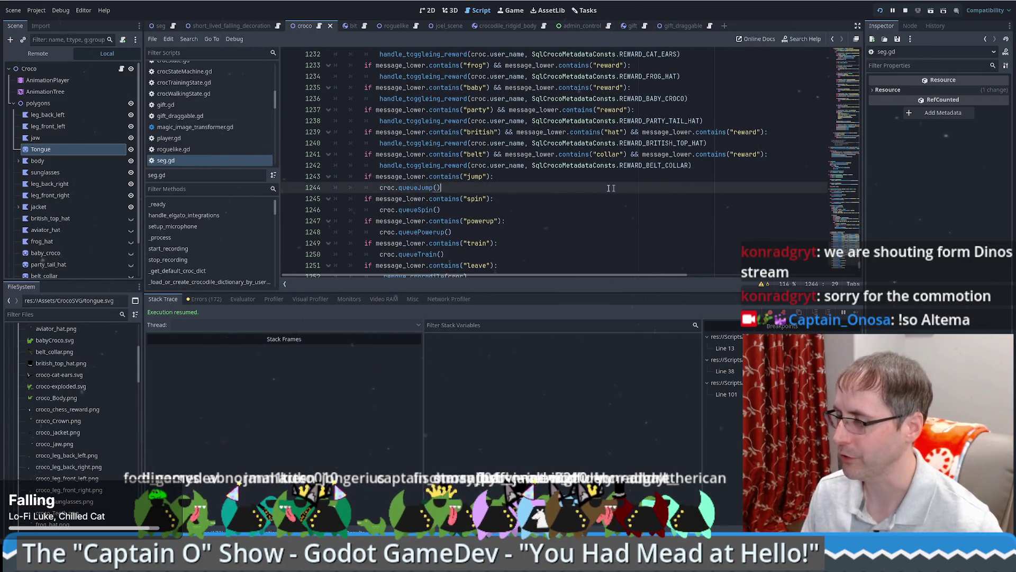
scroll(552, 186, "down", 4)
left_click(535, 155)
scroll(532, 177, "up", 3)
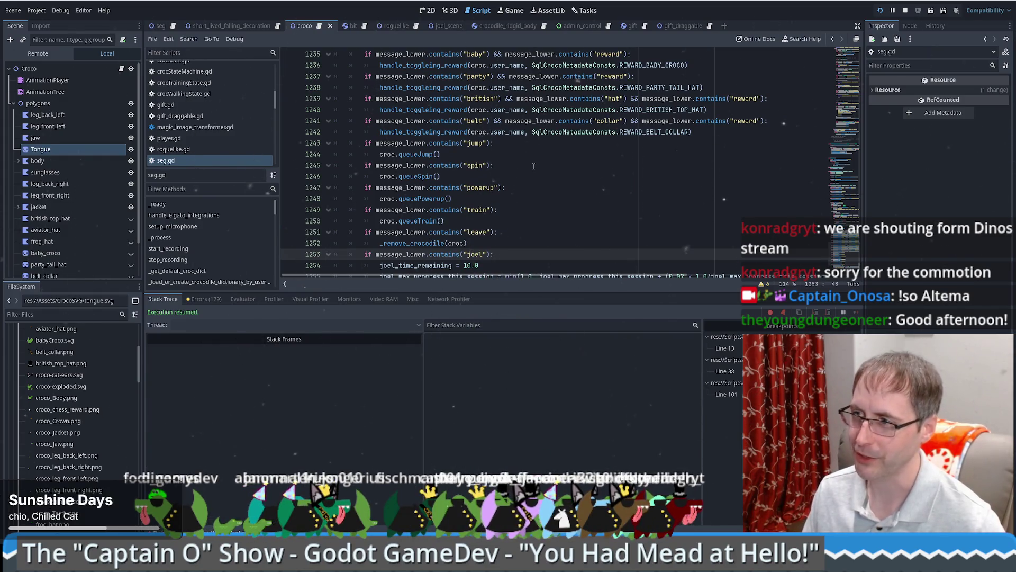
left_click(486, 222)
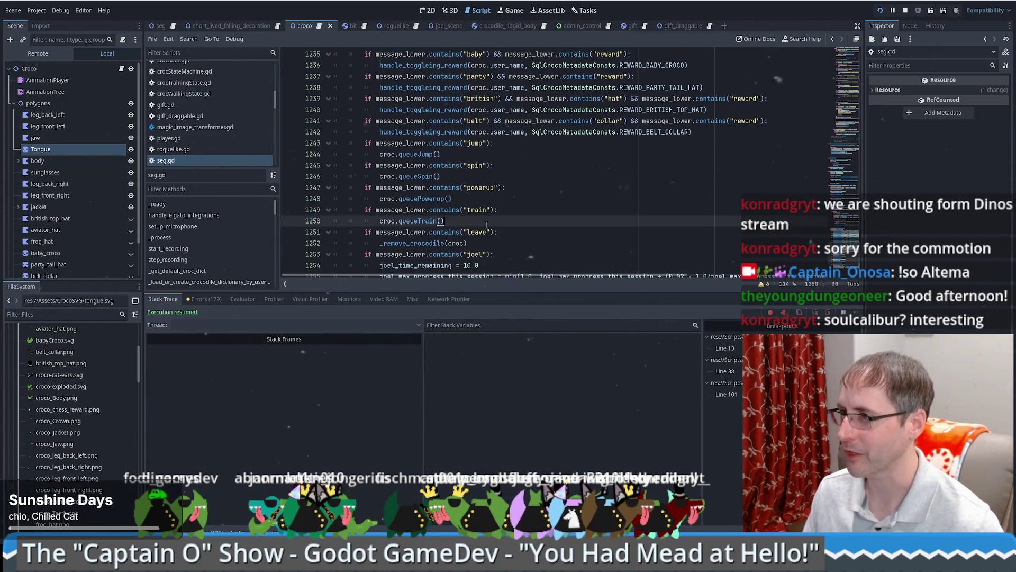
scroll(530, 225, "up", 2)
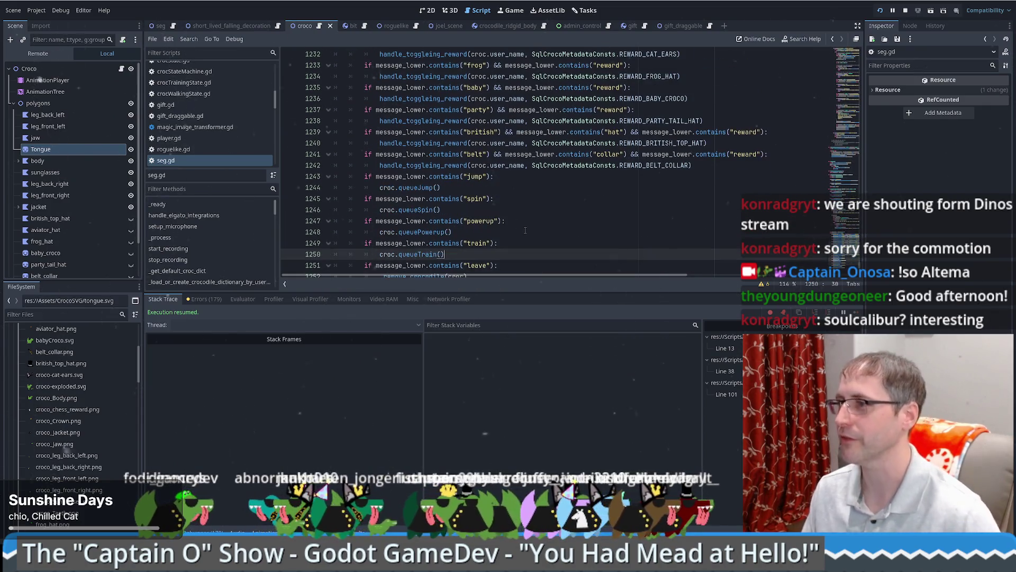
Step: Duplicate the belt collar branch so a "tongue" reward message toggles SqlCrocoMetadataConsts.REWARD_TONGUE
left_click_drag(720, 163, 726, 141)
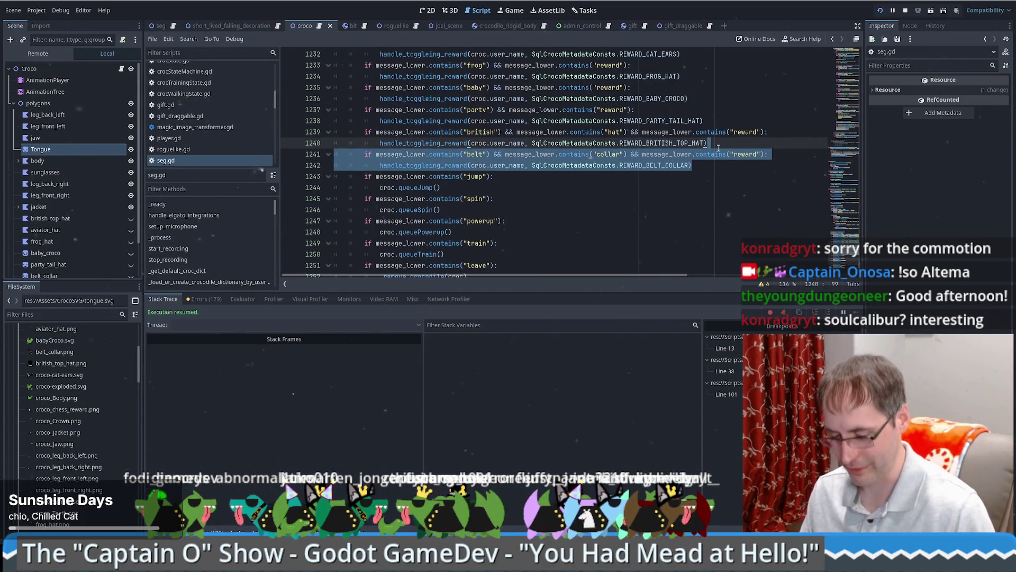
key("ctrl+shift+d")
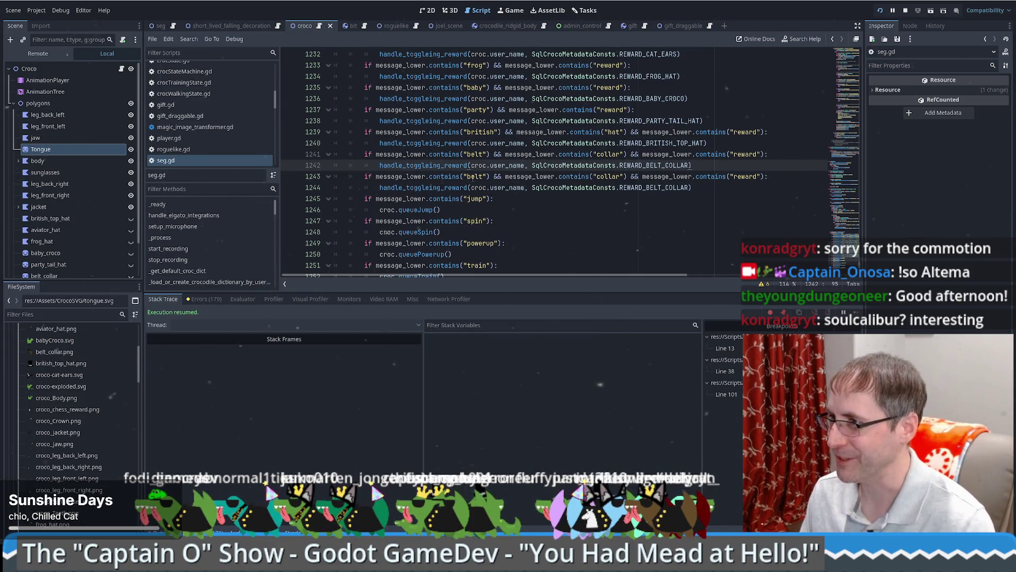
double_click(473, 177)
type("tongue")
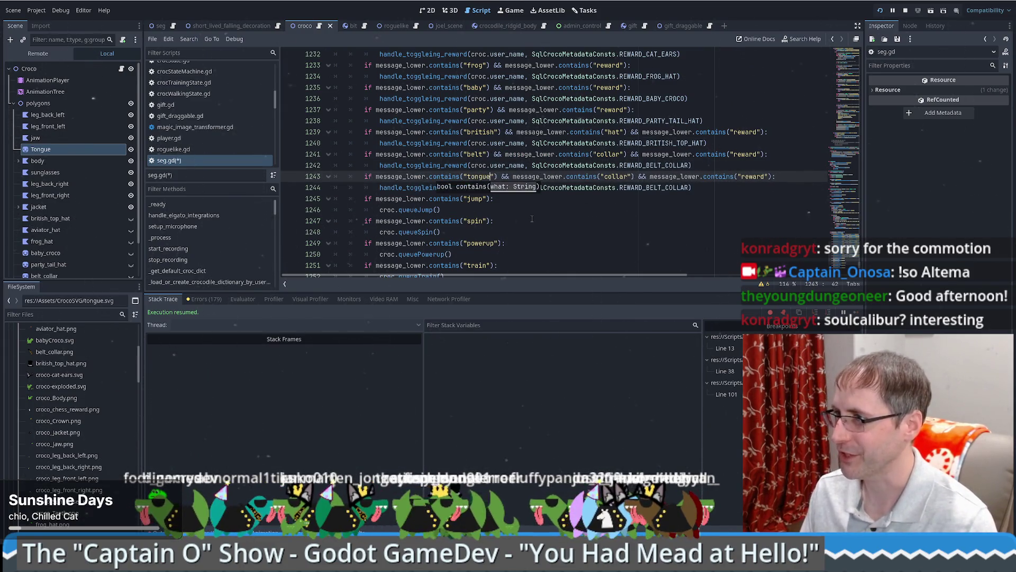
left_click_drag(499, 177, 638, 177)
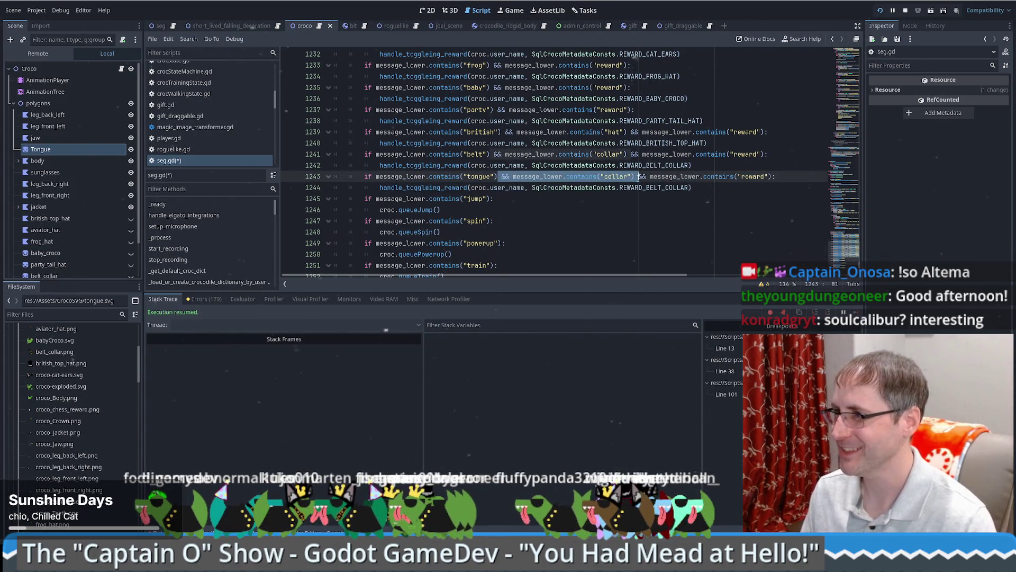
key("BackSpace")
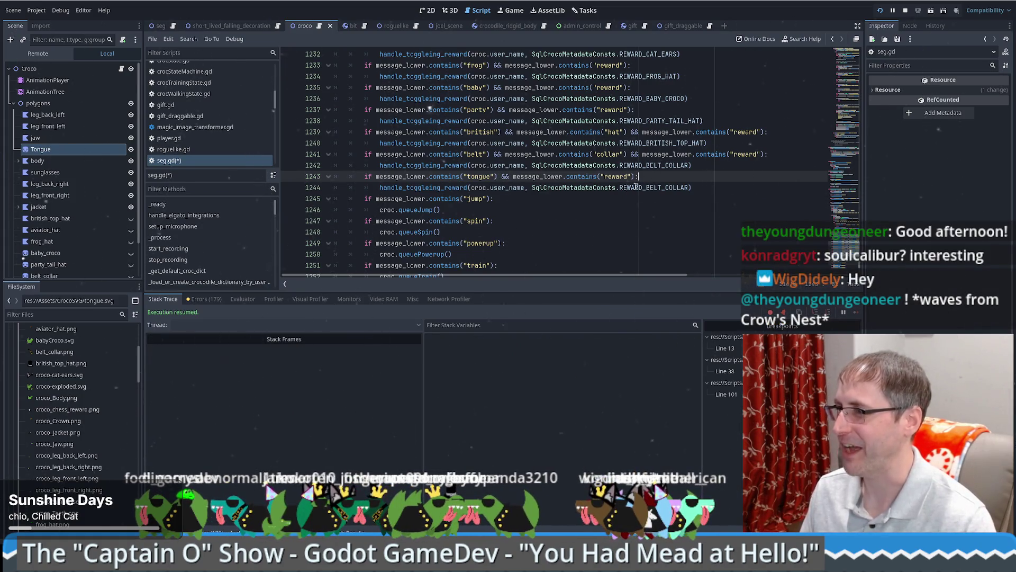
left_click(544, 187)
double_click(522, 188)
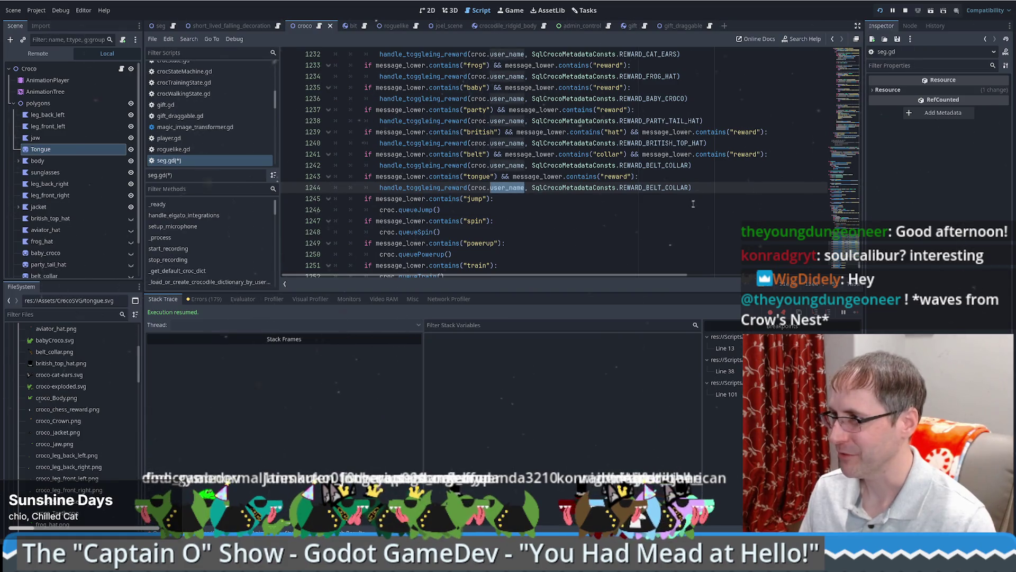
double_click(676, 188)
type("REWARD_")
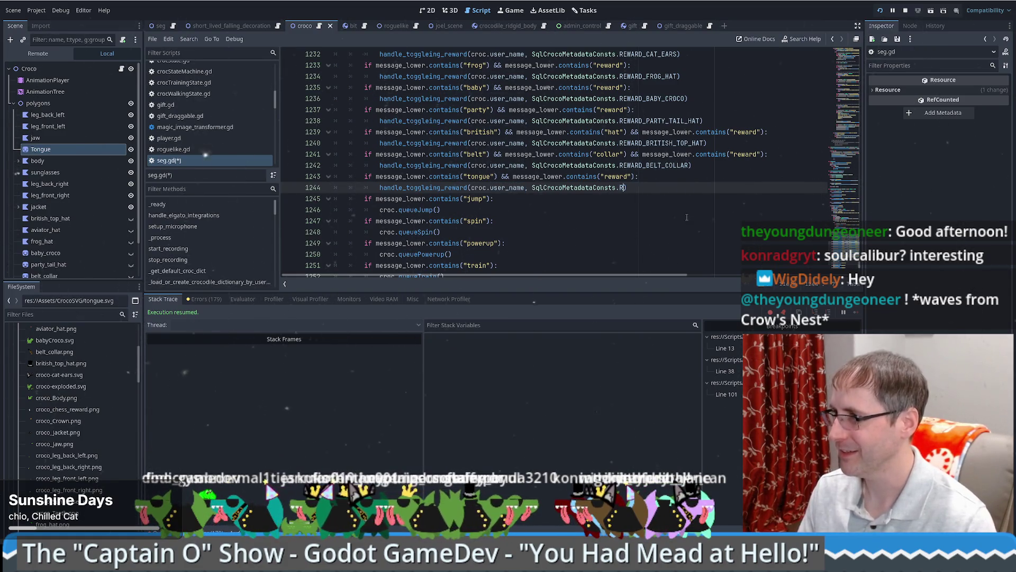
type("T")
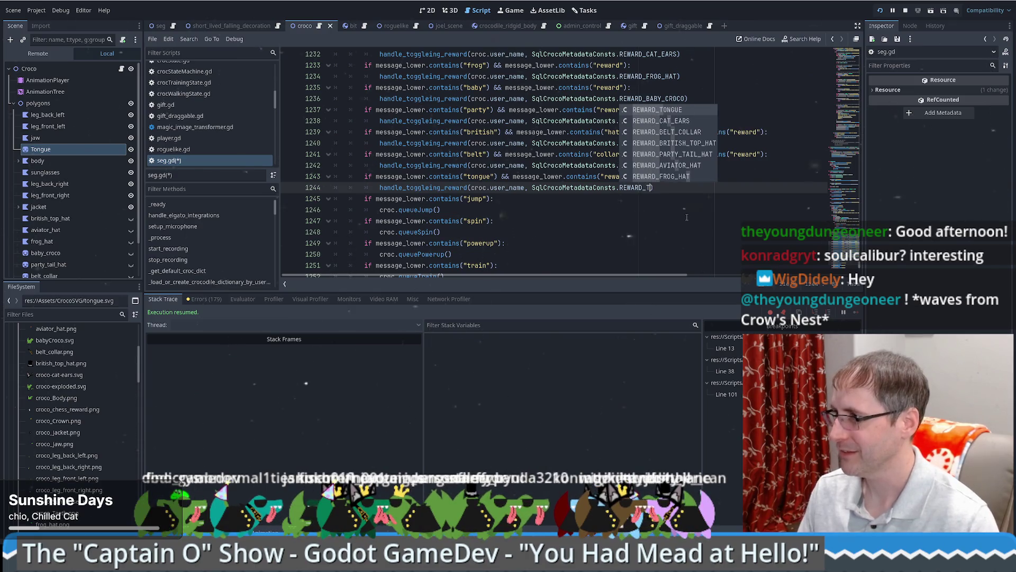
key("Return")
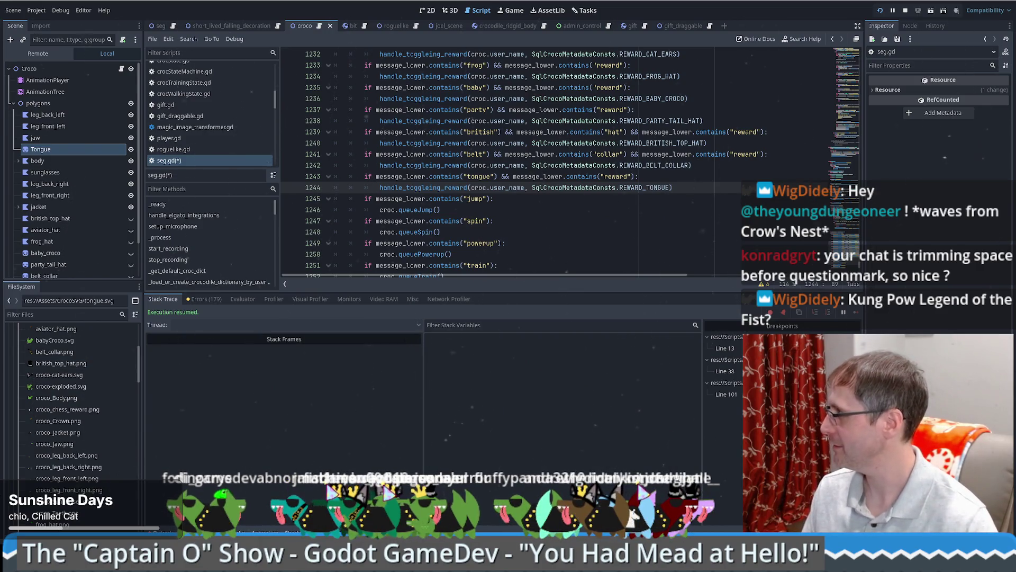
Step: Open itch.io in a new Firefox tab, then minimise the browser
key("alt+Tab")
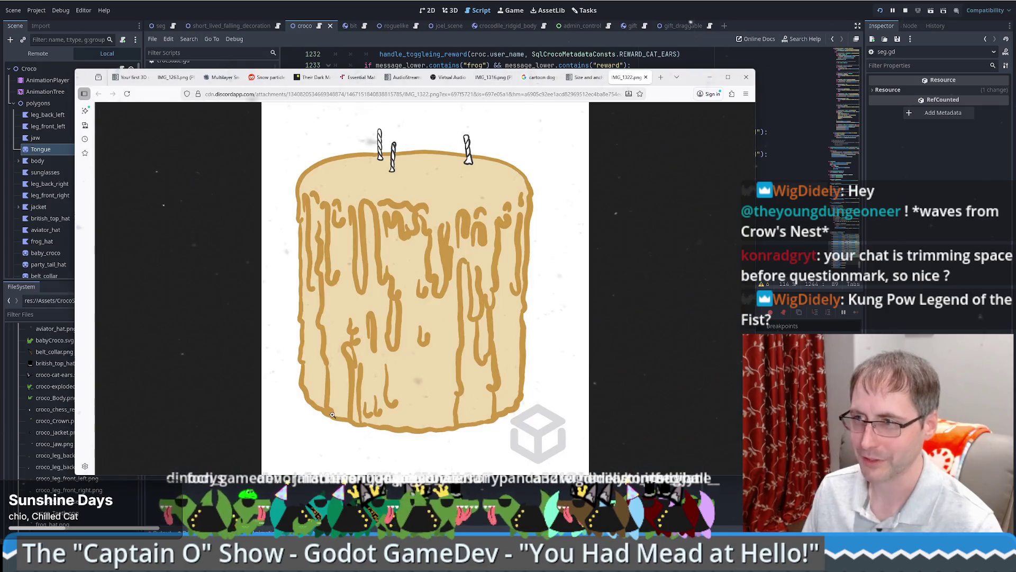
left_click(660, 78)
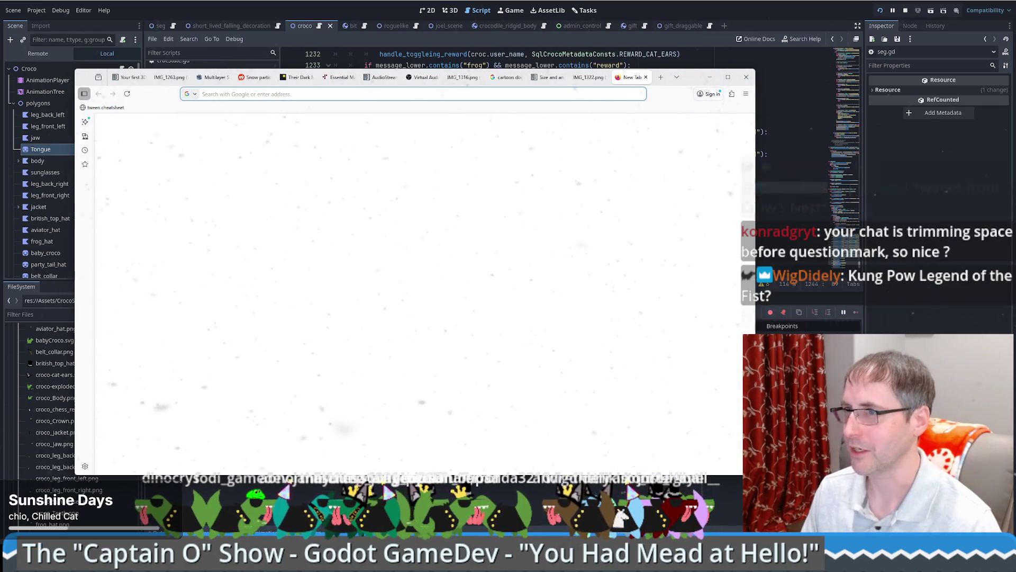
type("itch")
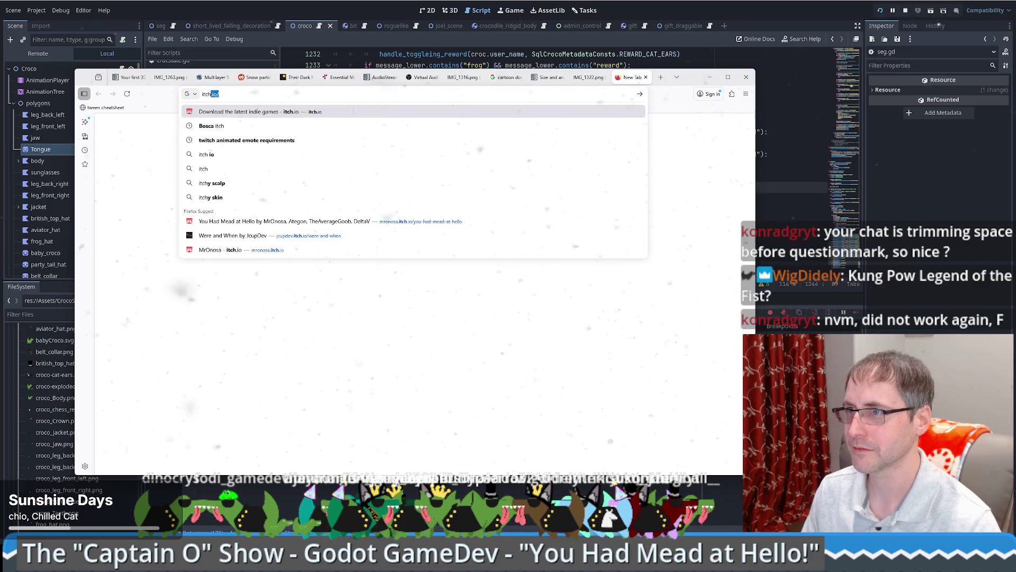
key("Return")
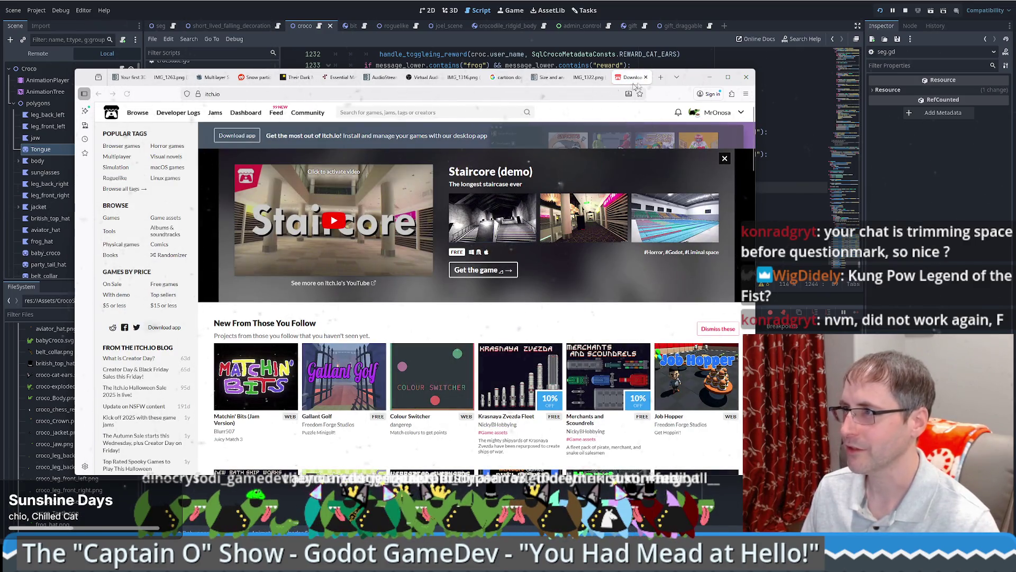
left_click(710, 77)
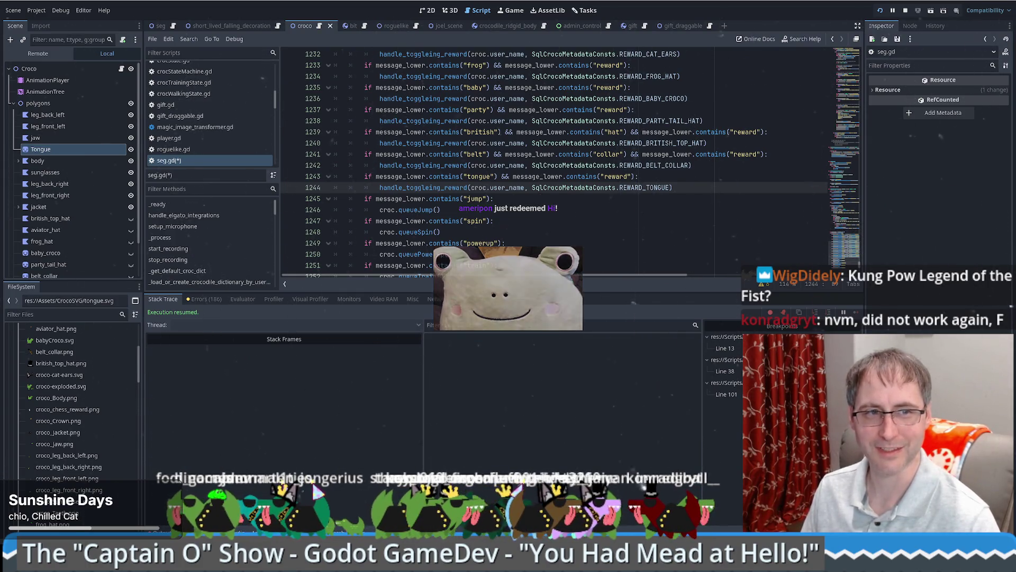
Step: Bring Firefox back and launch Robot Citadel Rush from its itch.io page
key("alt+Tab")
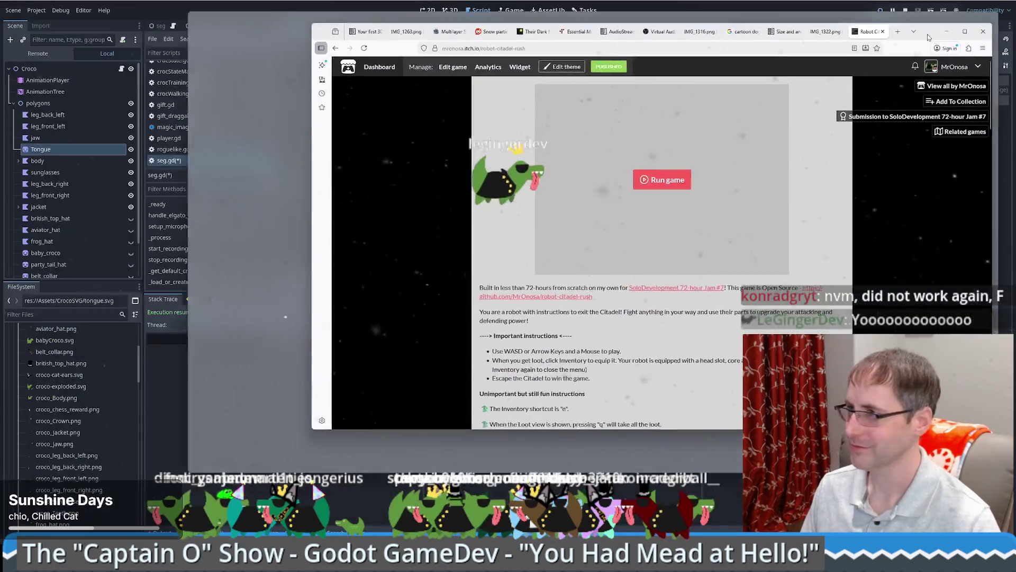
left_click(399, 49)
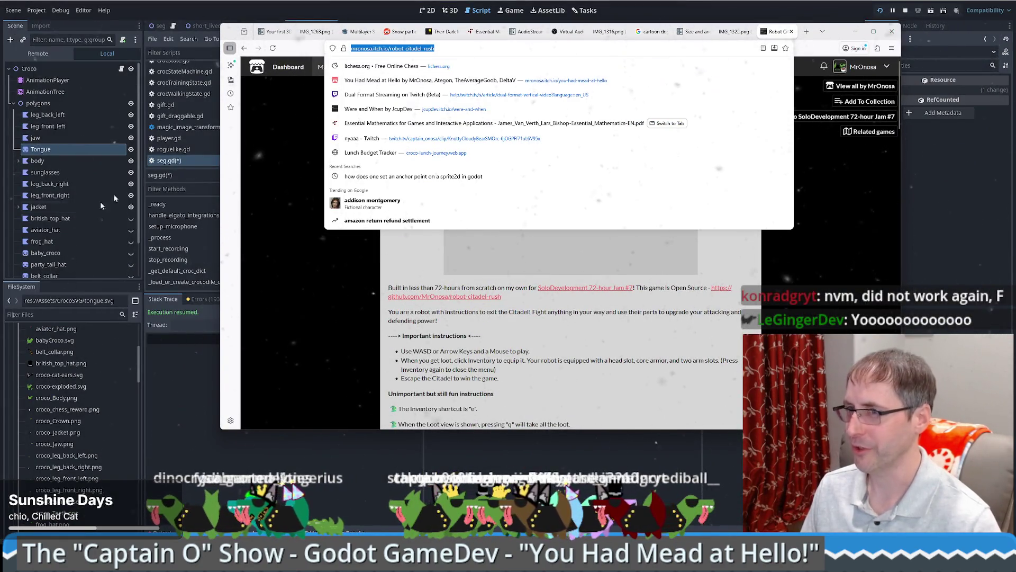
left_click(236, 234)
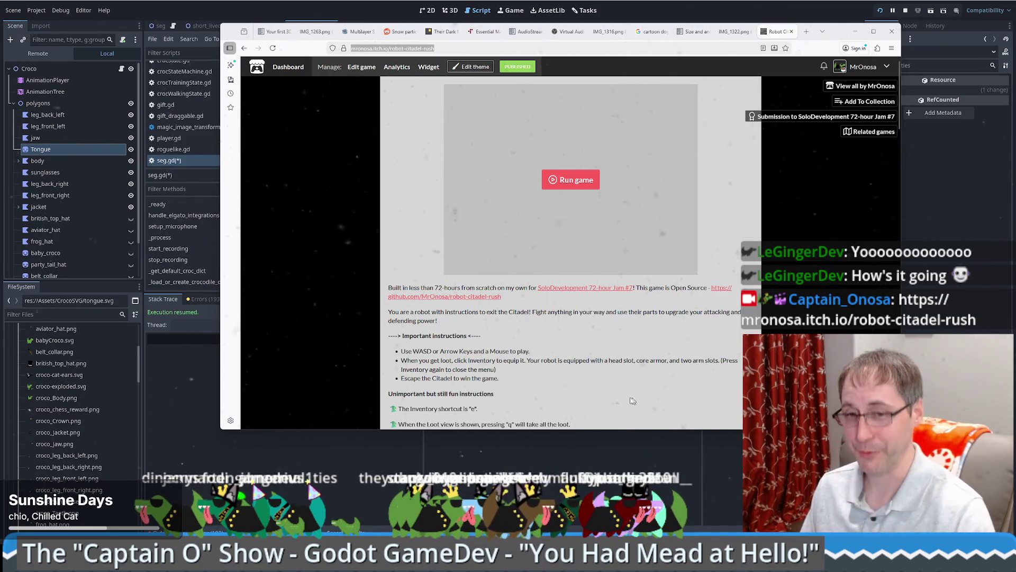
left_click(573, 182)
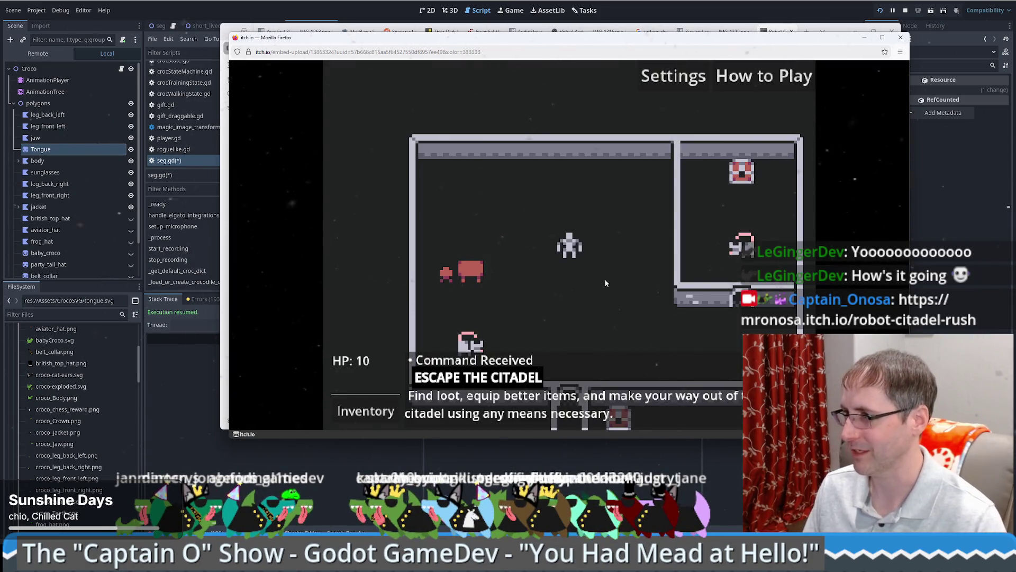
Step: Walk the robot around briefly with S and A, then close the game window
key("s")
key("a")
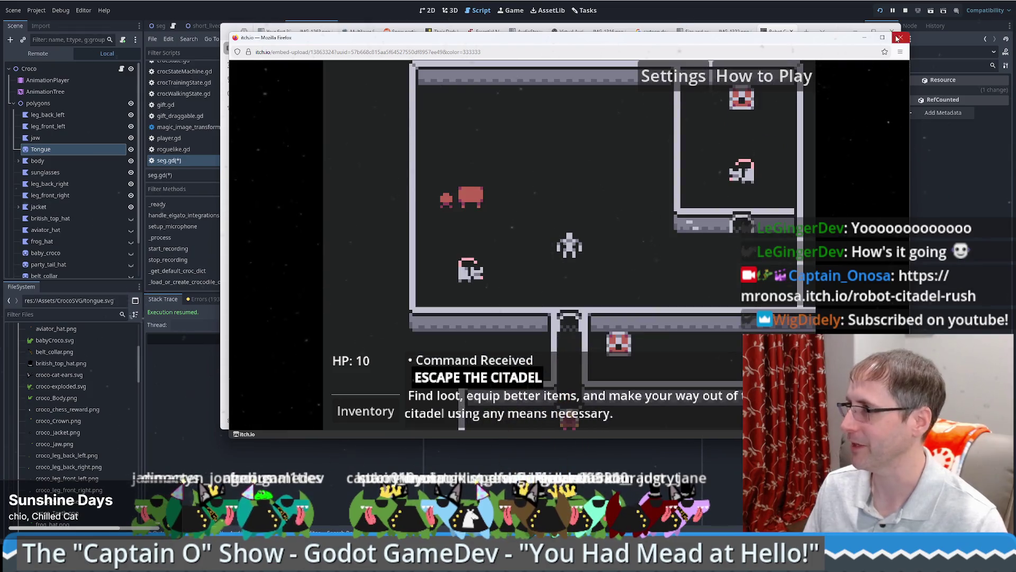
left_click(901, 37)
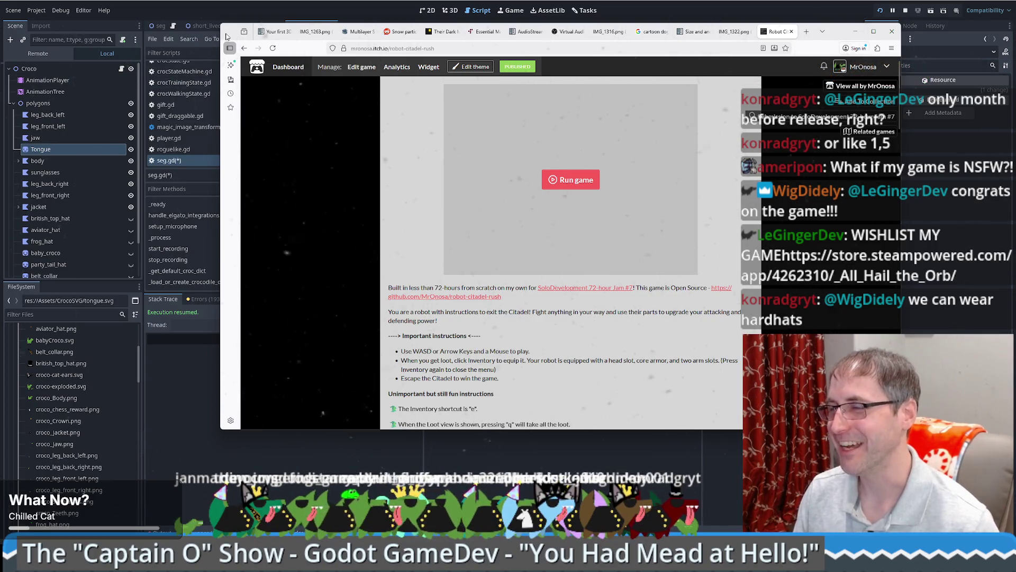
Step: Reposition the Firefox window by dragging its tab bar, then minimise it
left_click_drag(227, 36, 191, 78)
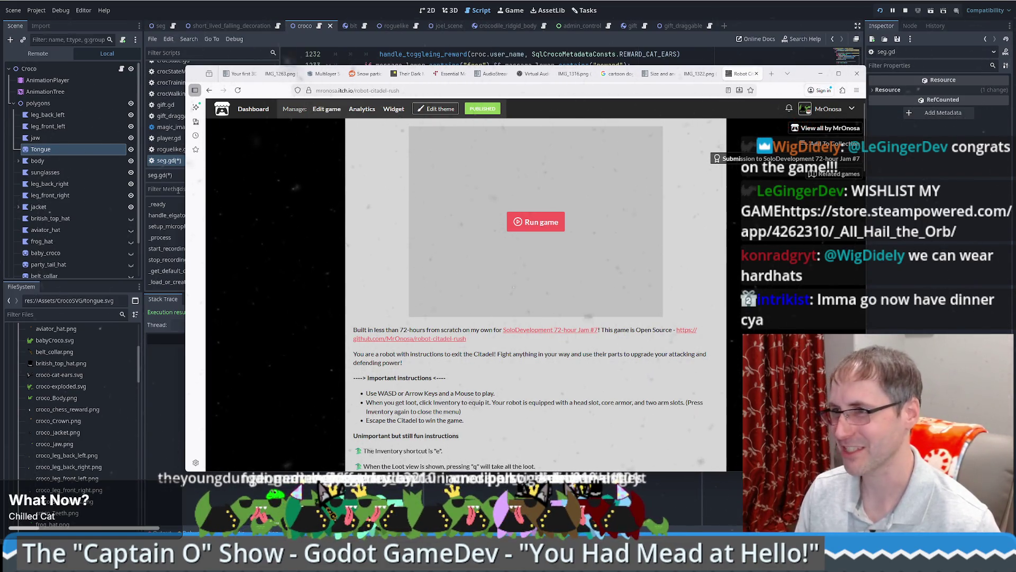
mouse_move(199, 77)
left_mouse_down()
mouse_move(138, 88)
mouse_move(148, 76)
left_mouse_up()
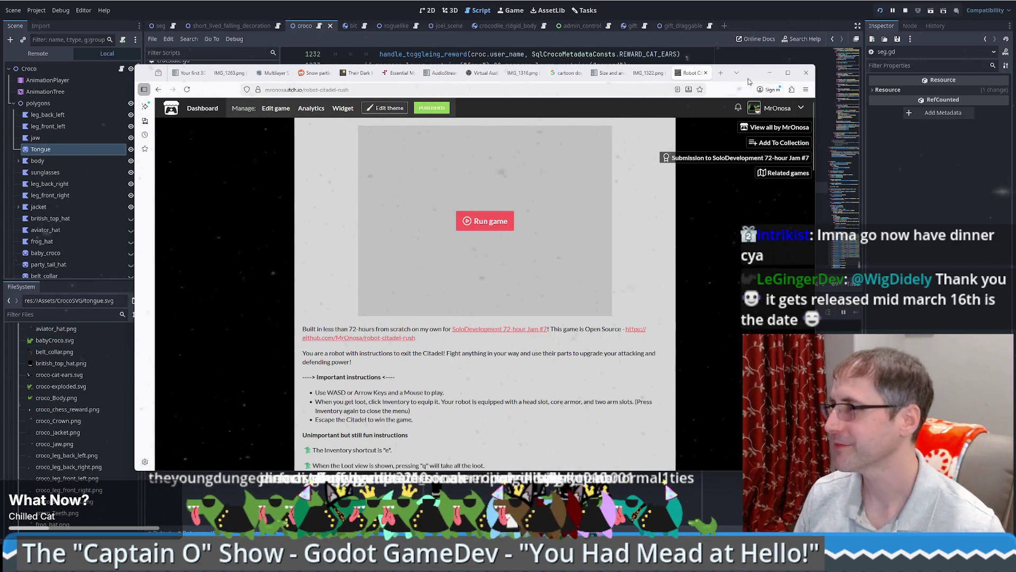
left_click_drag(748, 76, 767, 79)
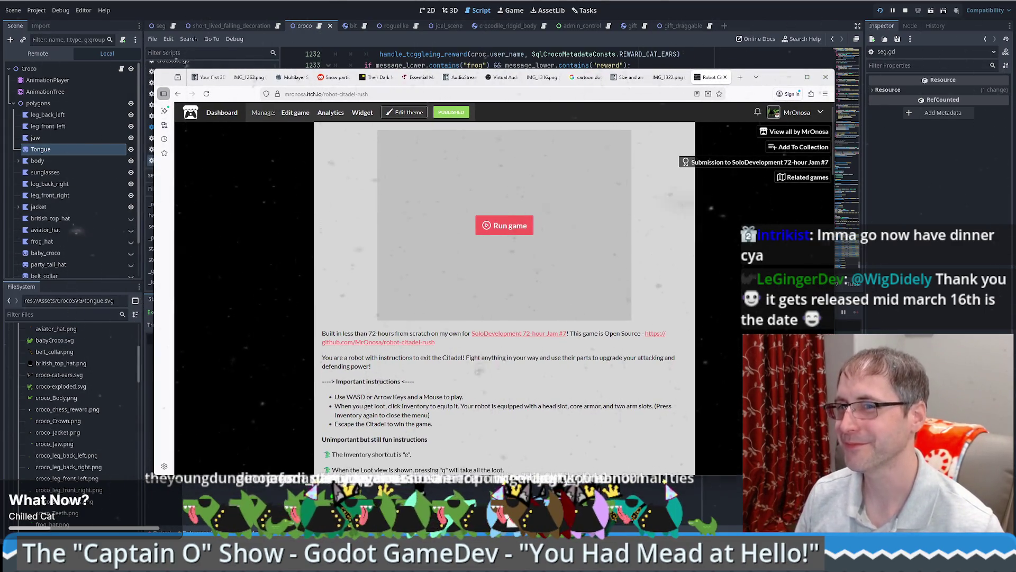
left_click(789, 77)
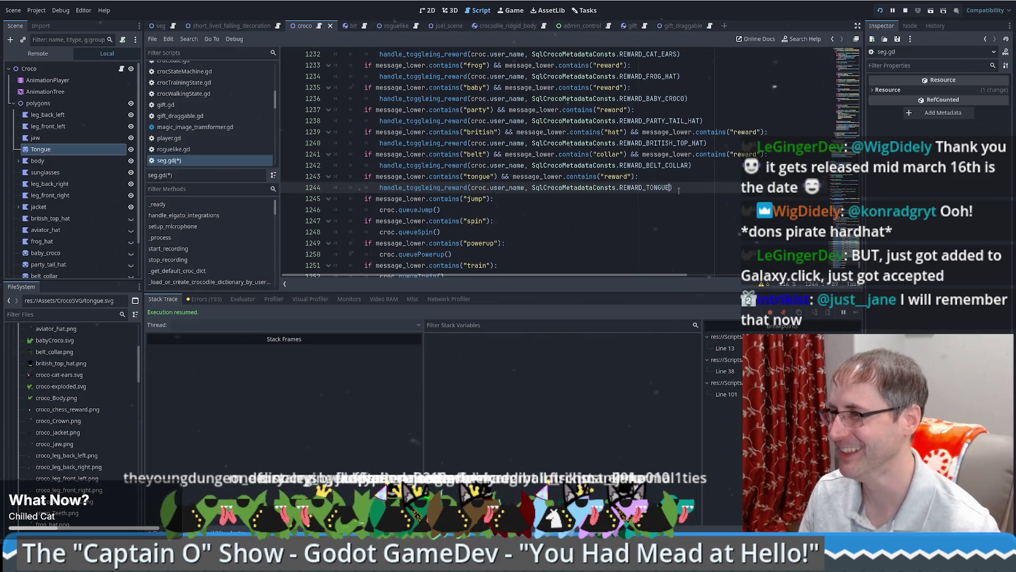
Step: Review the REWARD_TONGUE line and handle_toggleing_reward uses, then save seg.gd
left_click(688, 182)
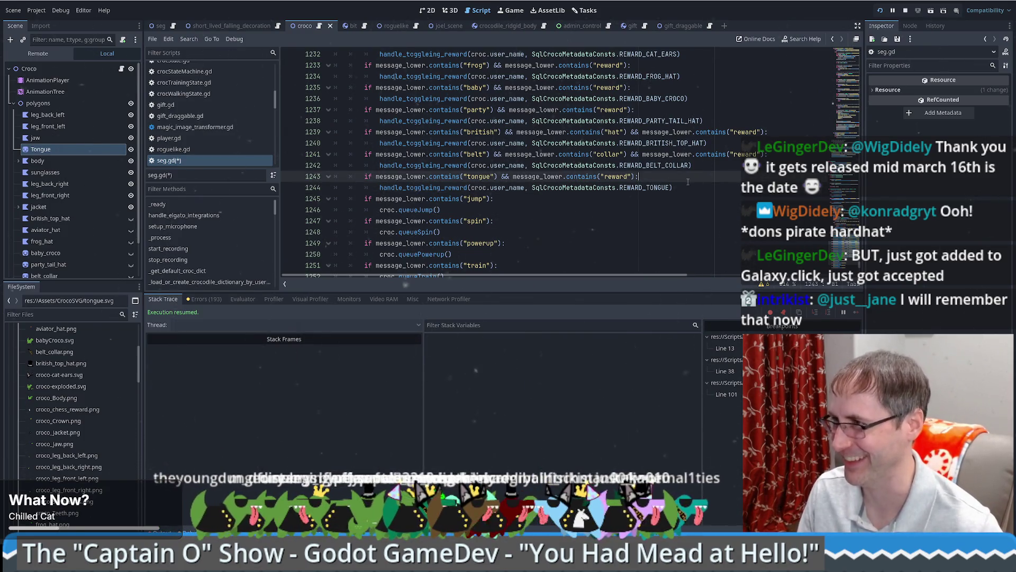
key("Up")
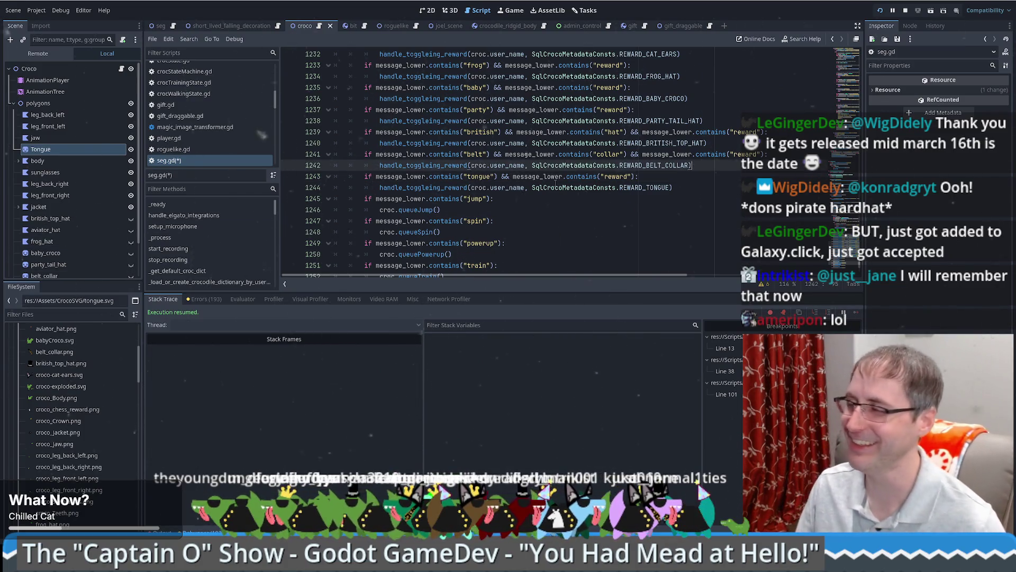
scroll(651, 193, "up", 1)
left_click(478, 222)
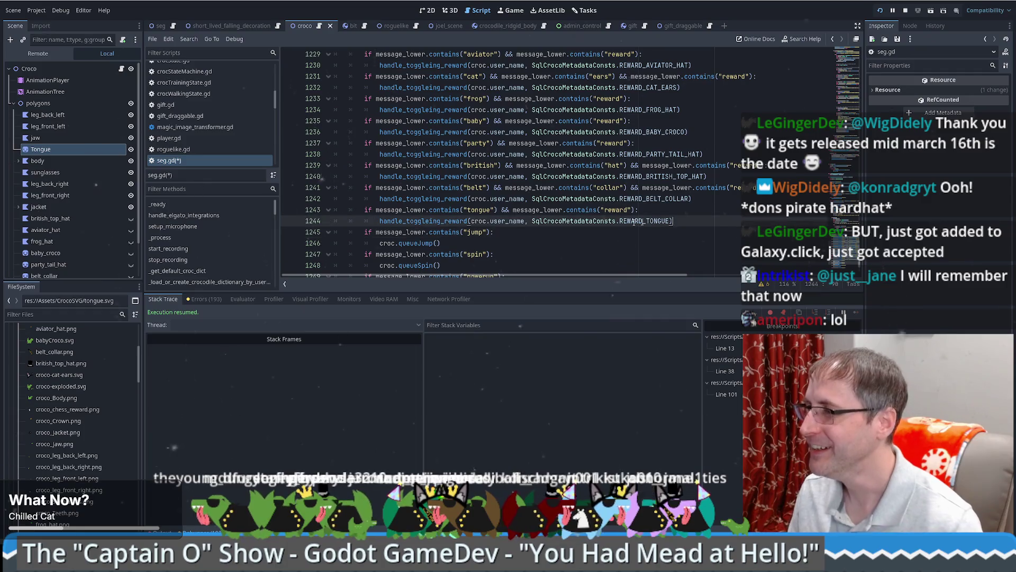
left_click(463, 225)
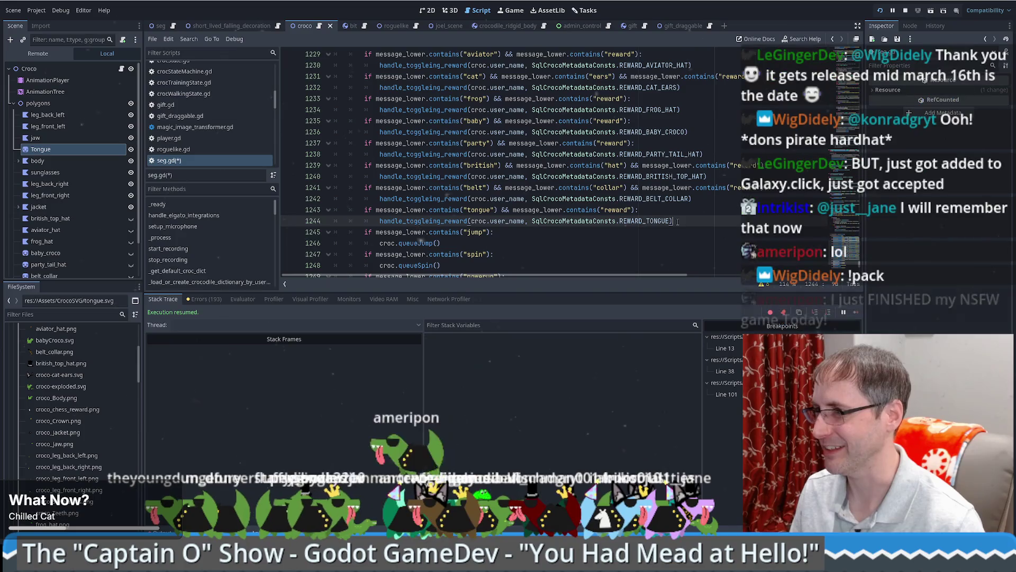
key("ctrl+s")
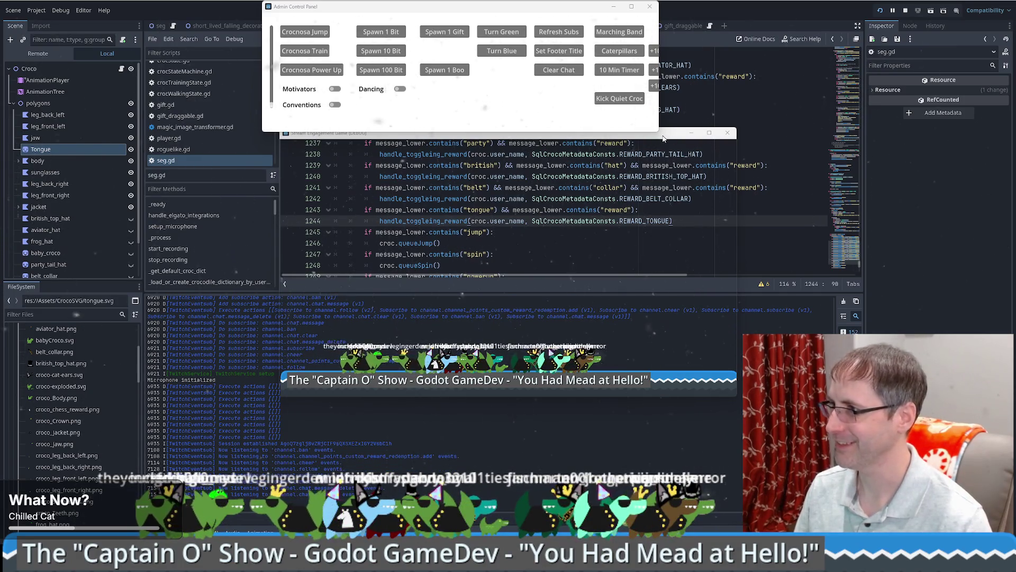
Step: Move the running game's window aside and bring the Godot editor in front
left_click_drag(664, 137, 576, 155)
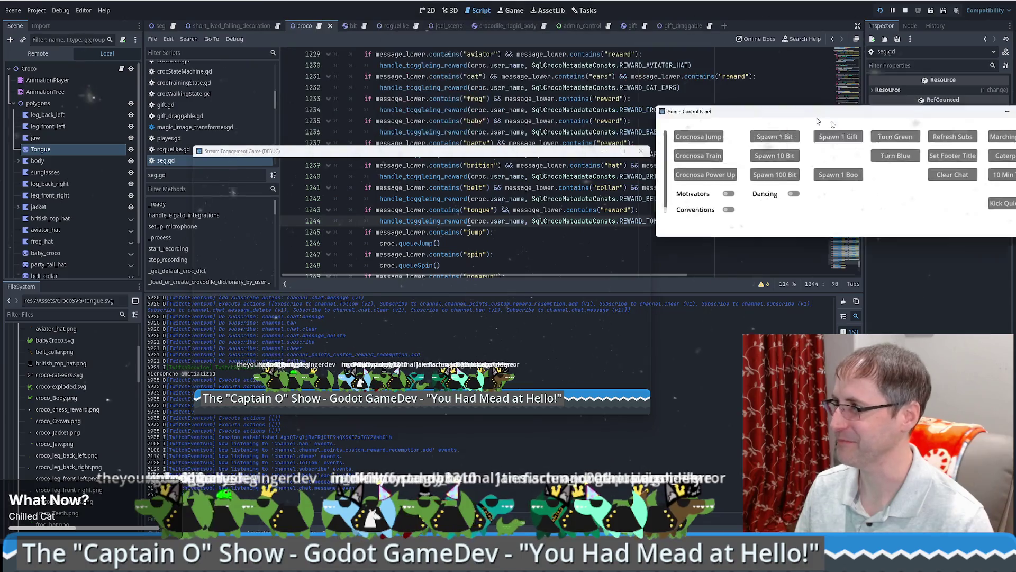
mouse_move(435, 154)
left_mouse_down()
mouse_move(526, 114)
mouse_move(485, 111)
mouse_move(514, 113)
left_mouse_up()
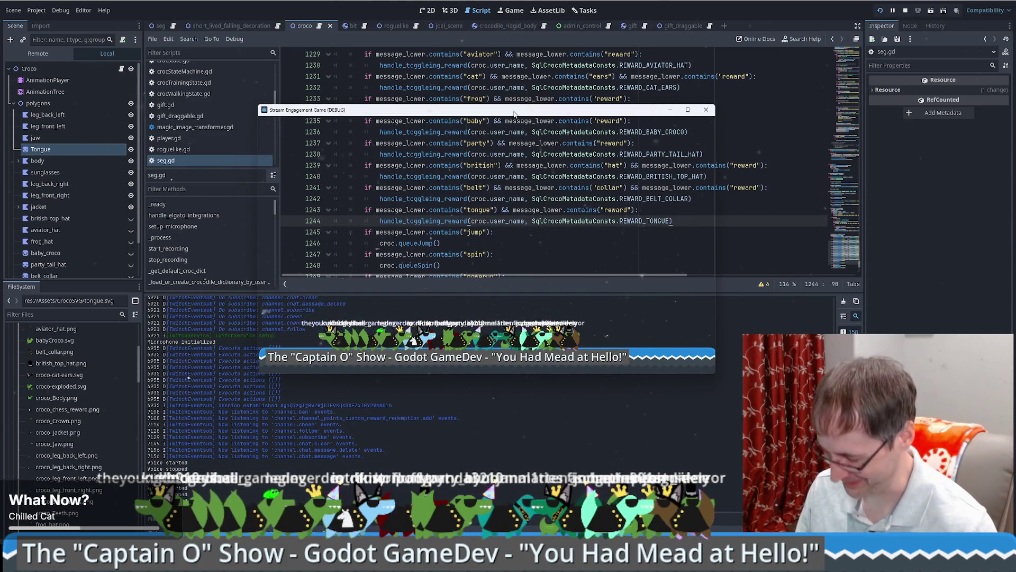
left_click(513, 87)
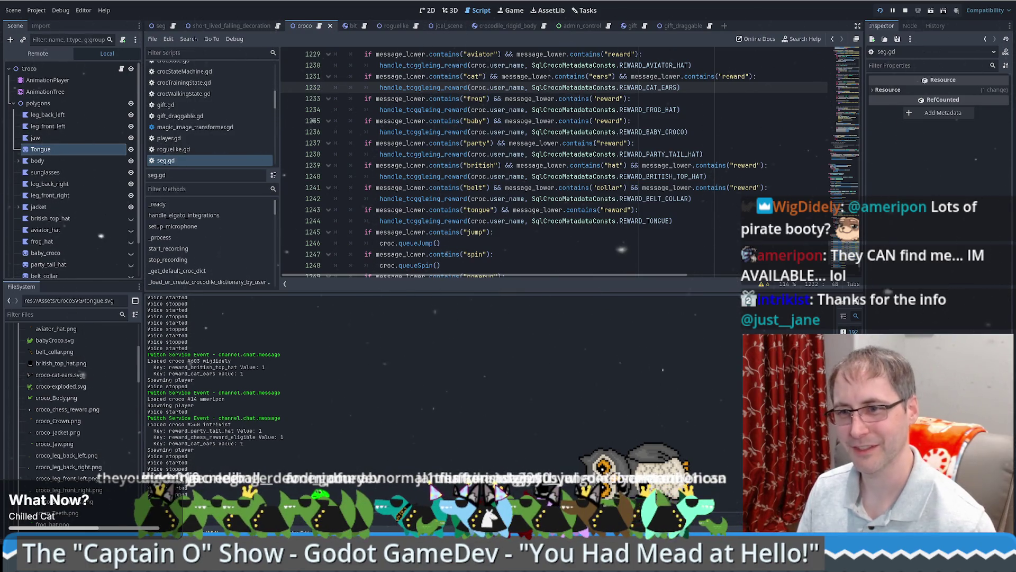
Step: Watch the output log show reward_tongue set to 1 after chat tongue requests
mouse_move(680, 177)
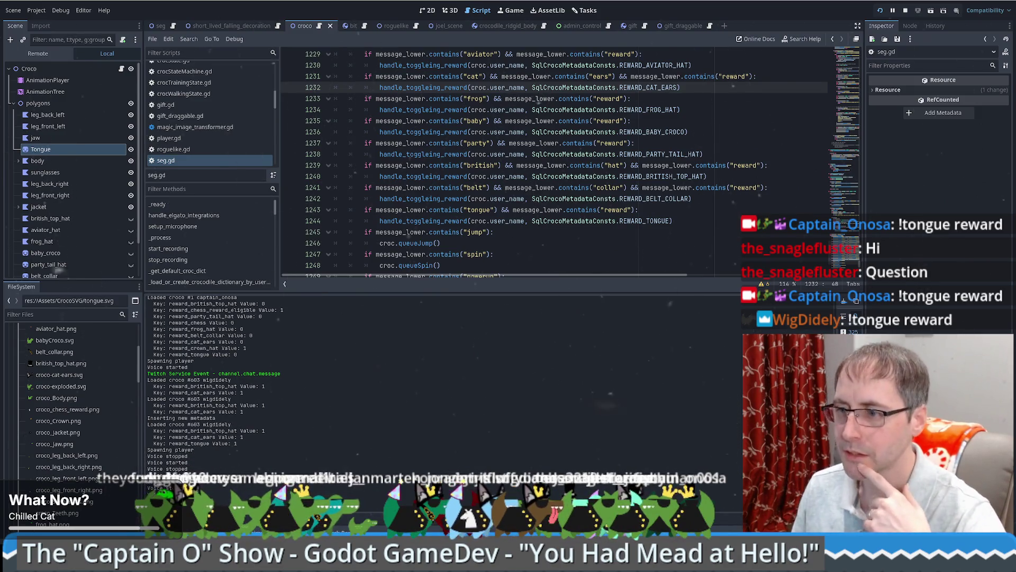
mouse_move(244, 518)
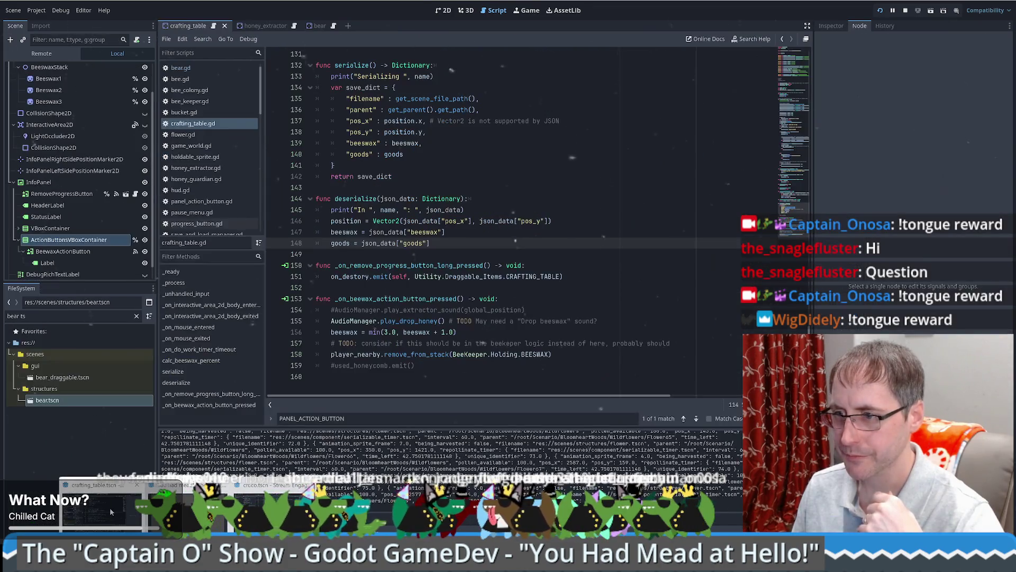
Step: Switch to the bee game project window and run You Had Mead at Hello!
left_click(109, 507)
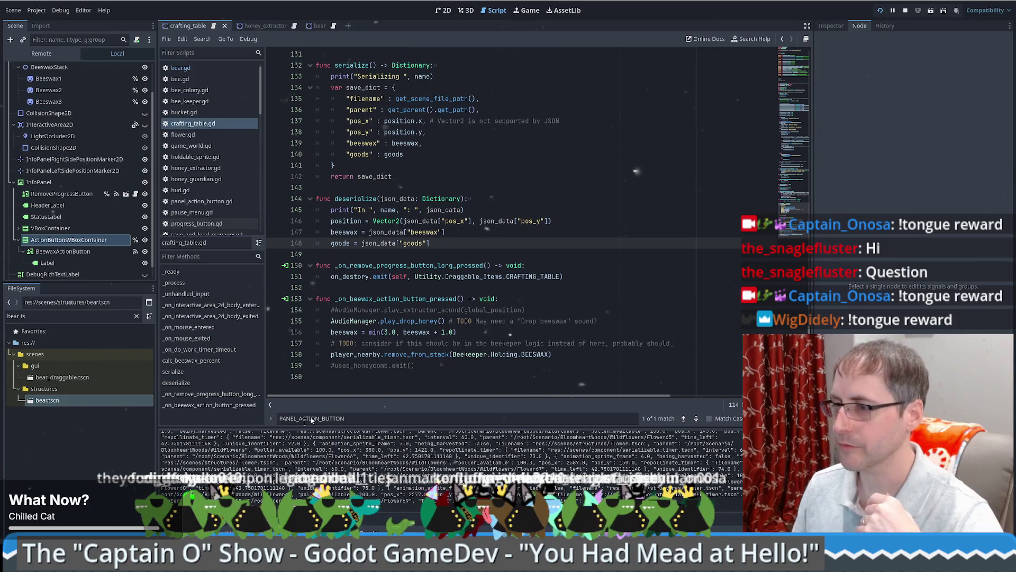
mouse_move(185, 561)
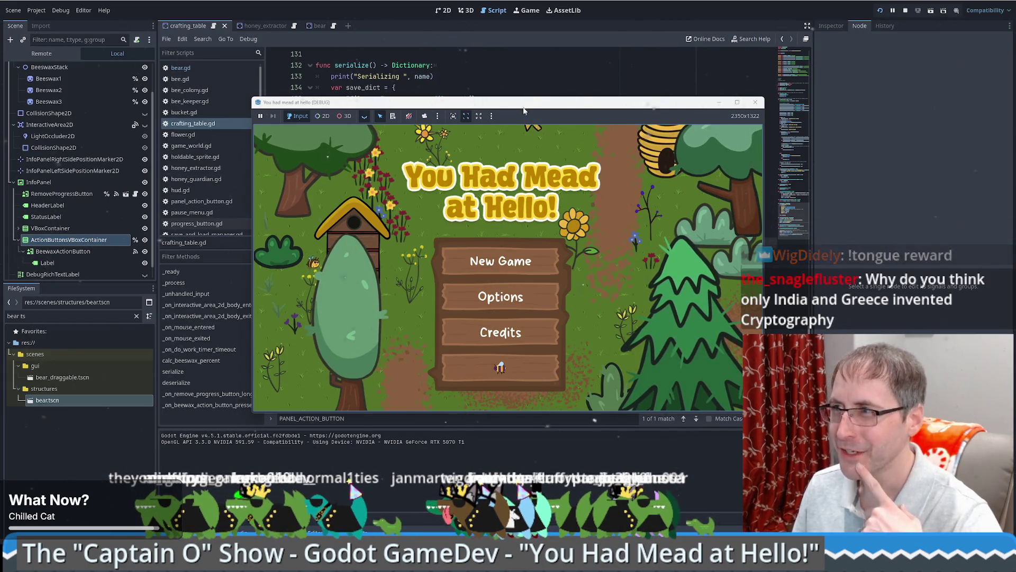
Step: Move and enlarge the game window, then choose New Game and load the saved garden
mouse_move(524, 110)
left_mouse_down()
mouse_move(420, 98)
mouse_move(378, 29)
left_mouse_up()
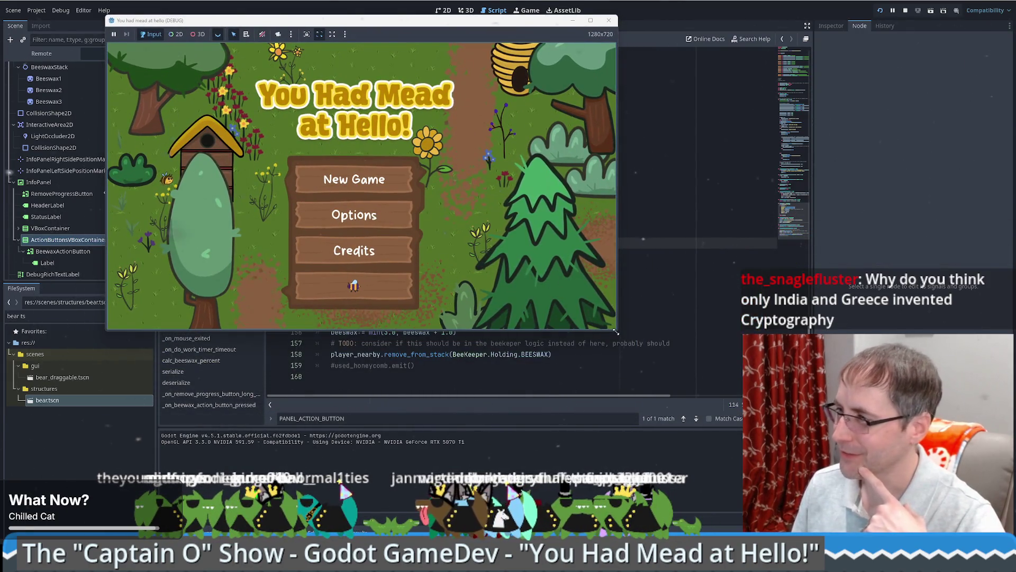
mouse_move(616, 332)
left_mouse_down()
mouse_move(666, 394)
mouse_move(816, 432)
mouse_move(838, 503)
left_mouse_up()
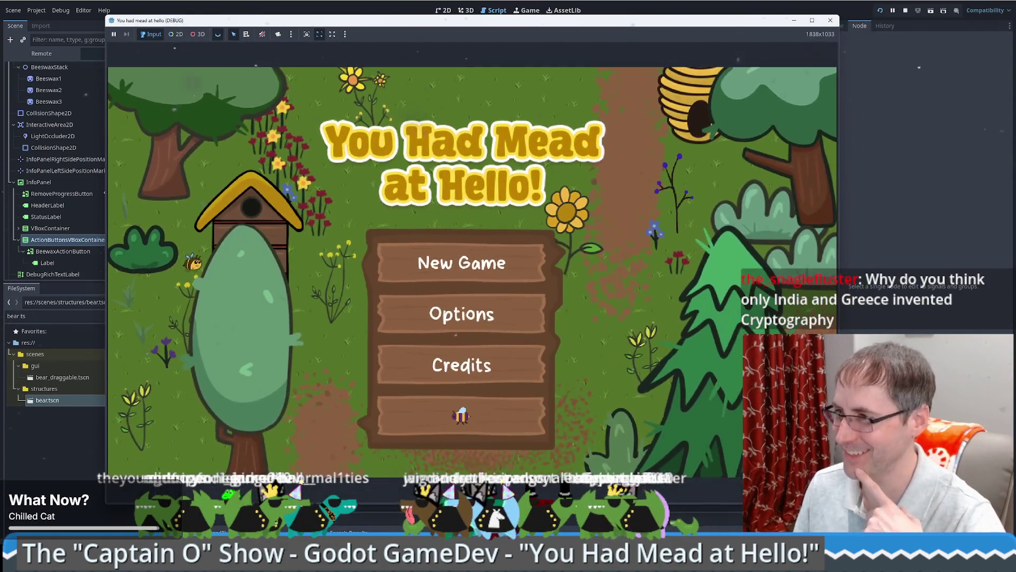
left_click(515, 266)
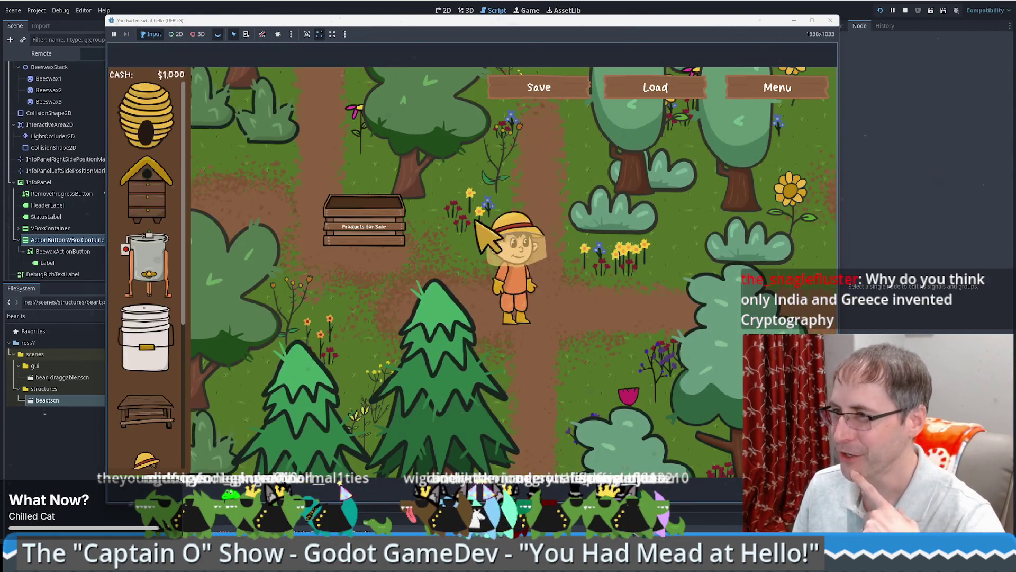
left_click(700, 90)
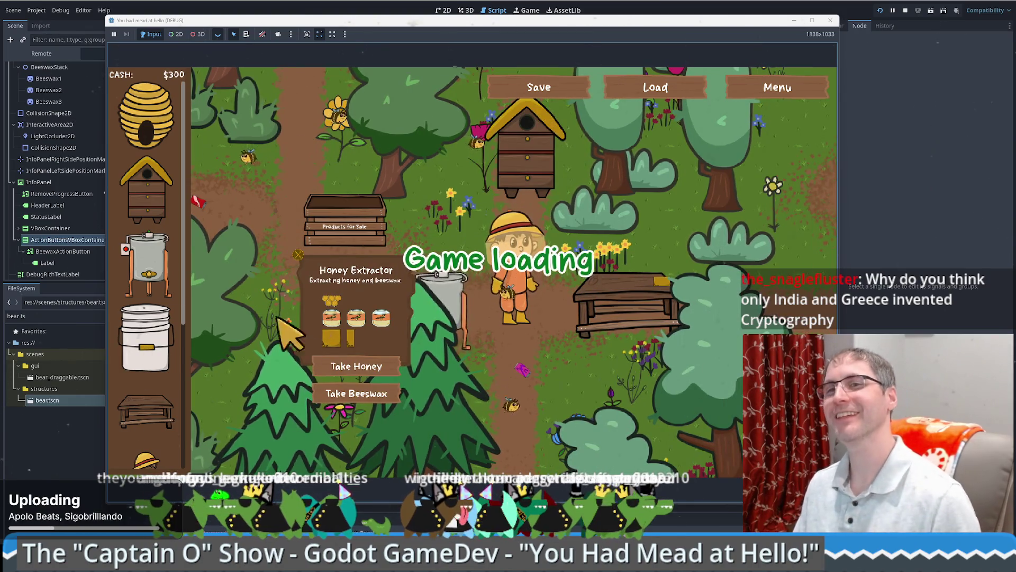
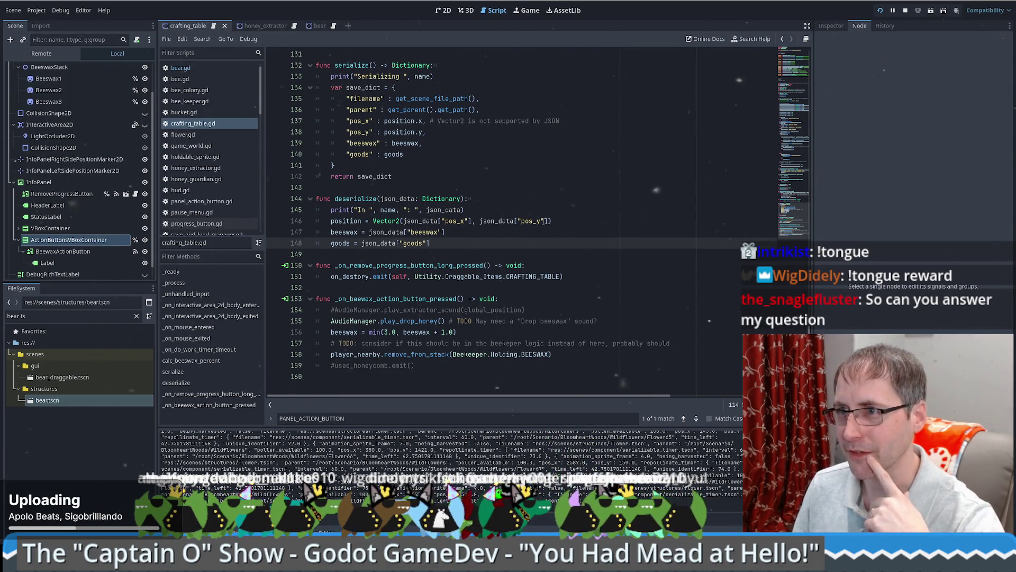
Step: Navigate back through history to bear.gd at the stack_stats() line 49
key("alt+Left")
key("alt+Left")
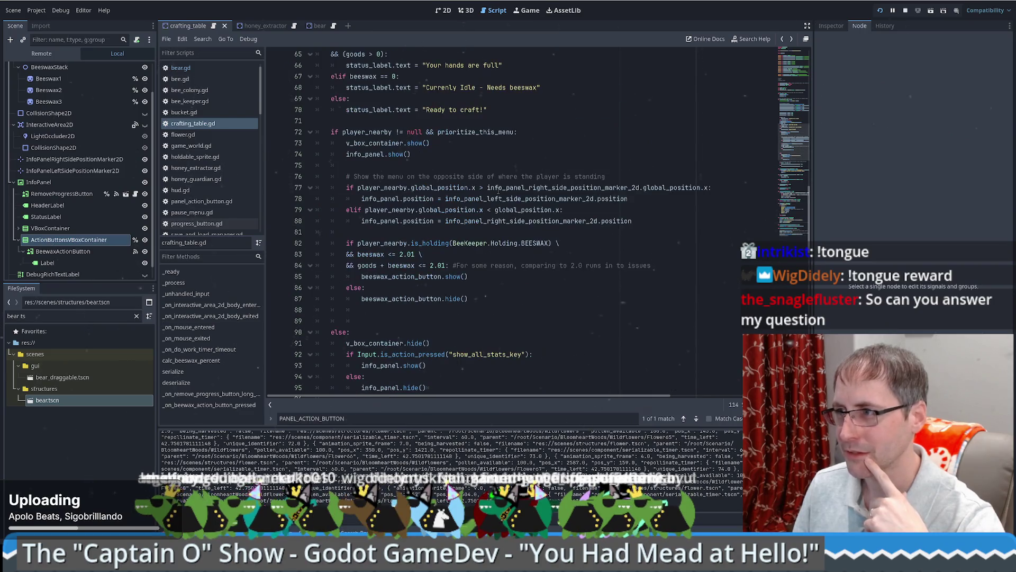
key("alt+Left")
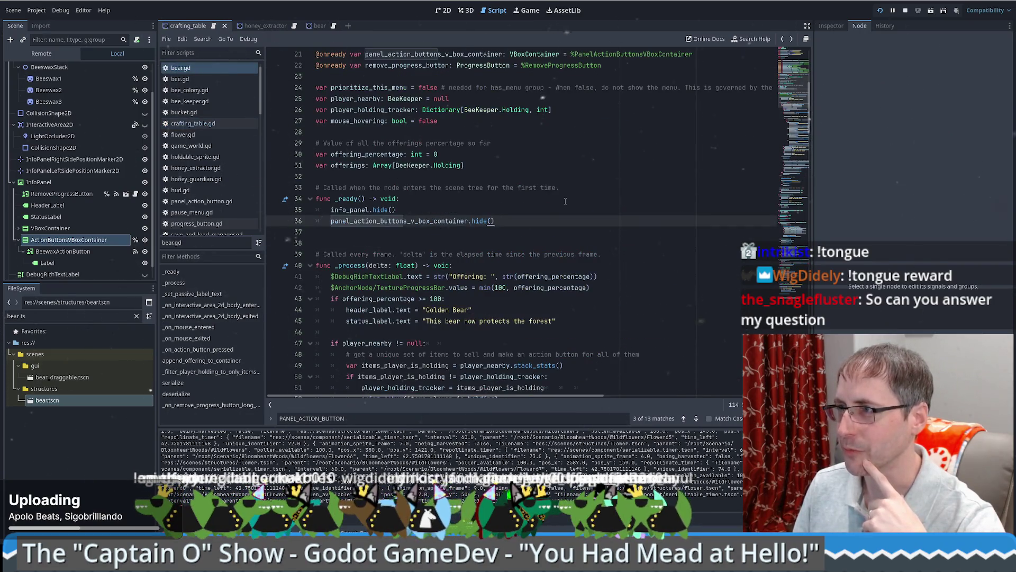
scroll(582, 210, "down", 5)
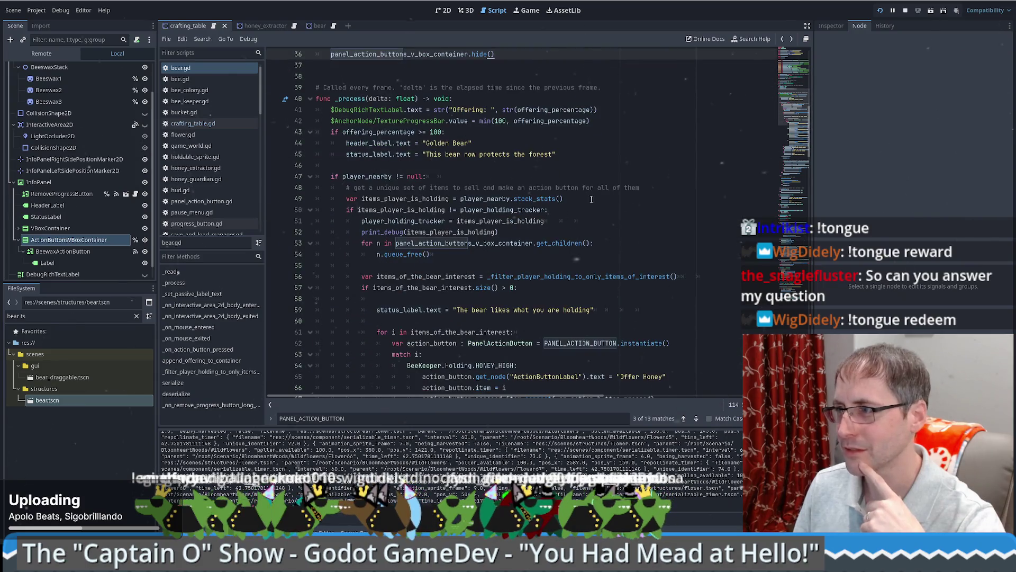
left_click(605, 199)
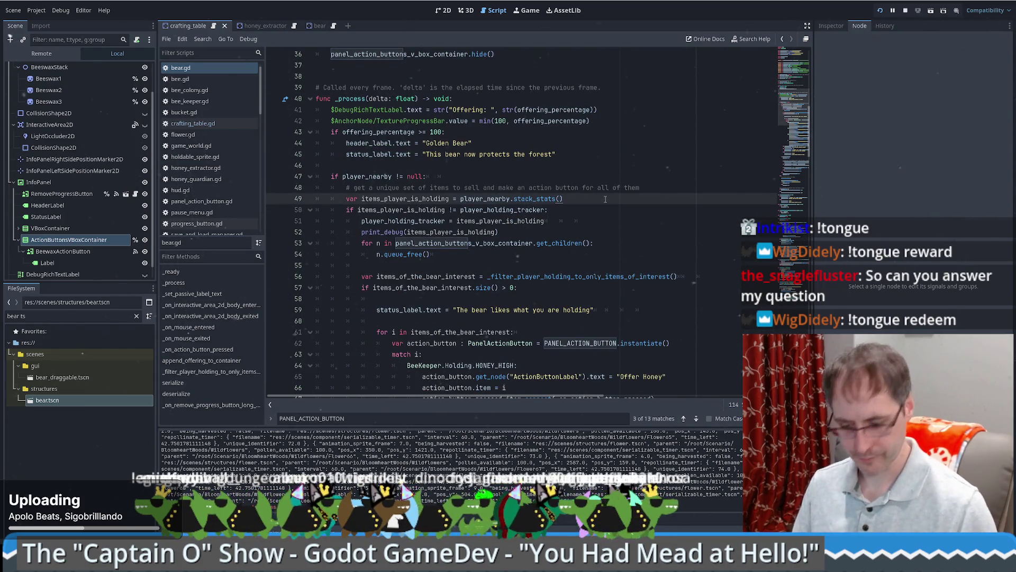
Step: Search the whole project for 'cat ears' with Find in Files
key("ctrl+shift+f")
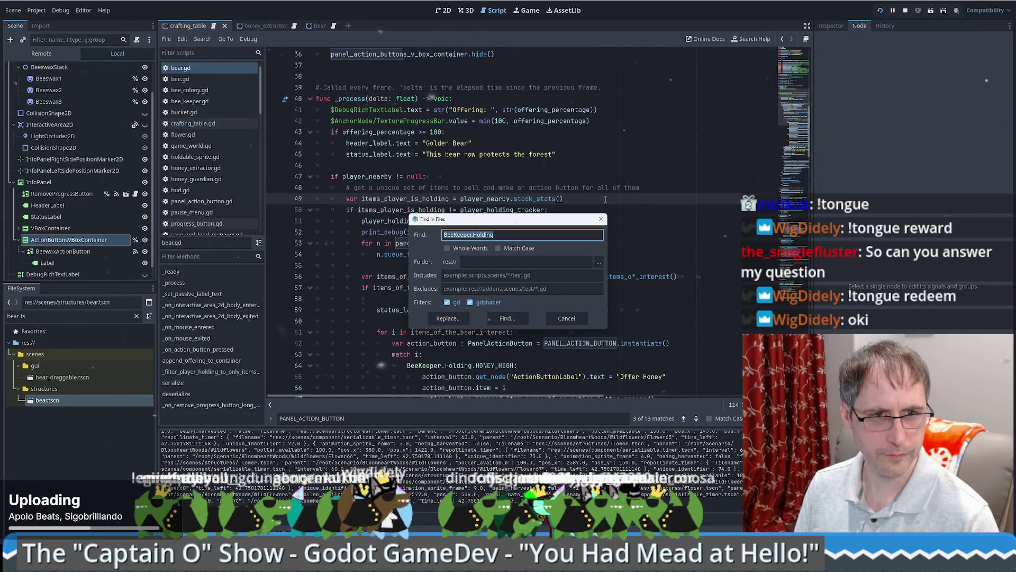
type("cat ears")
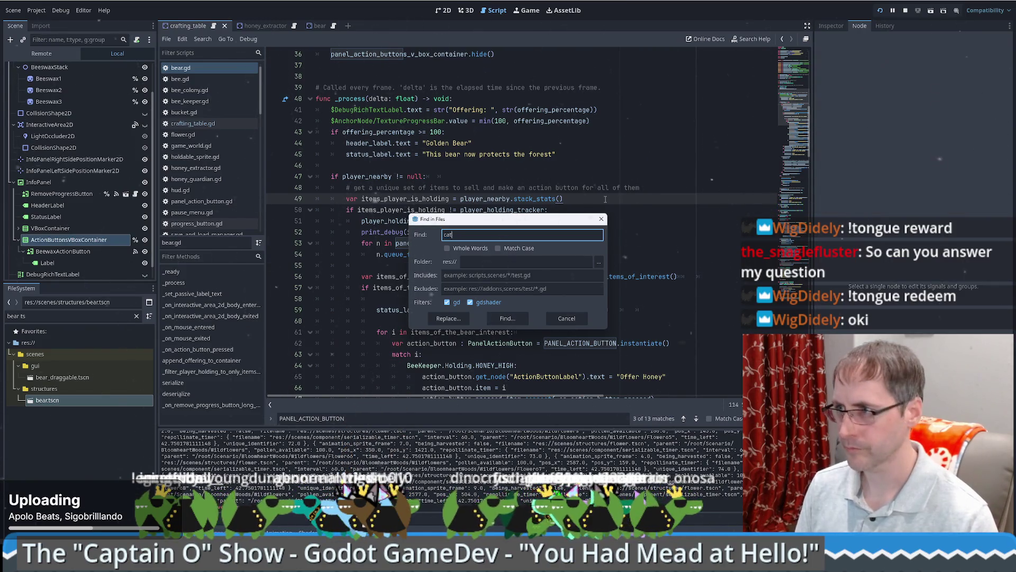
key("Return")
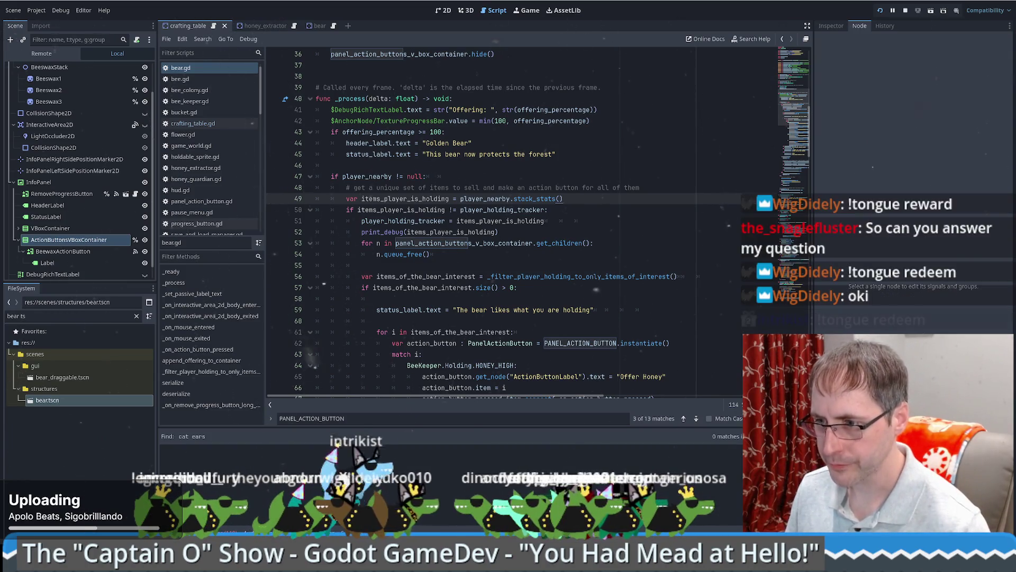
mouse_move(121, 516)
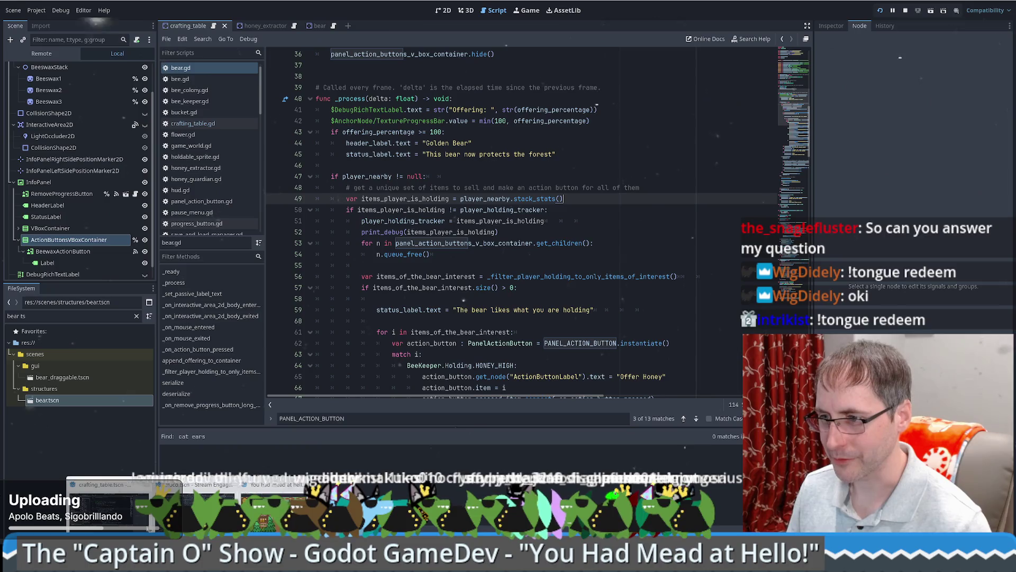
Step: In the crocodile project, find 'cat ears' and jump to the seg.gd match at line 1045
left_click(201, 503)
left_click(562, 231)
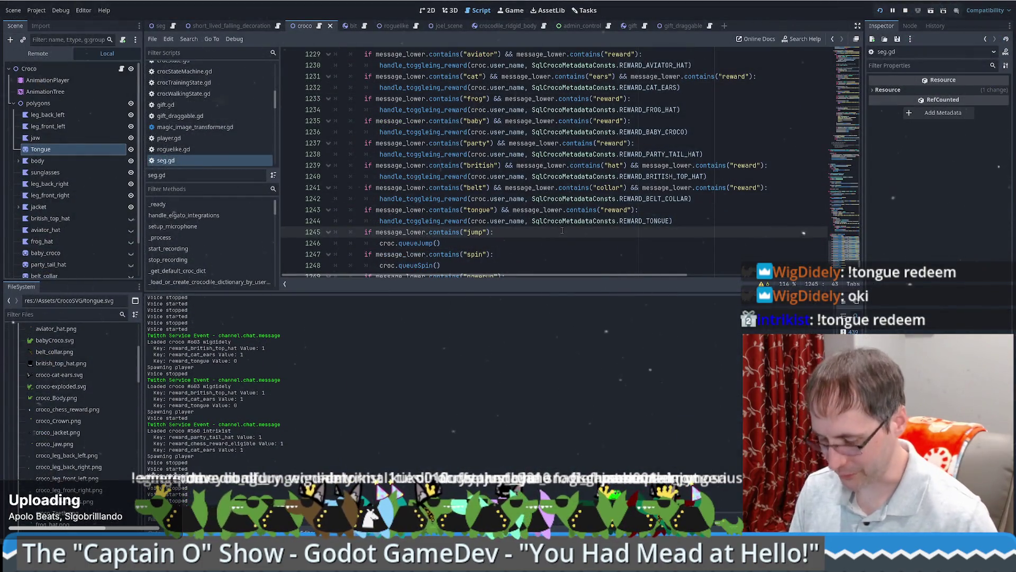
key("ctrl+shift+f")
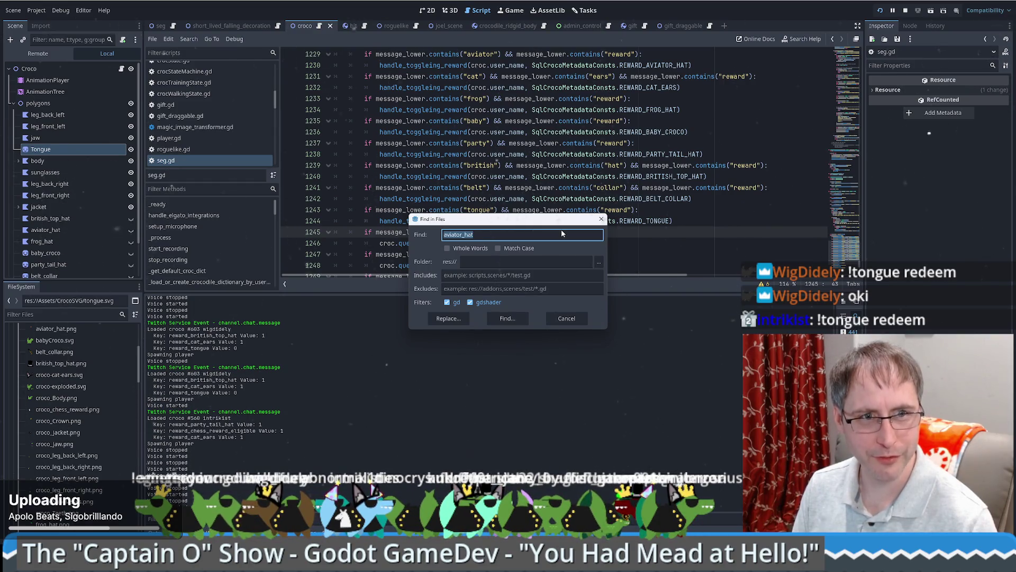
type("cat ears")
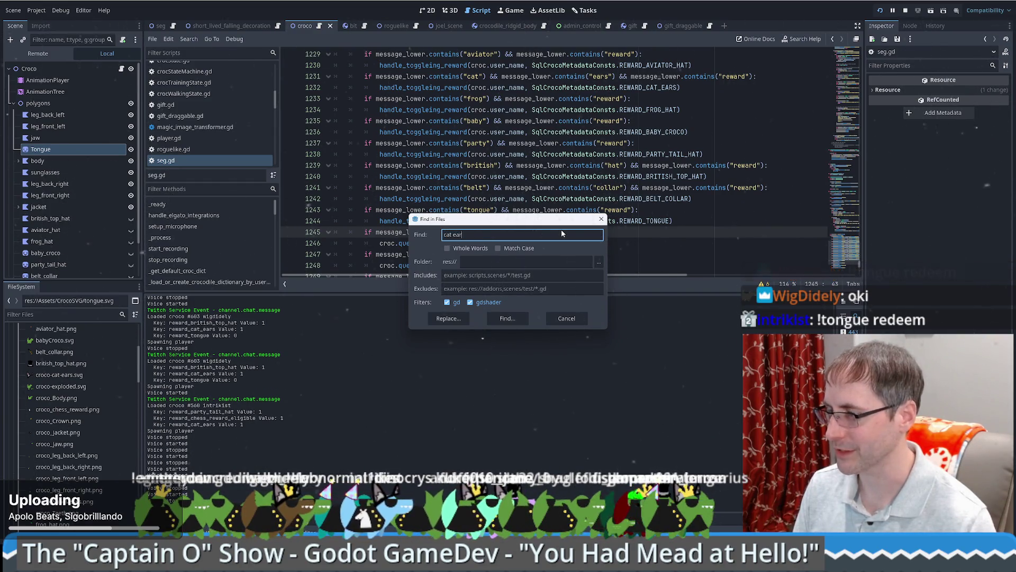
key("Return")
left_click(282, 329)
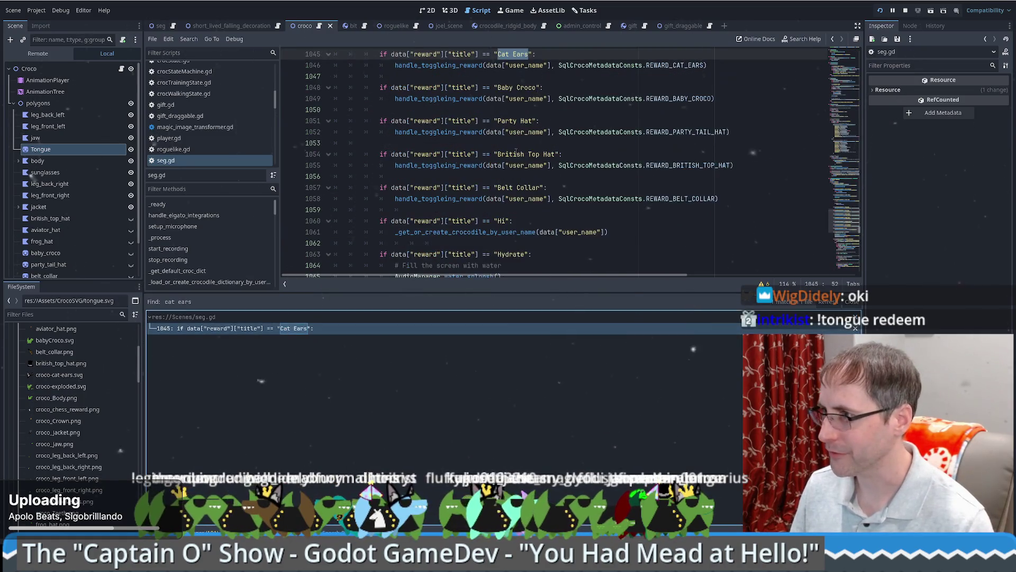
Step: Duplicate the Cat Ears reward block and retitle the copy 'Toggle Tongue'
left_click_drag(529, 143, 731, 164)
key("ctrl+c")
left_click(712, 175)
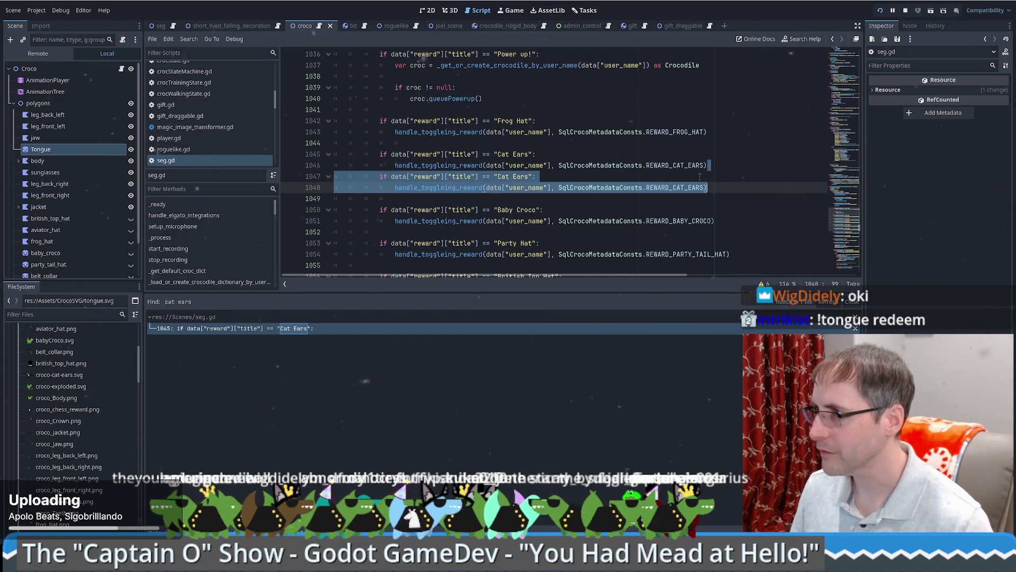
key("ctrl+v")
left_click_drag(497, 188, 529, 187)
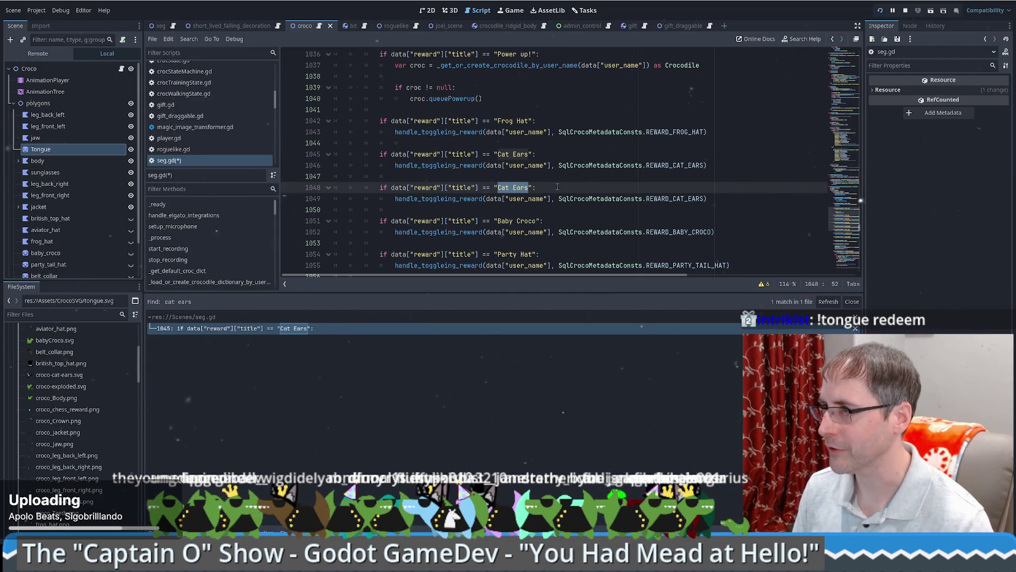
type("Ton")
key("BackSpace")
key("BackSpace")
key("BackSpace")
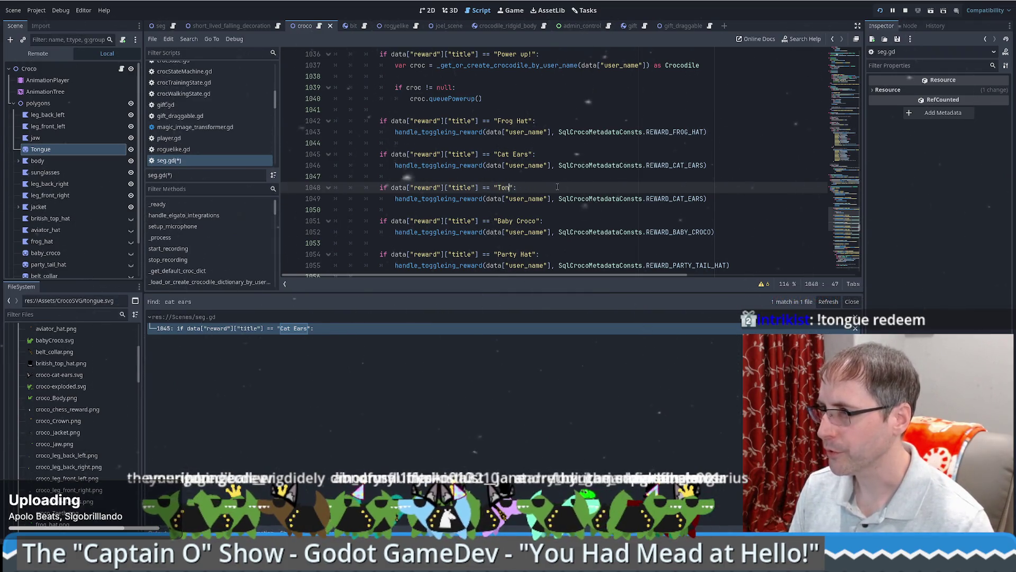
type("oggle T")
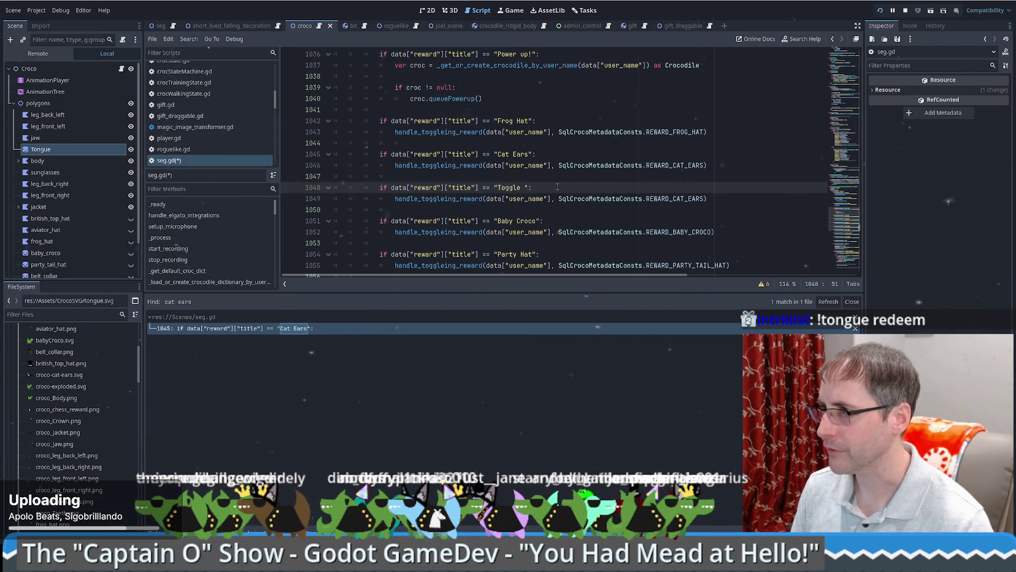
type("ongue")
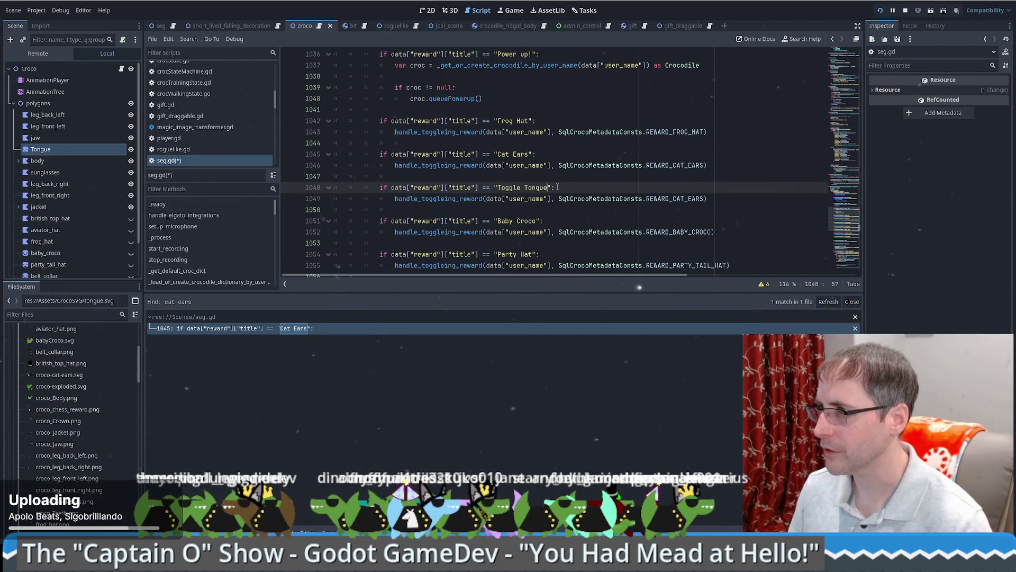
Step: Replace REWARD_CAT_EARS with REWARD_TONGUE in the copy and save seg.gd
left_click(666, 198)
double_click(665, 198)
type("Re")
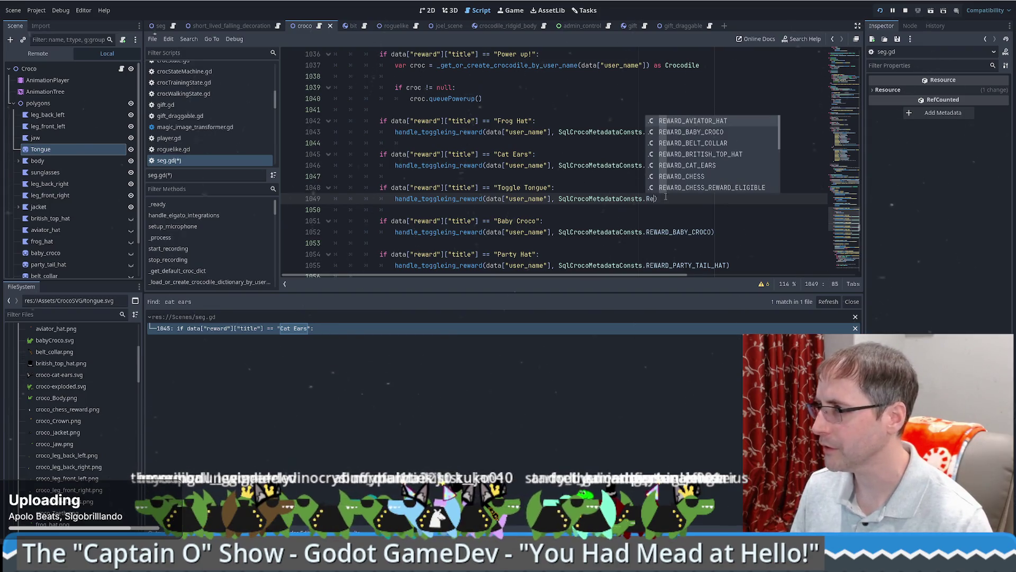
type("ward_t")
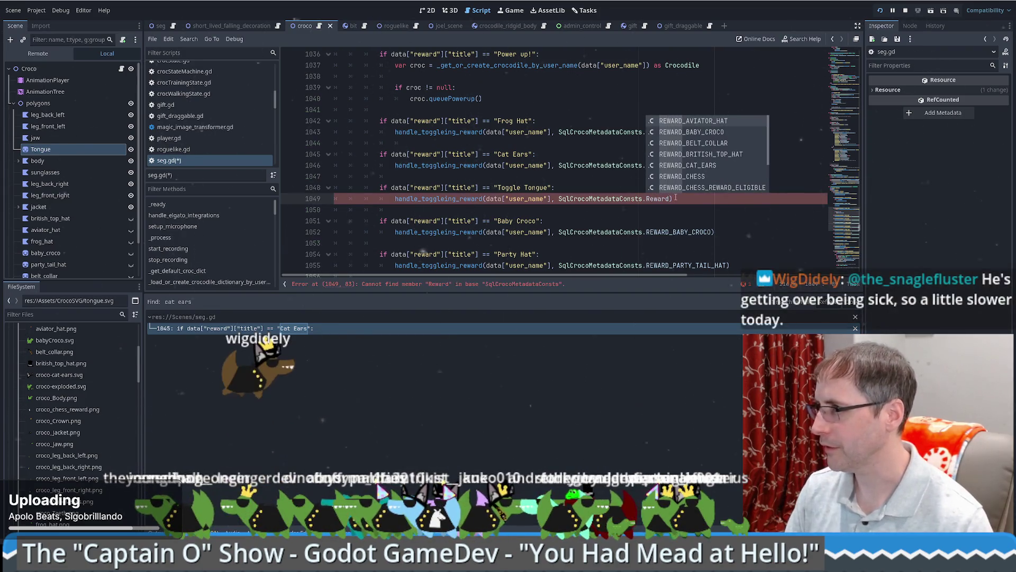
key("Return")
key("ctrl+s")
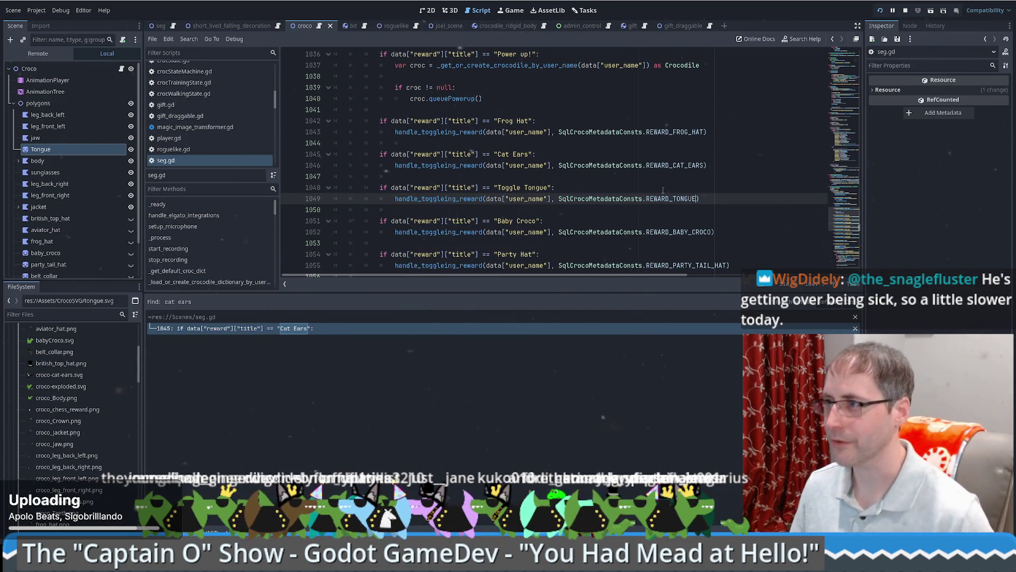
key("Up")
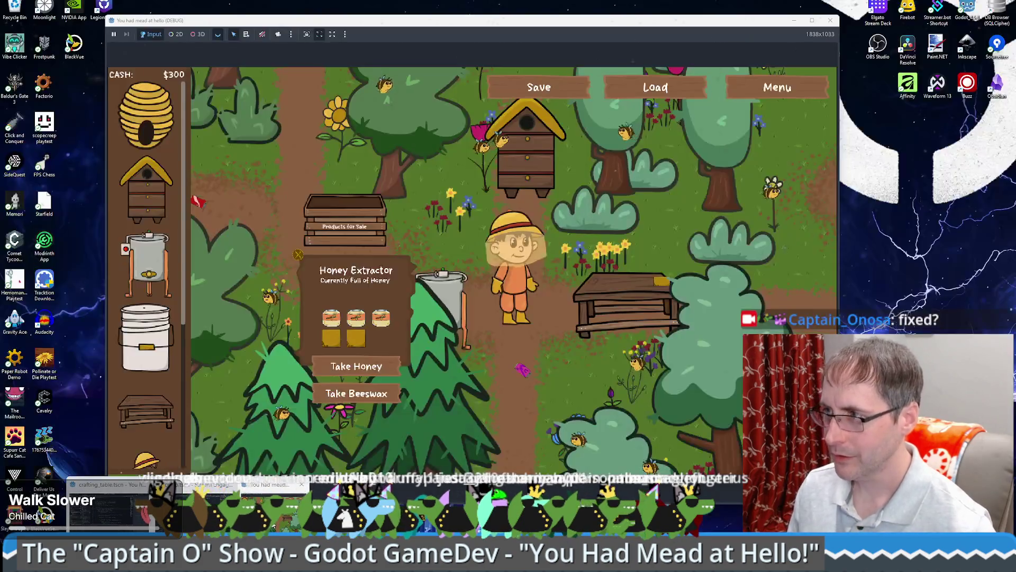
Step: Reposition the running game window and widen it by dragging its right edge
mouse_move(533, 29)
left_mouse_down()
mouse_move(561, 32)
mouse_move(539, 19)
left_mouse_up()
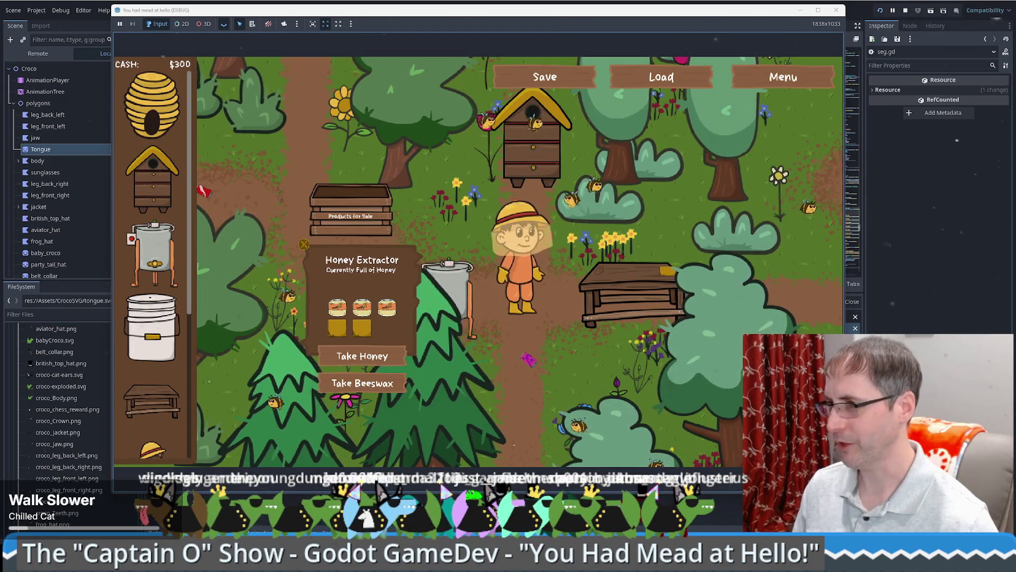
key("alt+Tab")
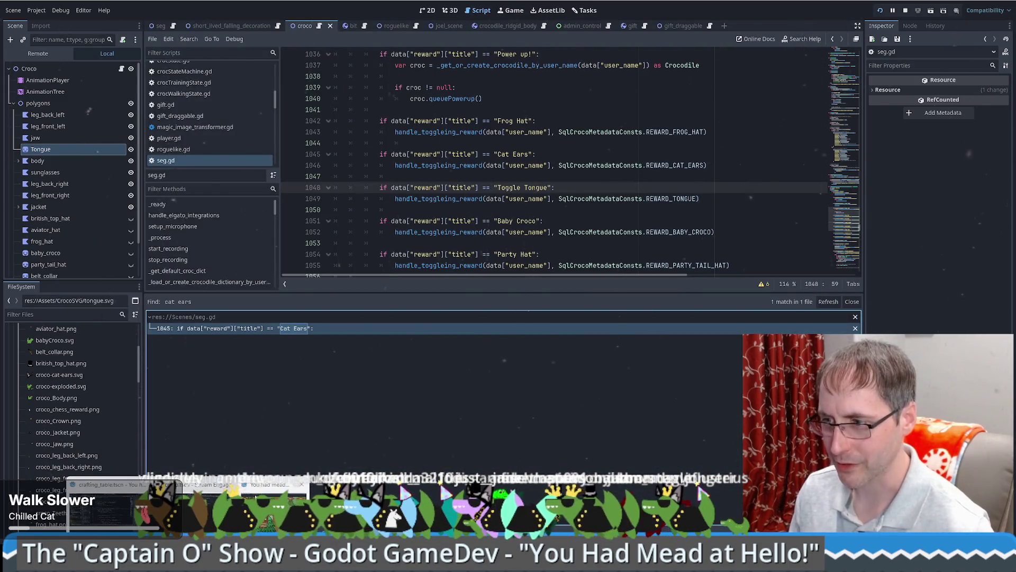
key("alt+Tab")
left_click_drag(847, 159, 882, 160)
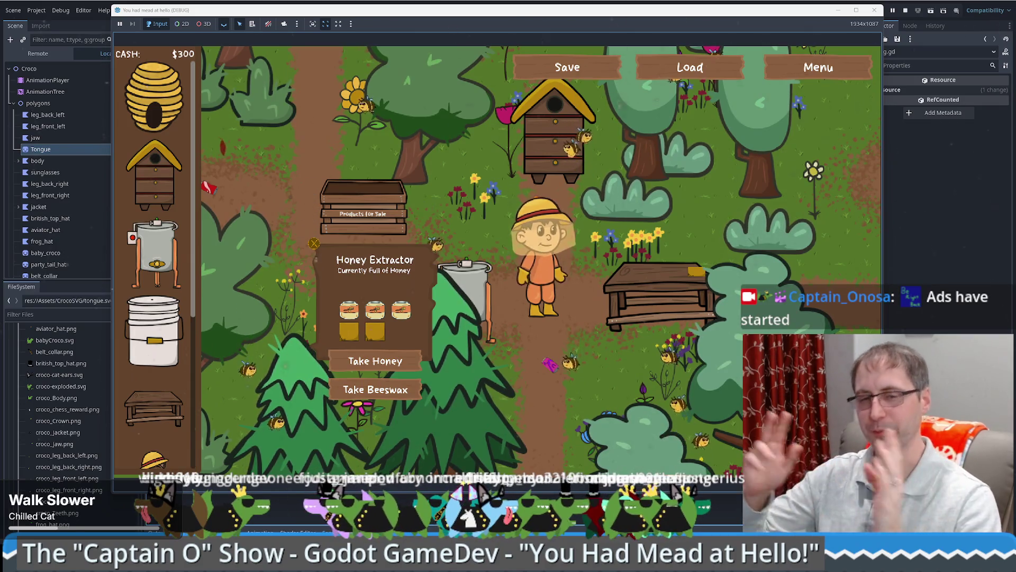
Step: Walk the beekeeper around the farm, checking the beehive's stats on the way
key("Right")
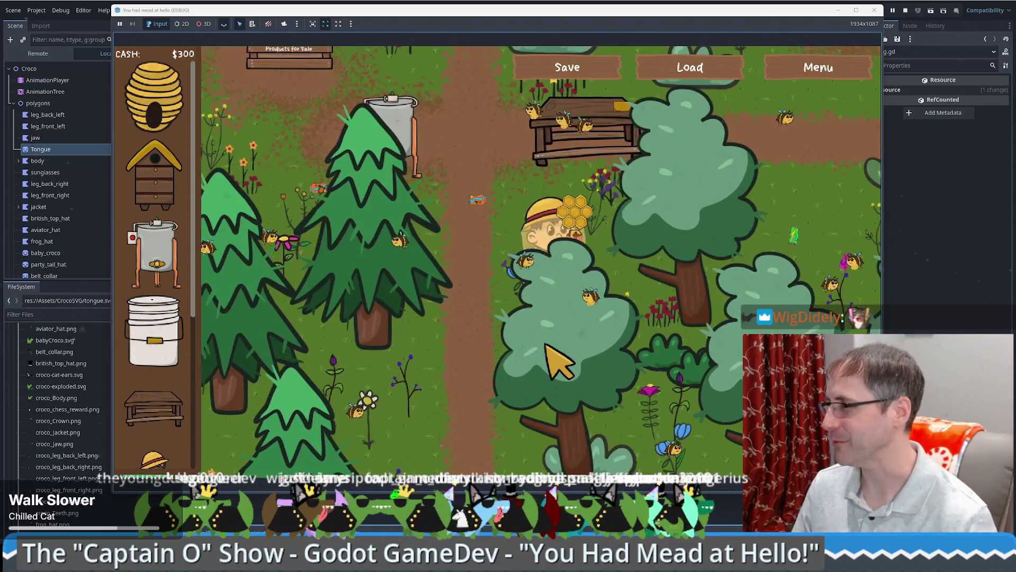
key("Up")
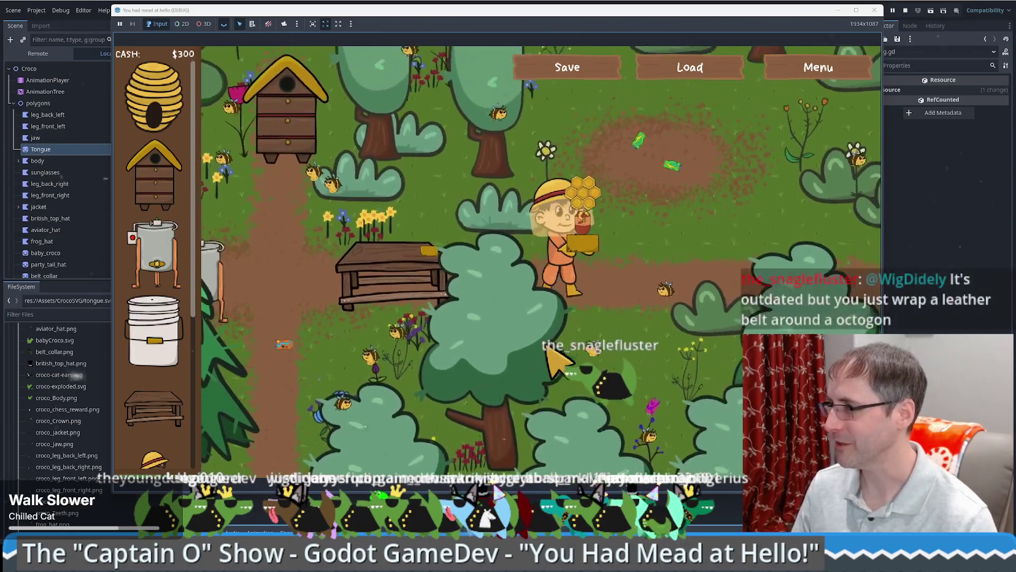
key("Left")
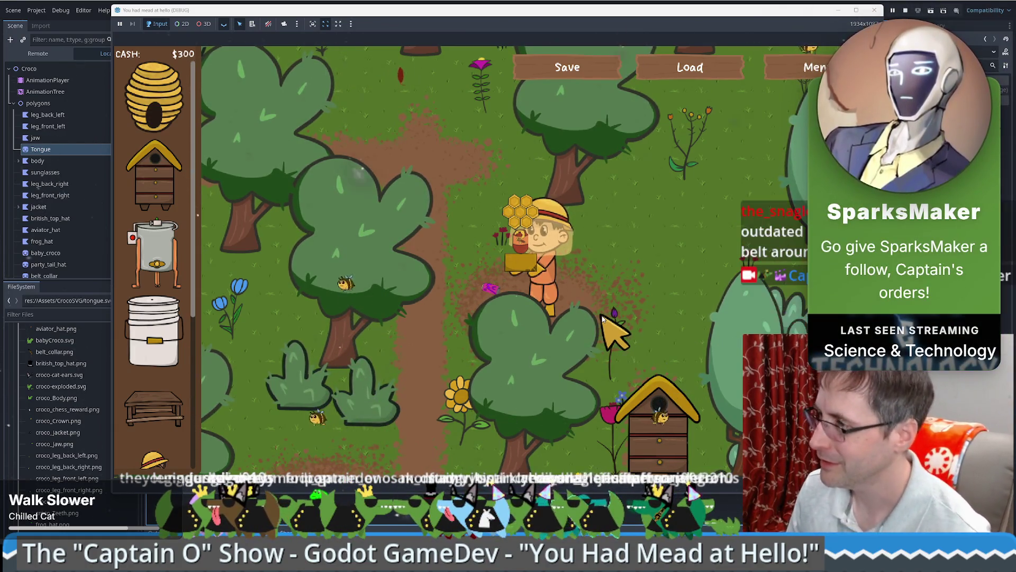
left_click(614, 344)
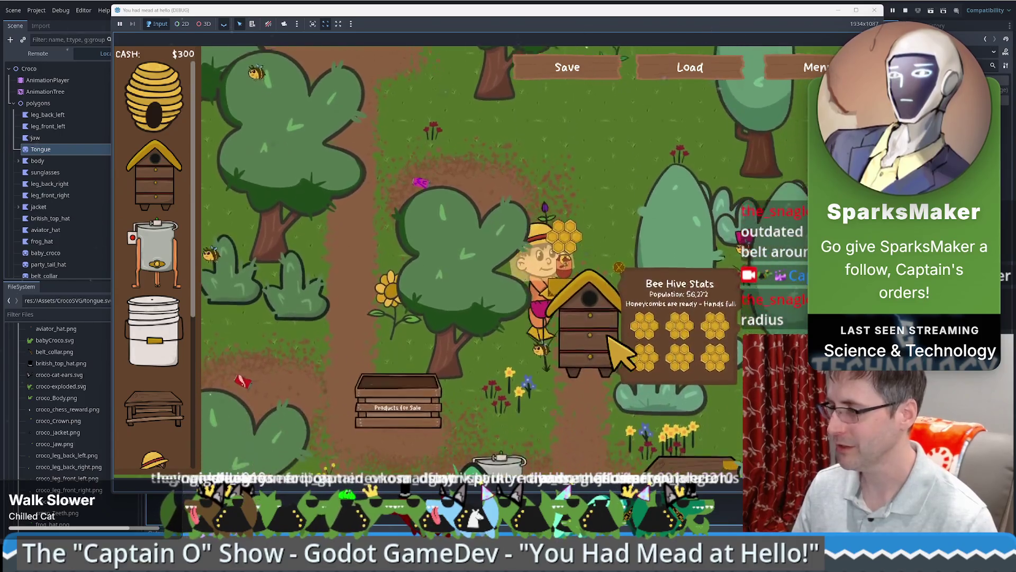
key("Down")
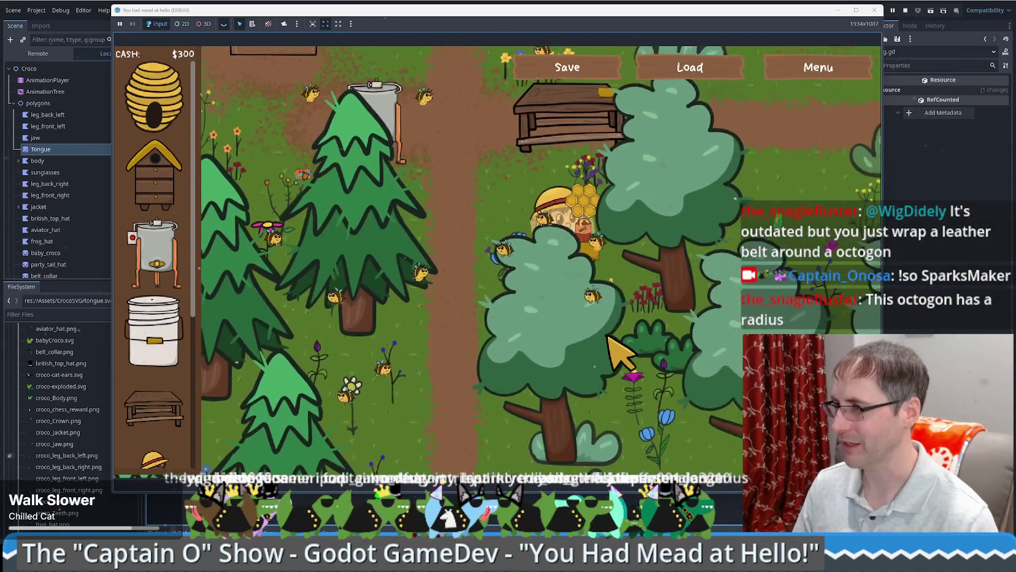
key("Up")
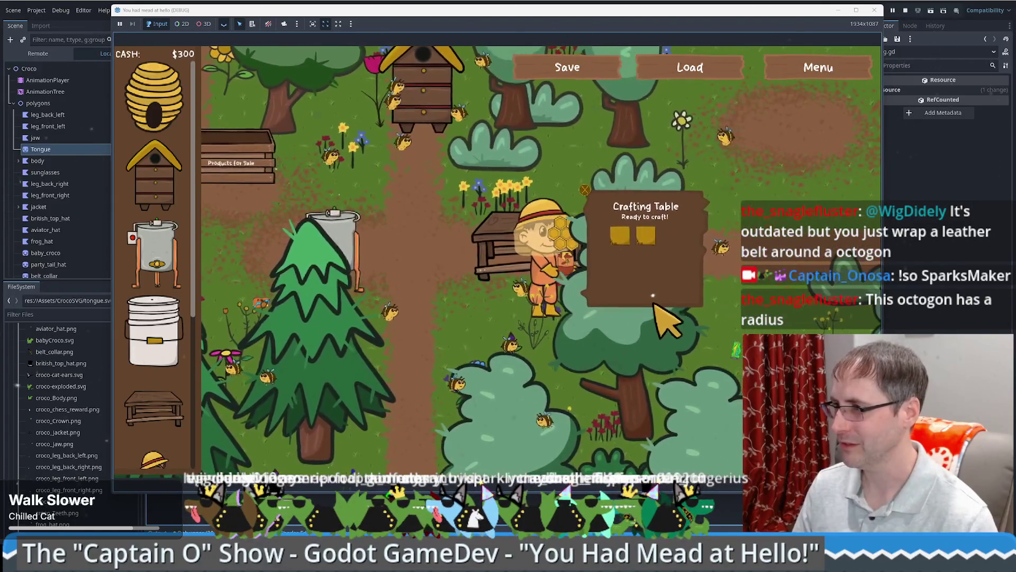
key("Left")
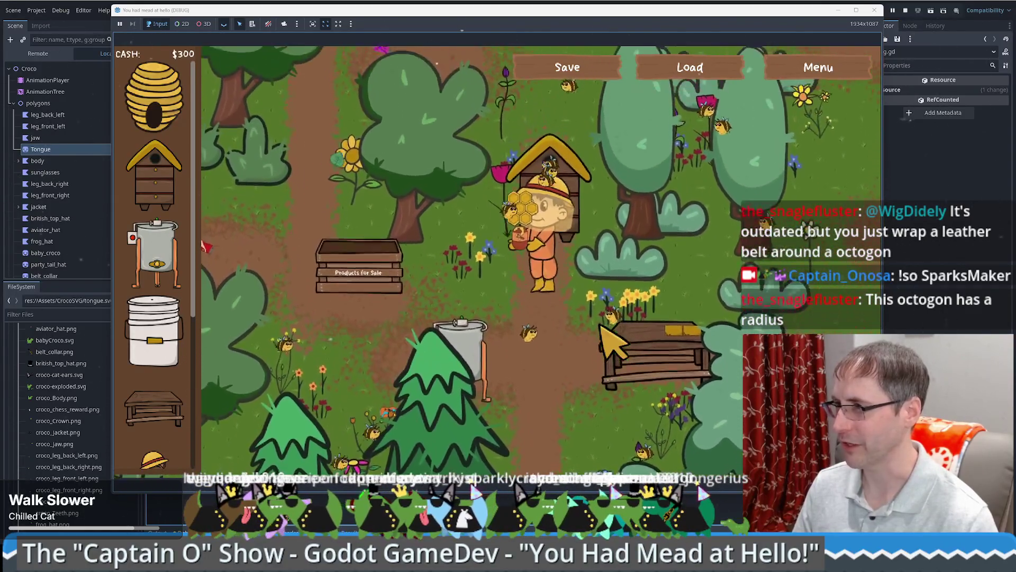
key("Down")
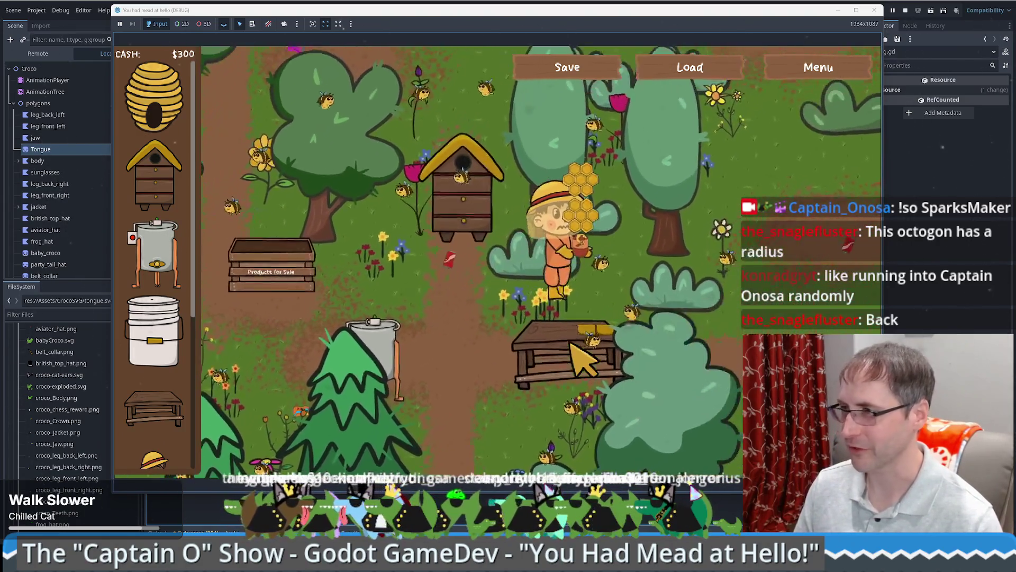
Step: Return to the Honey Extractor, load the honeycomb into it, then walk up toward the beehive
key("d")
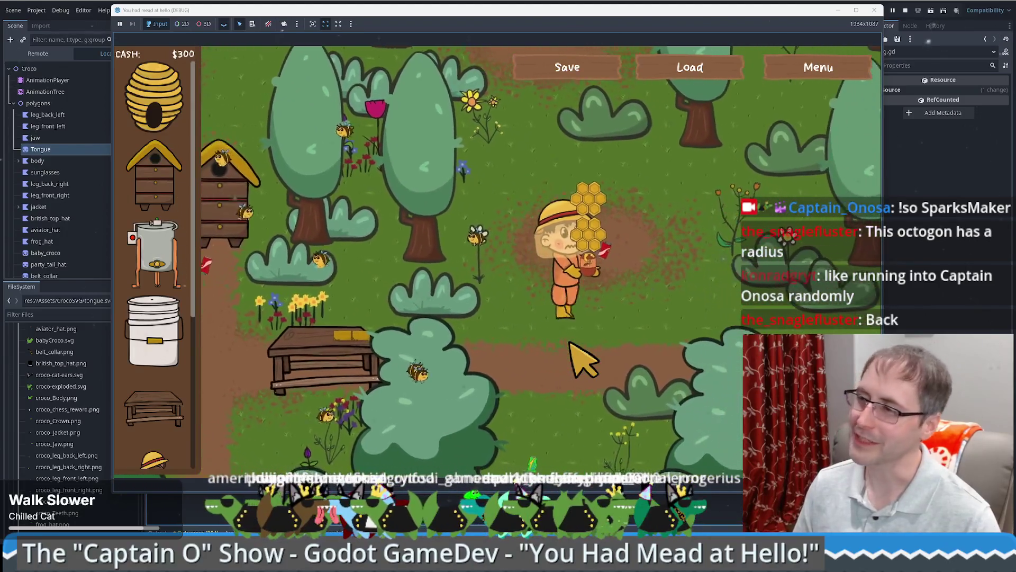
key("w")
key("a")
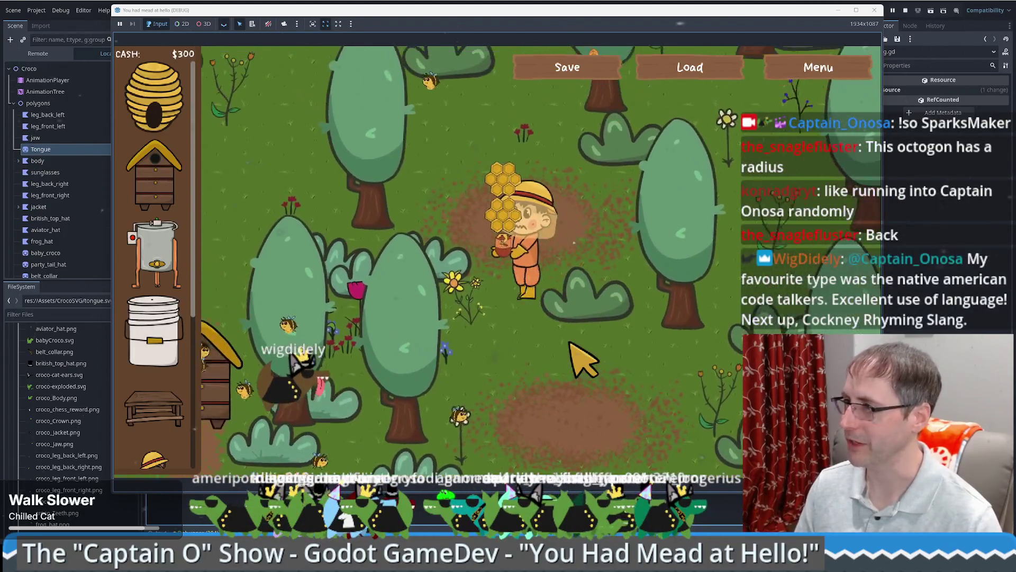
key("a")
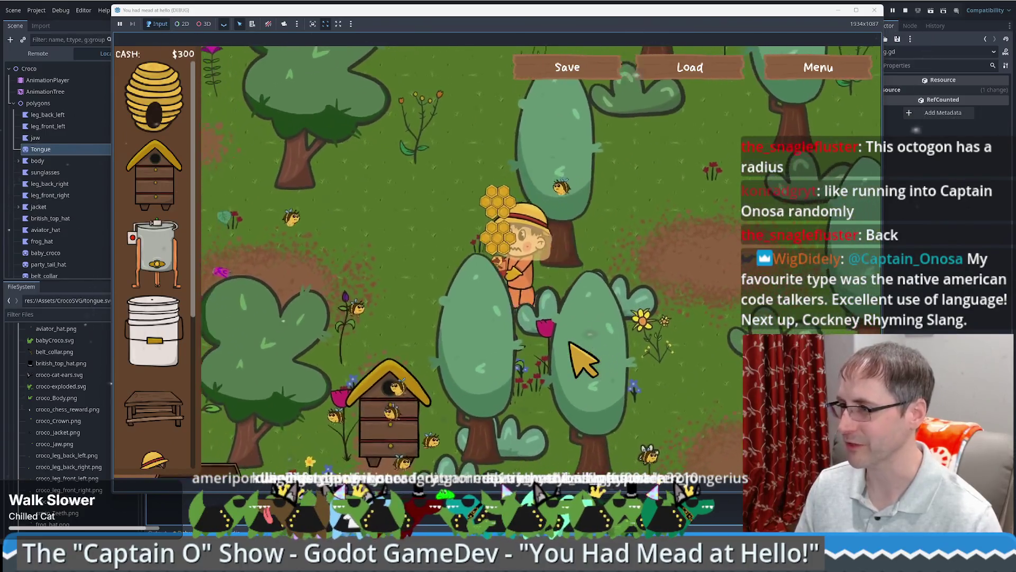
key("s")
key("s")
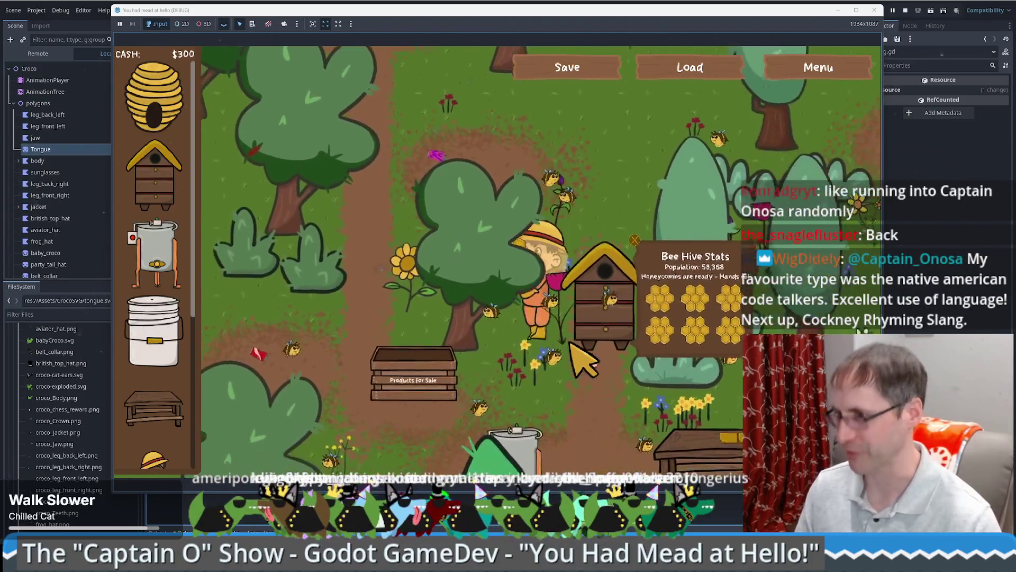
left_click(465, 370)
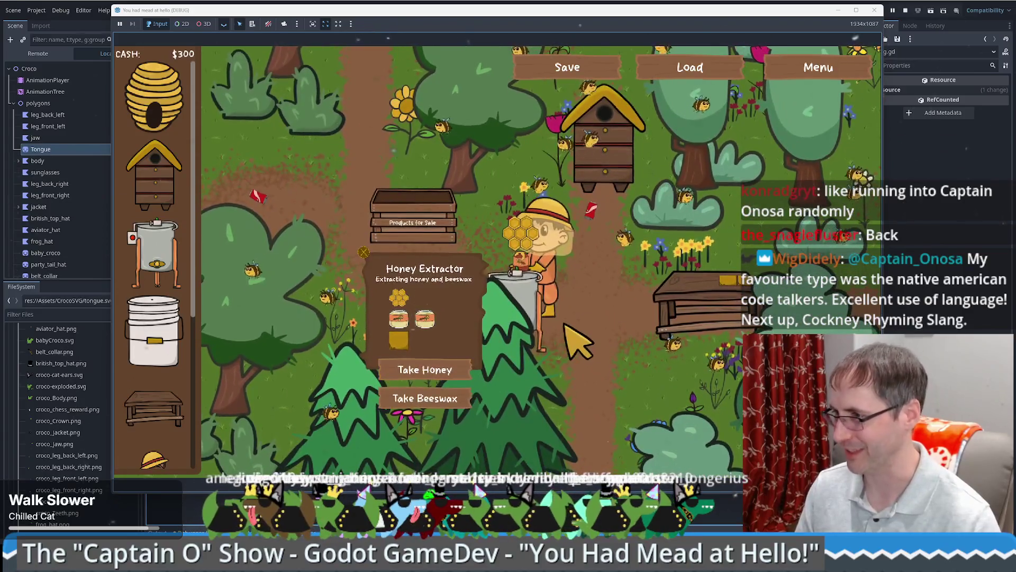
key("w")
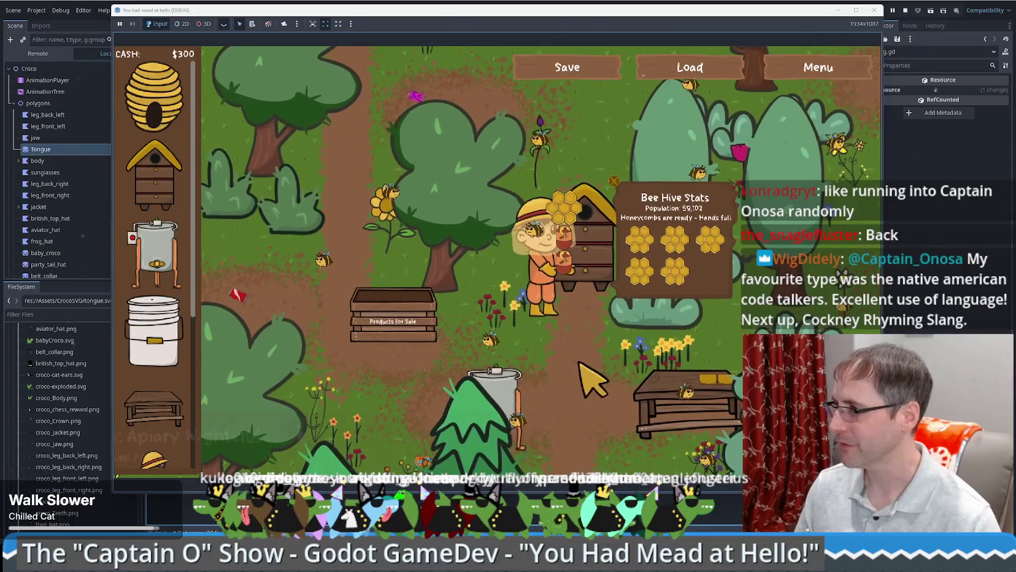
key("s")
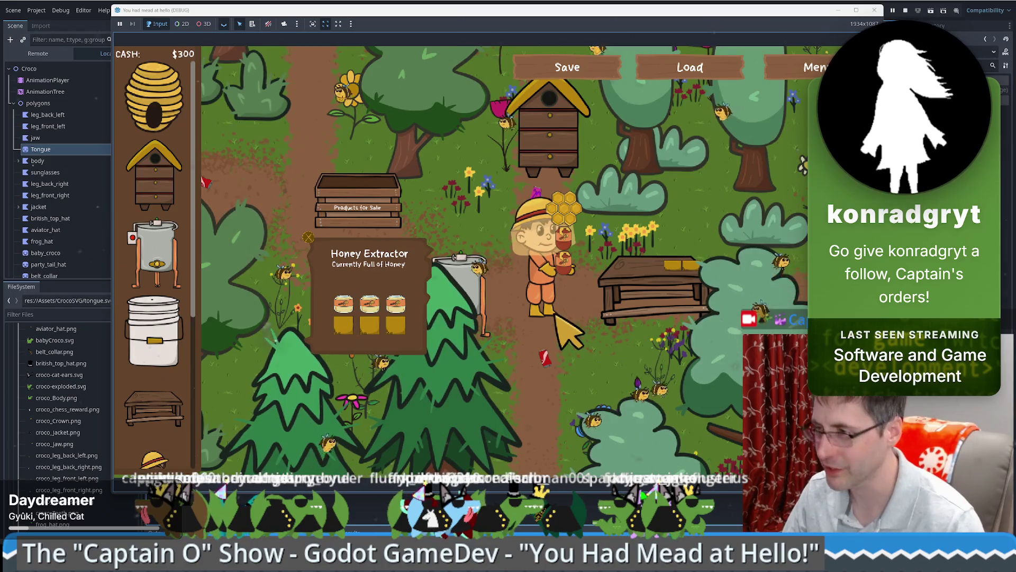
key("Up")
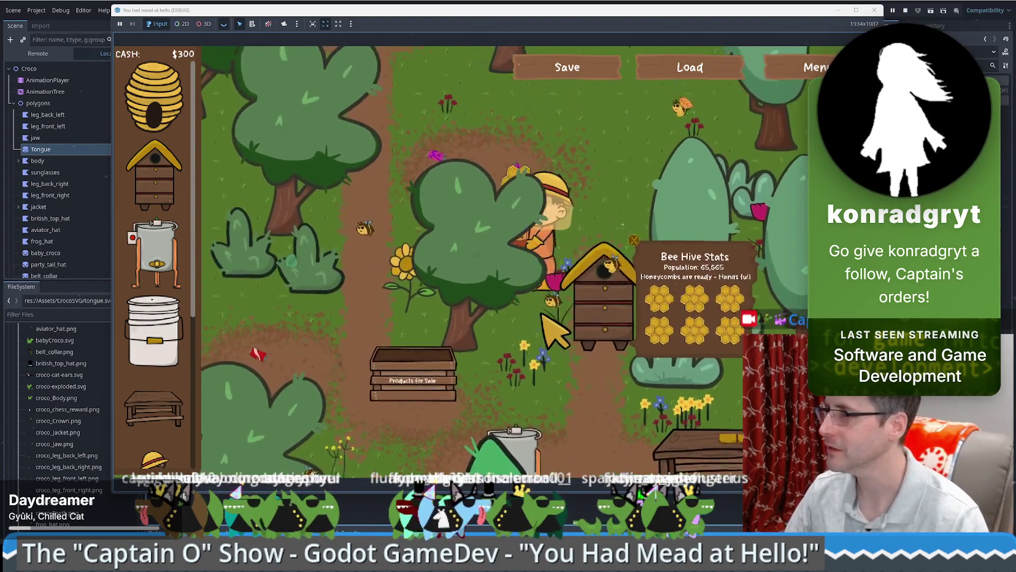
key("Up")
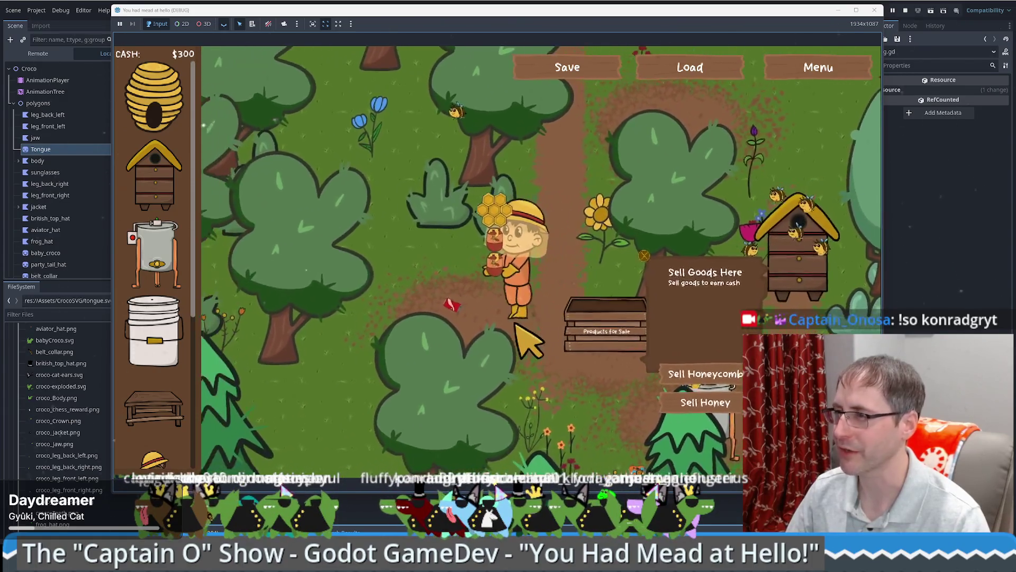
key("Up")
key("Down")
key("Right")
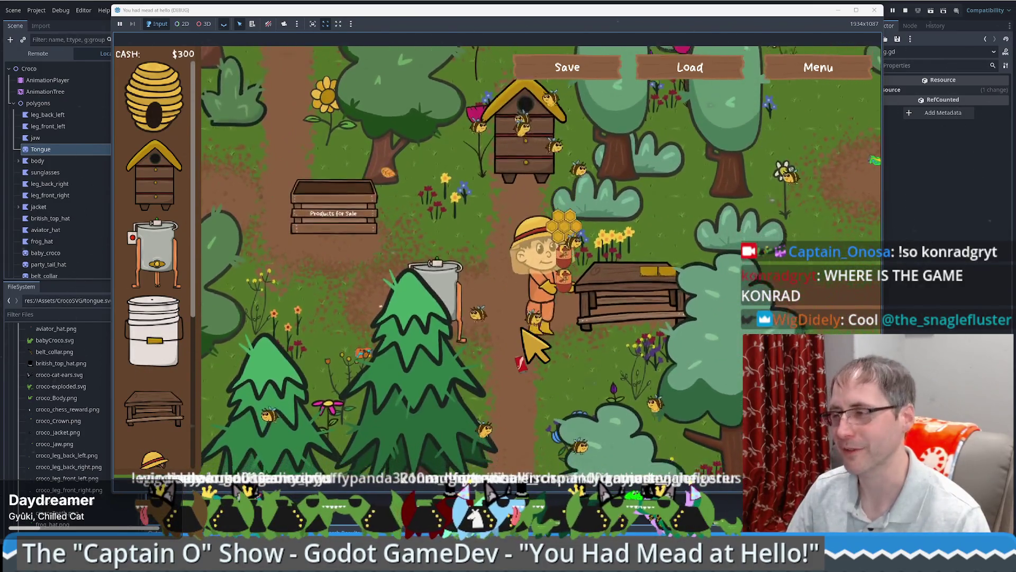
key("Right")
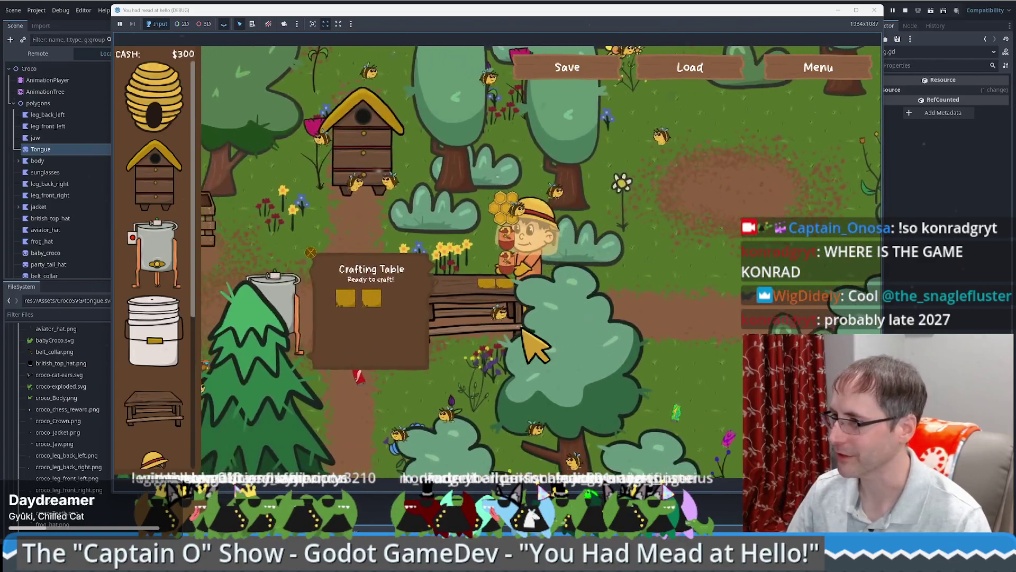
key("Left")
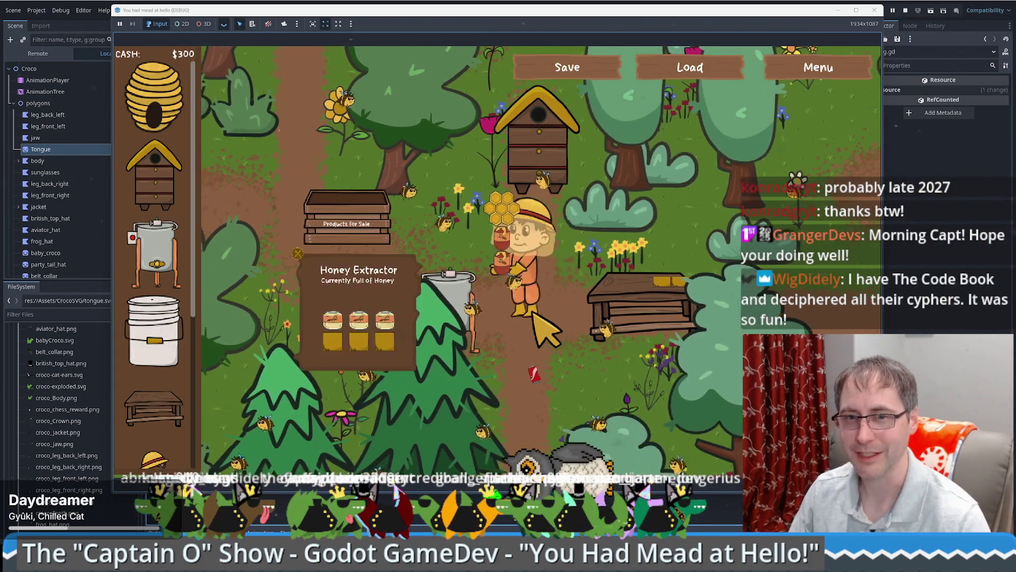
key("w")
key("a")
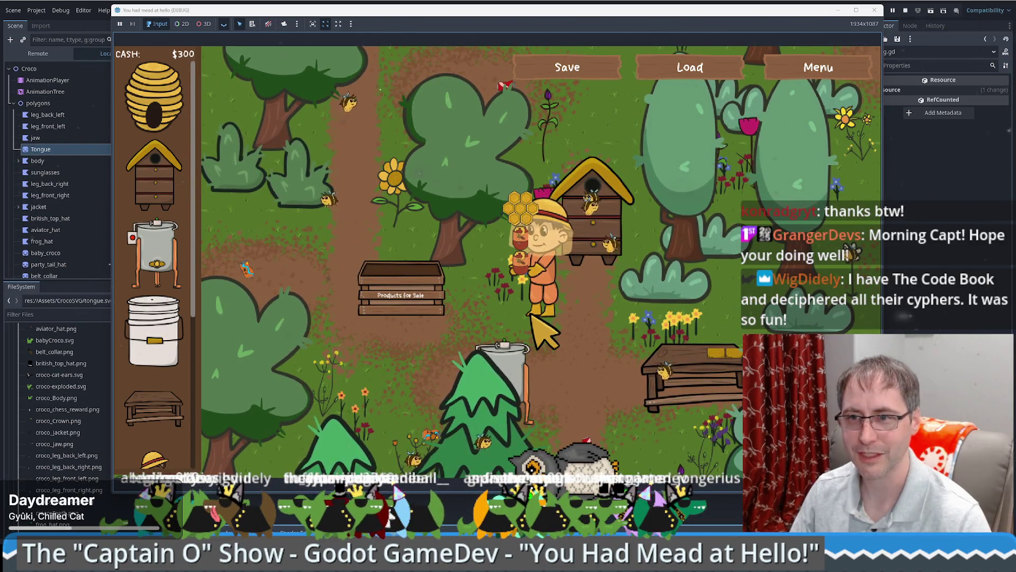
key("d")
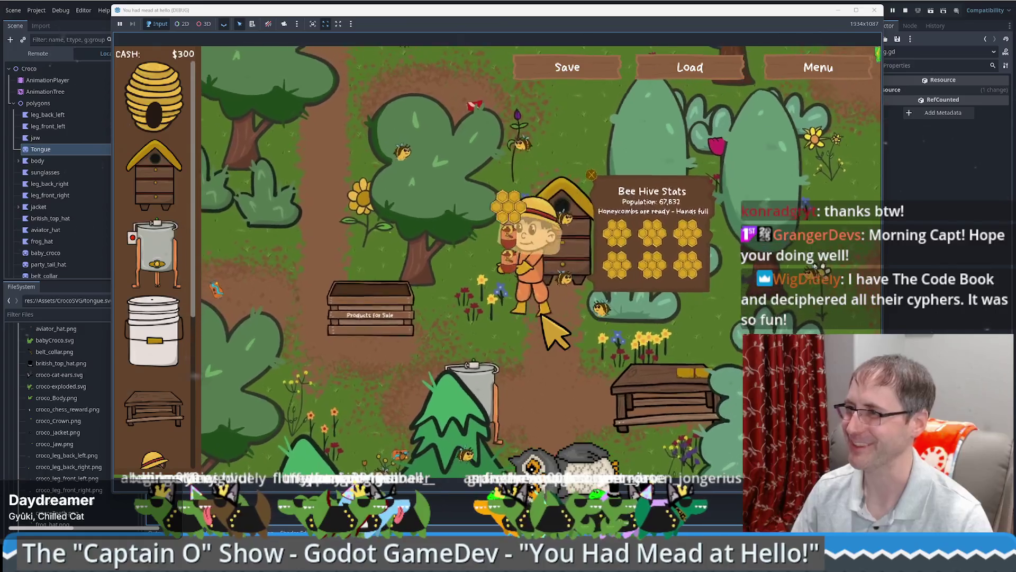
key("s")
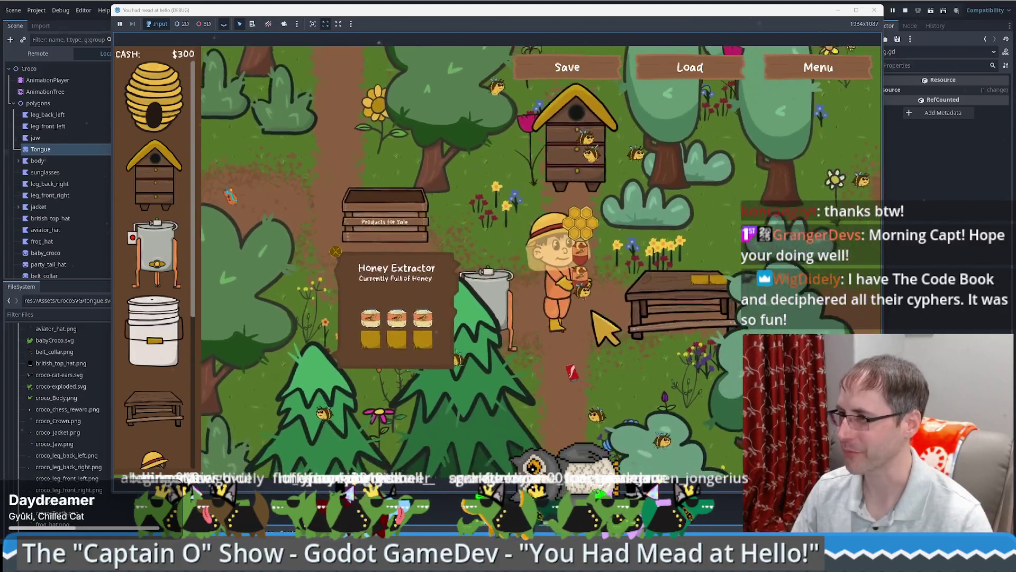
key("d")
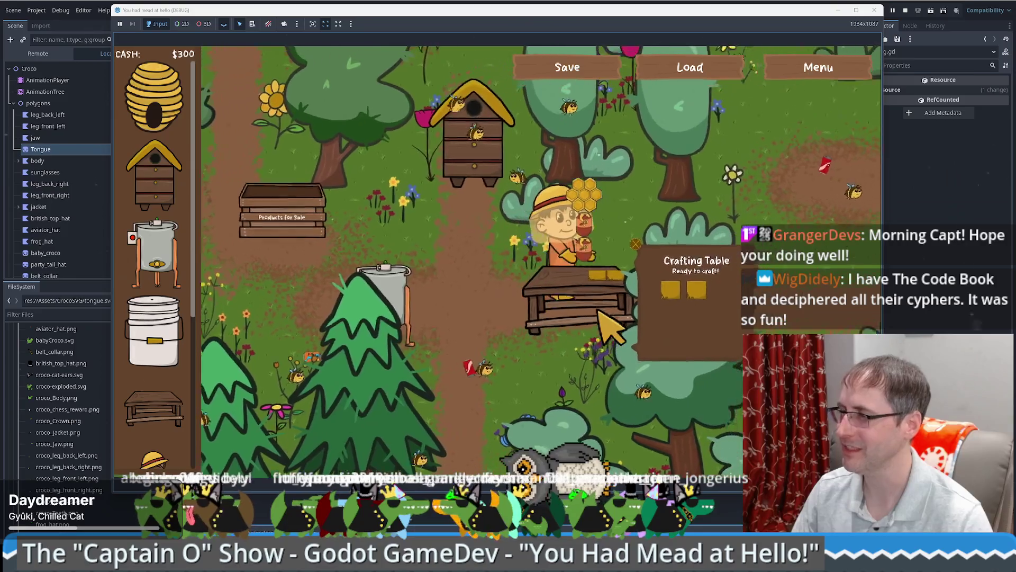
key("w")
key("d")
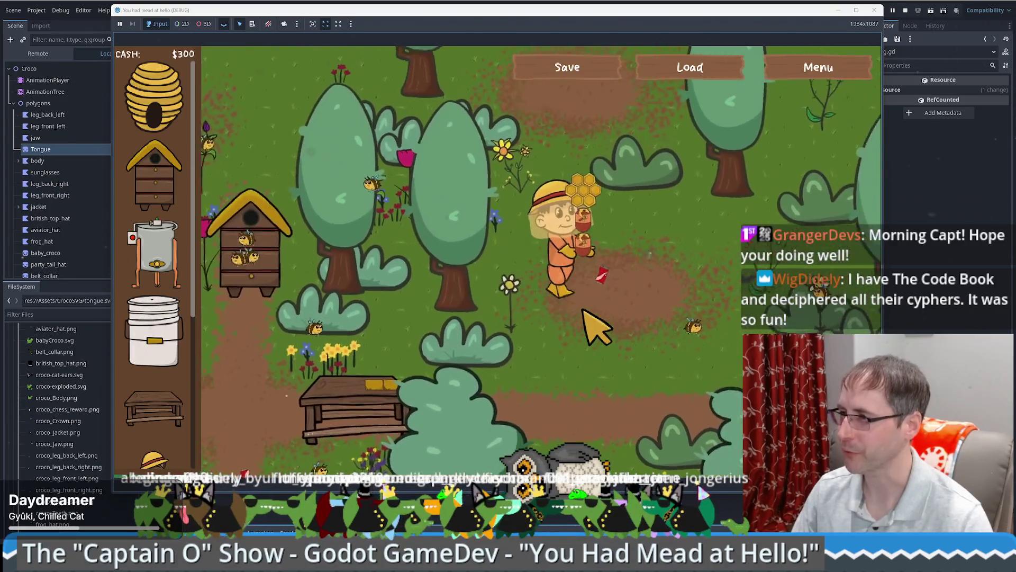
key("w")
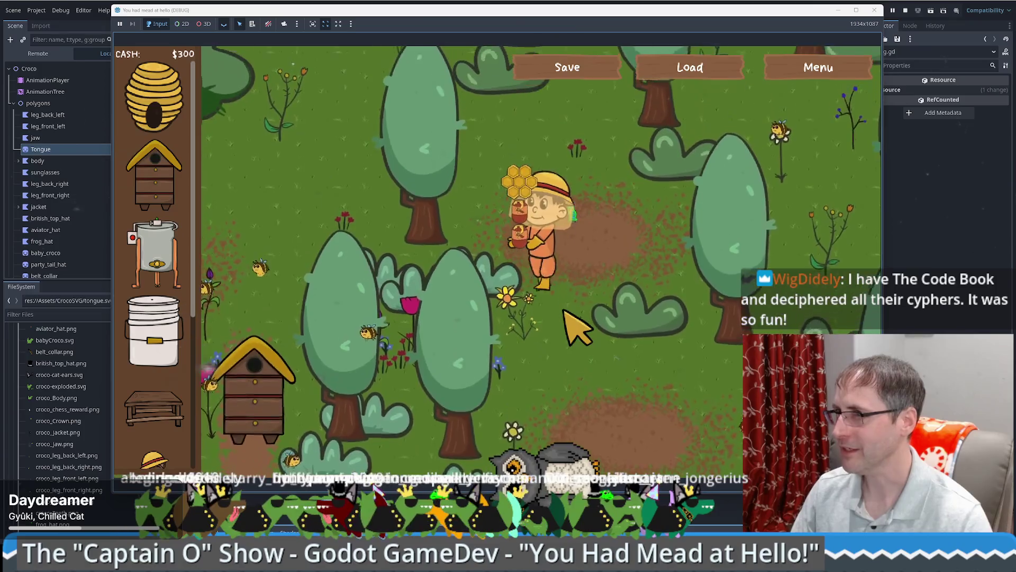
key("w")
key("a")
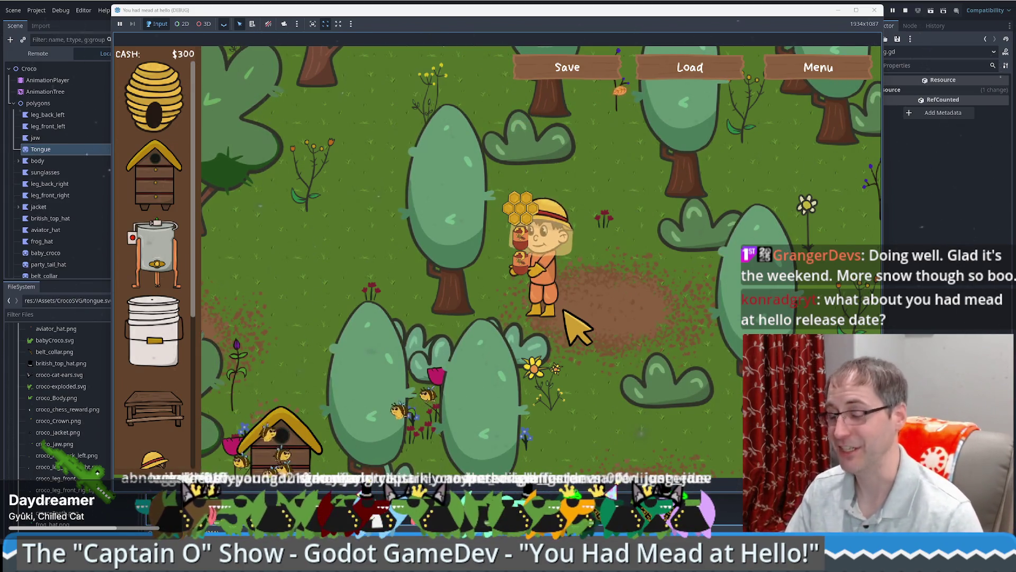
Step: Walk the beekeeper south to the Products for Sale box and sell goods, reaching $425
key("w")
key("s")
key("d")
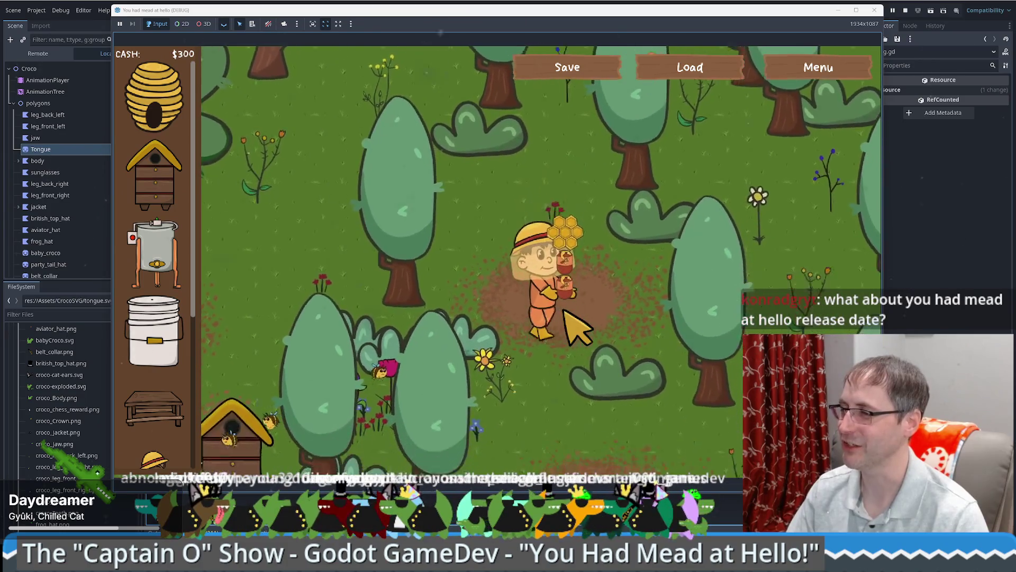
key("s")
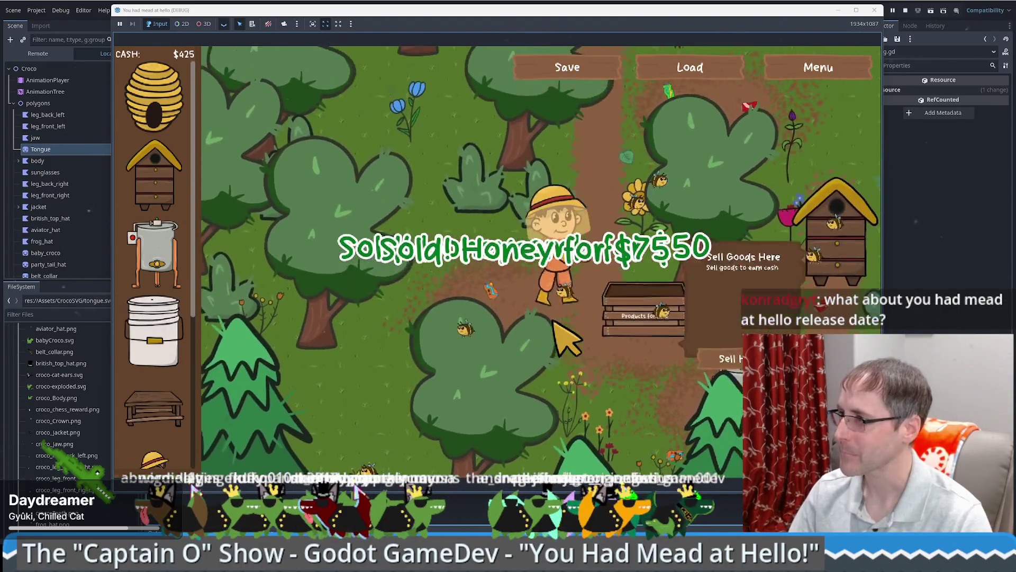
key("d")
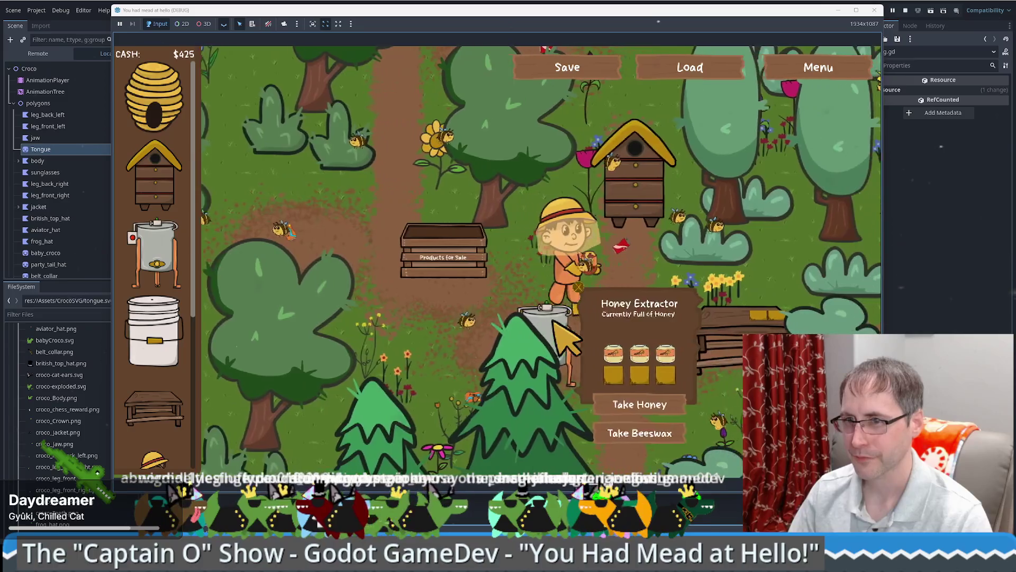
key("a")
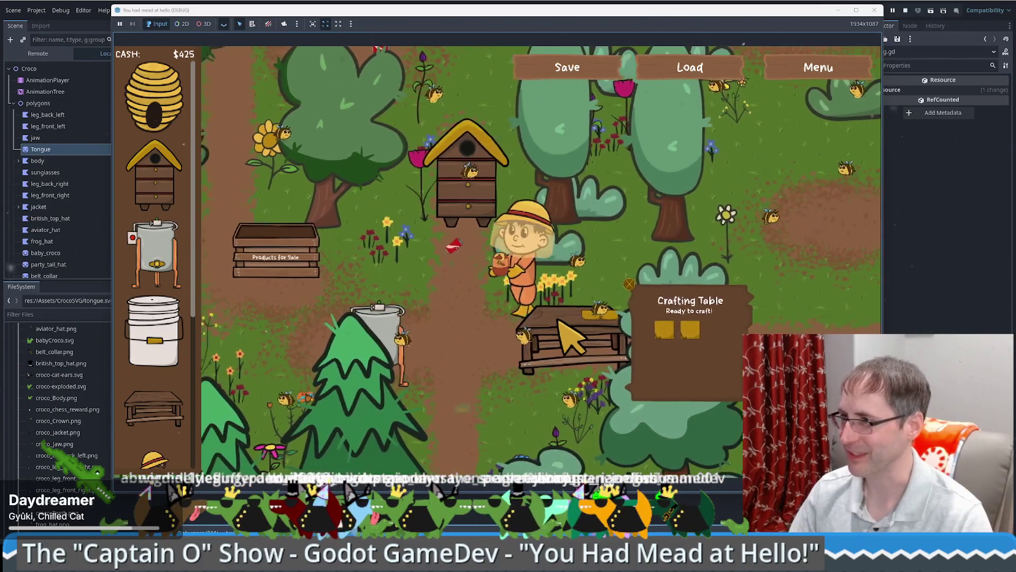
key("s")
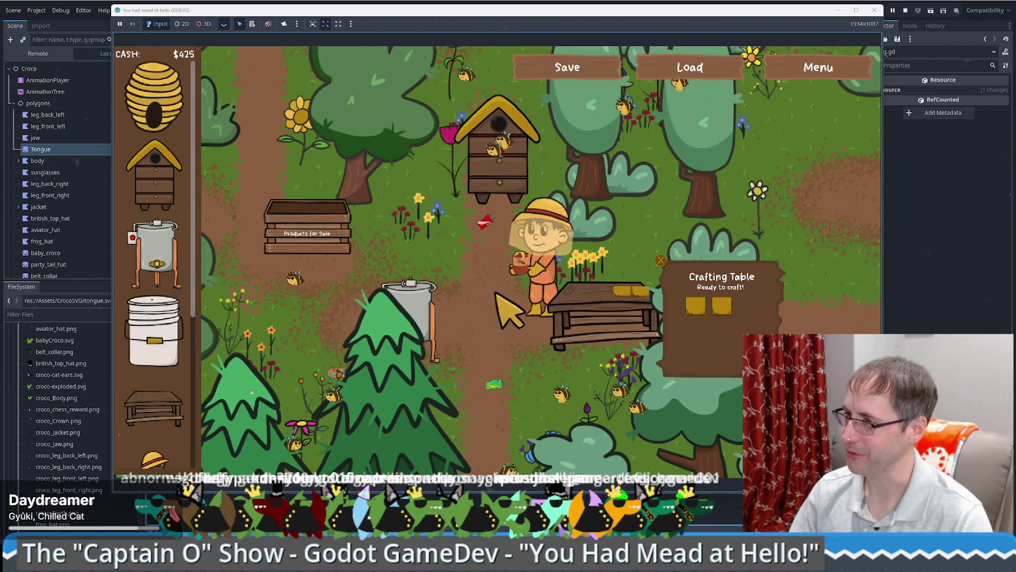
Step: Walk the beekeeper through the forest, nudge the game window down, then return to the script
key("w")
key("d")
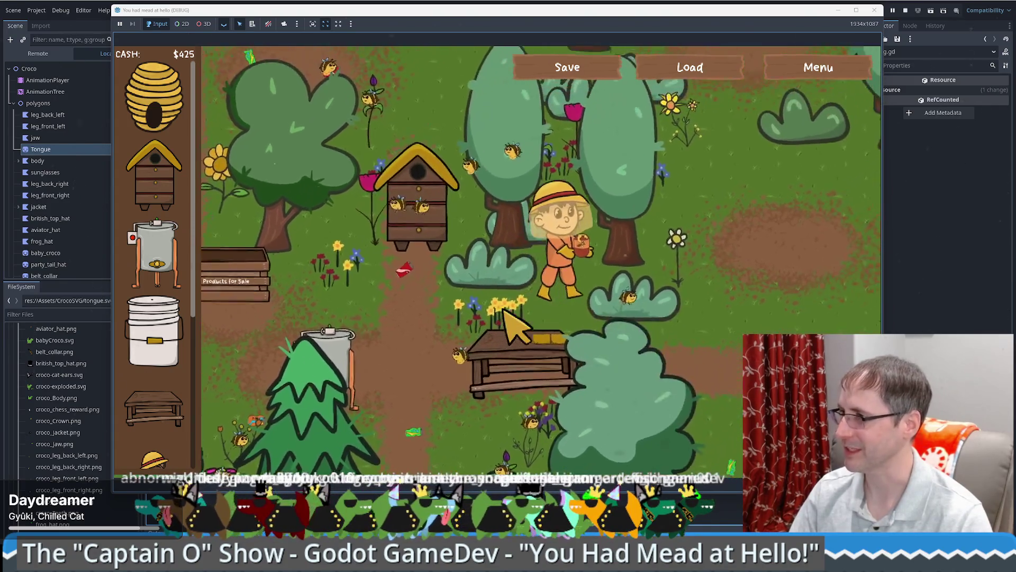
key("w")
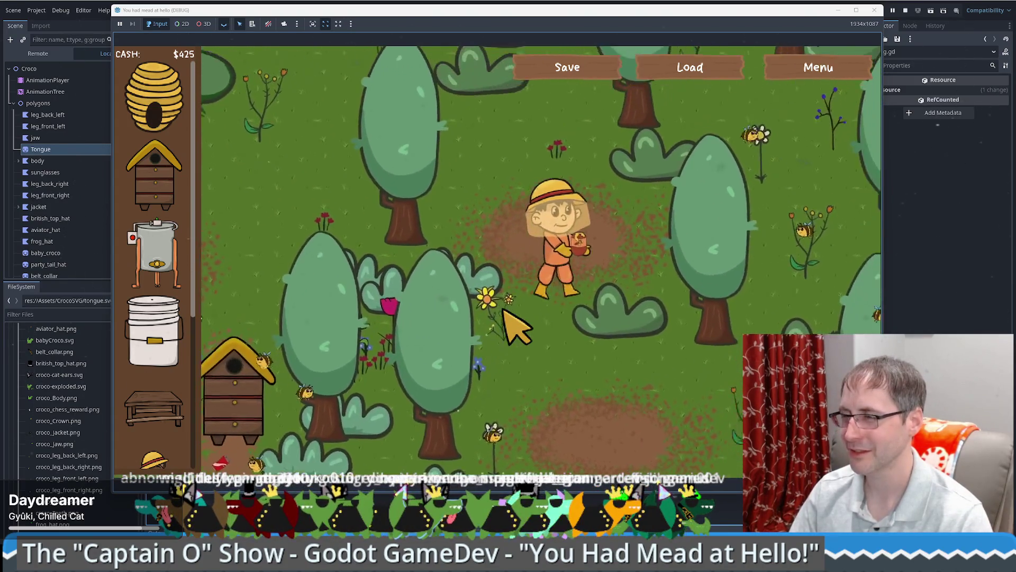
key("s")
key("a")
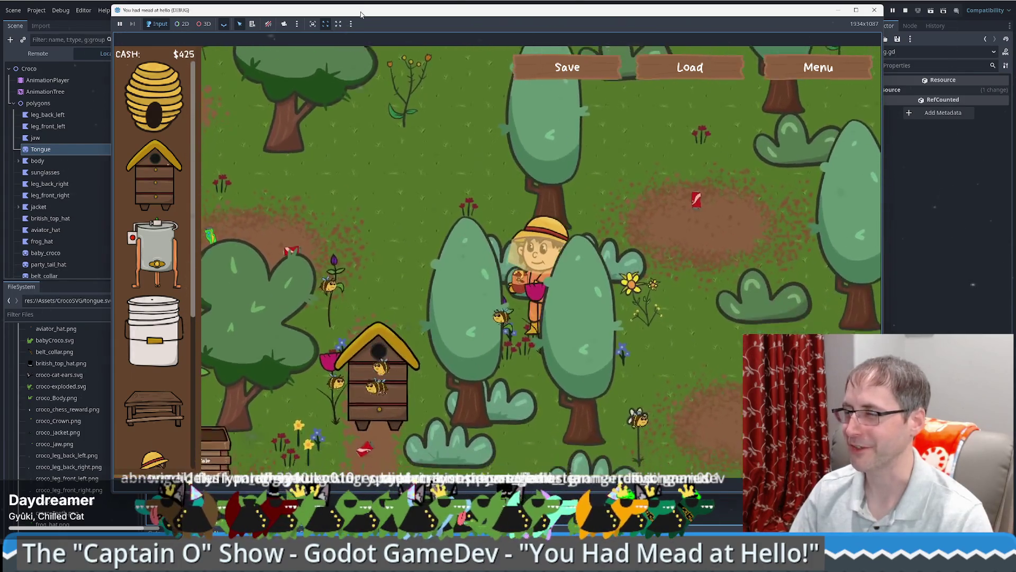
left_click_drag(360, 14, 356, 42)
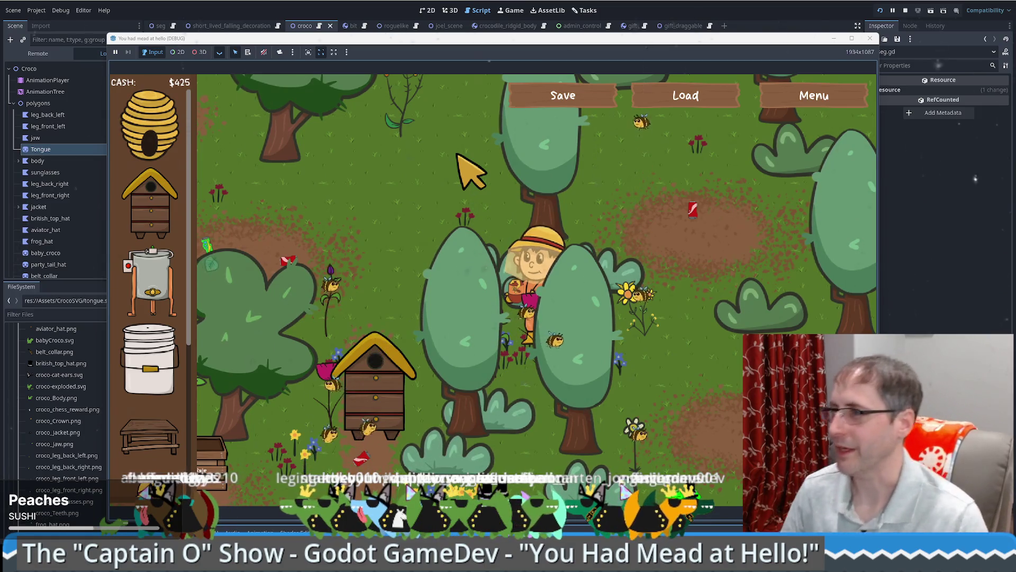
key("alt+Tab")
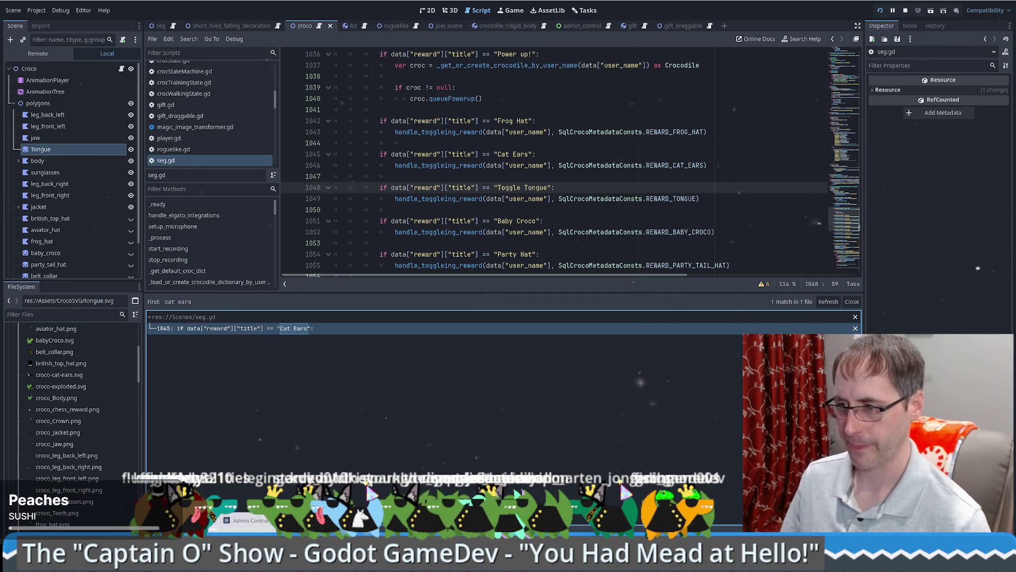
Step: Switch to the beekeeping project and open crafting_table.gd from the script list
mouse_move(190, 561)
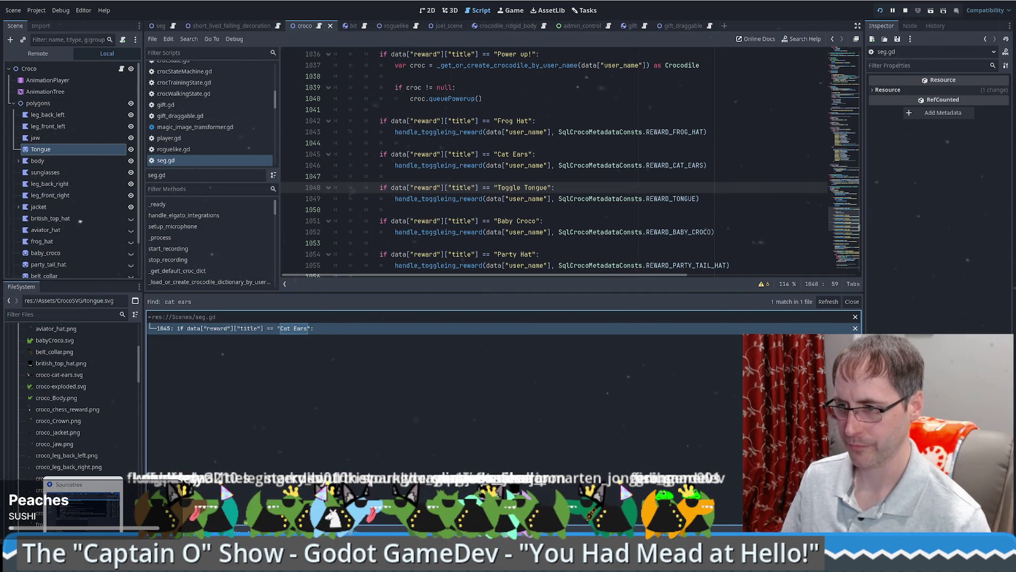
left_click(121, 505)
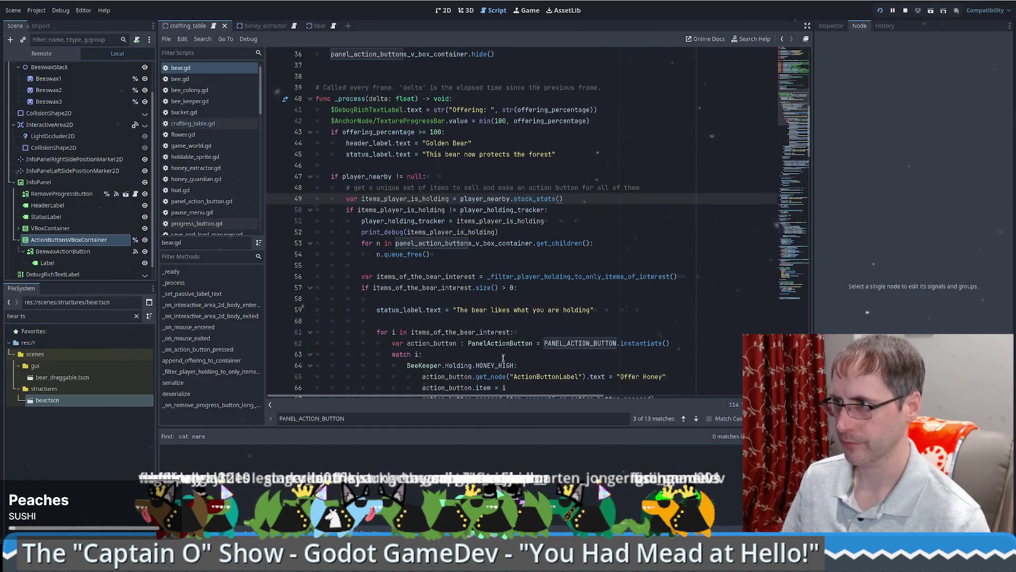
scroll(800, 127, "down", 3)
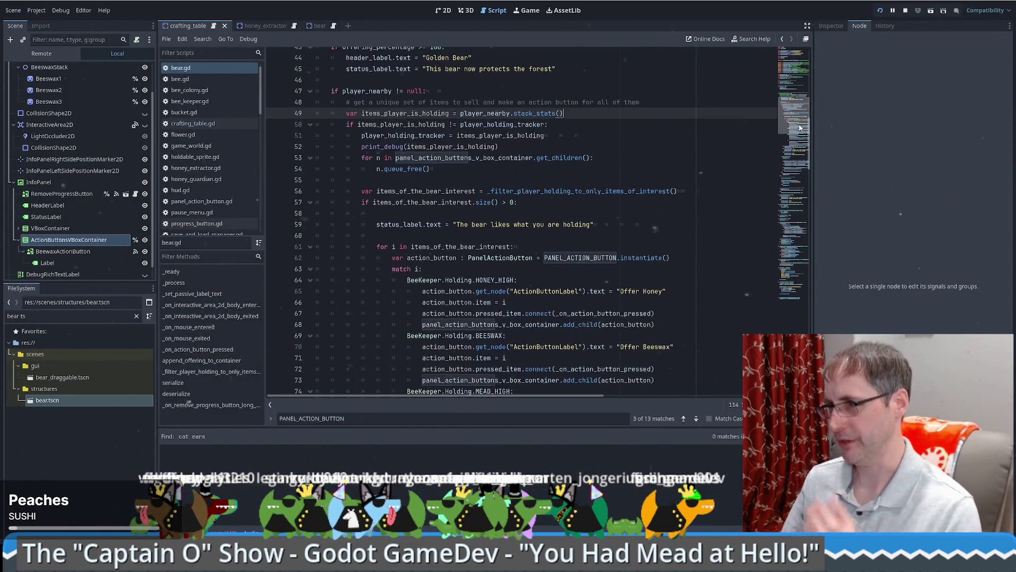
scroll(799, 128, "up", 1)
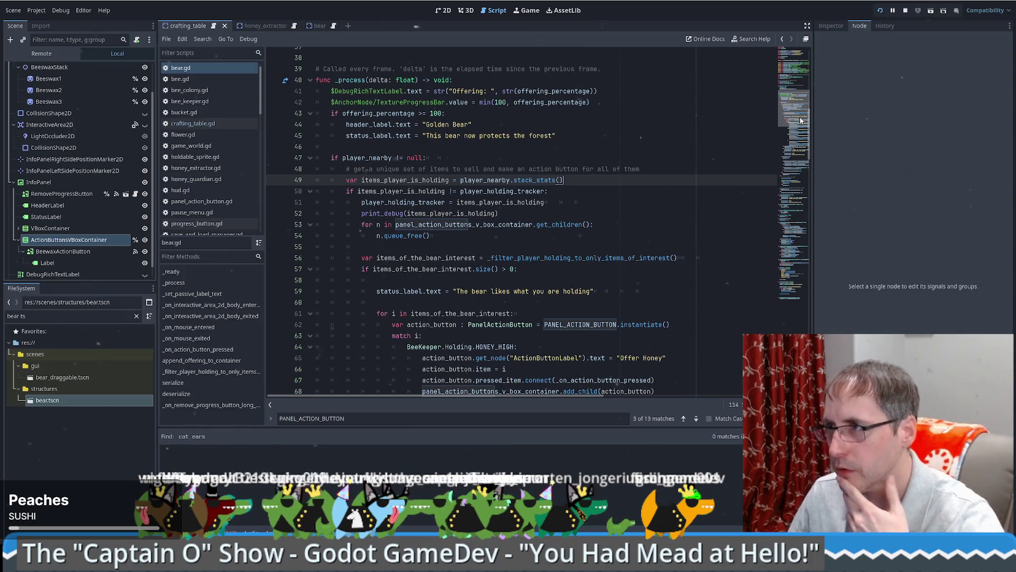
scroll(374, 101, "up", 2)
left_click(214, 28)
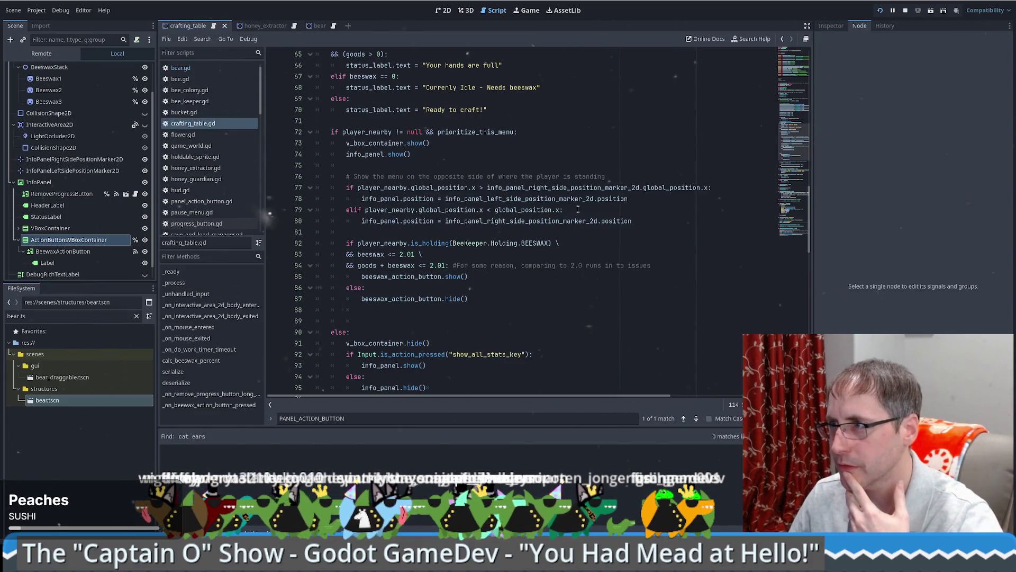
Step: Scroll through crafting_table.gd to review its code
scroll(797, 120, "up", 7)
scroll(797, 120, "up", 1)
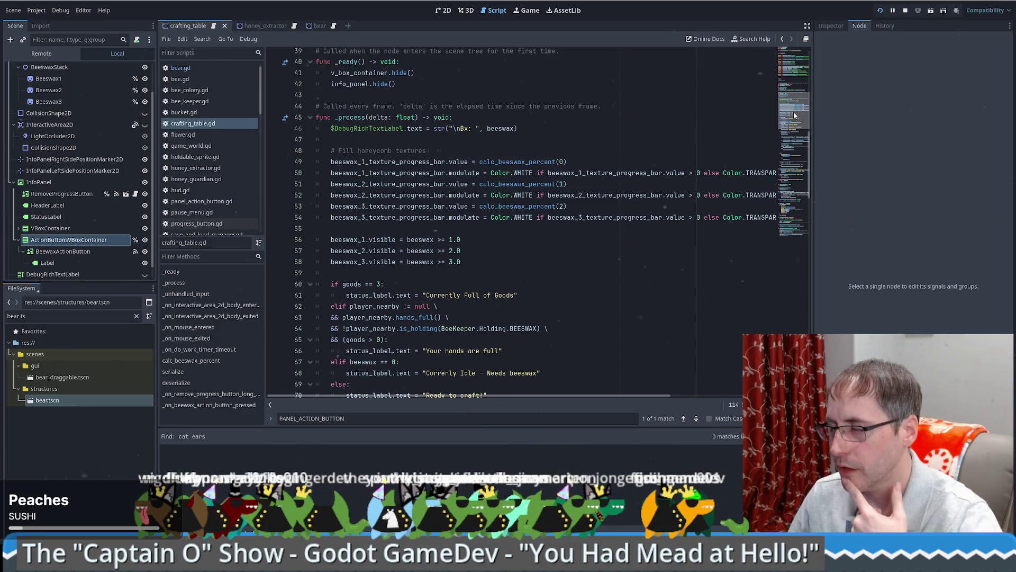
scroll(795, 127, "down", 3)
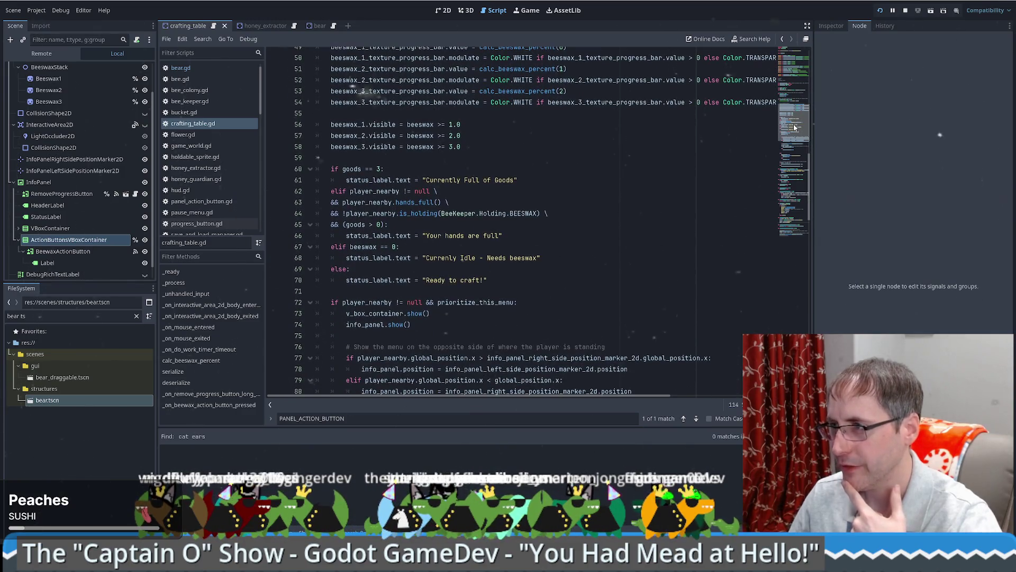
scroll(588, 183, "up", 5)
scroll(588, 183, "down", 5)
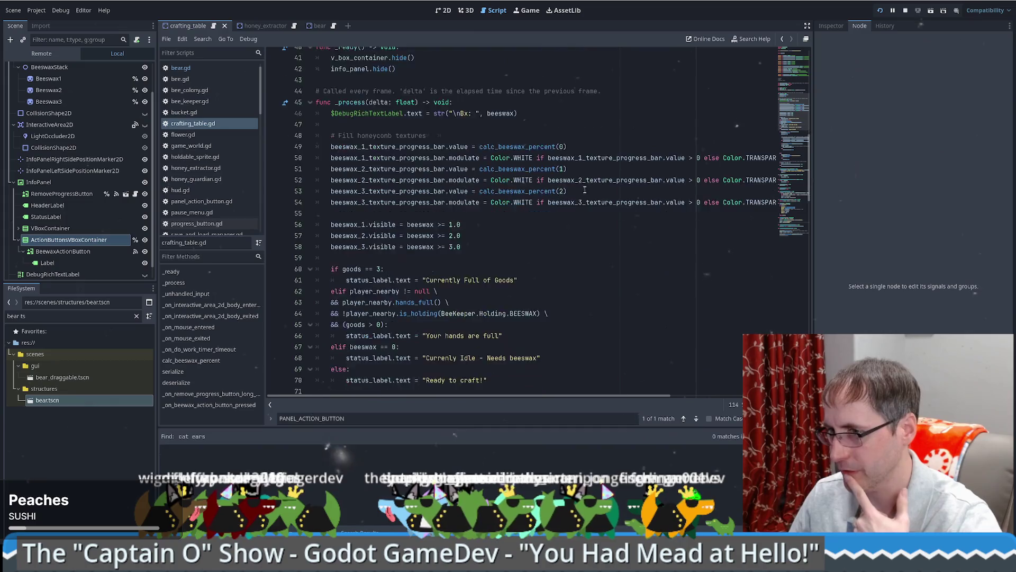
scroll(560, 203, "up", 4)
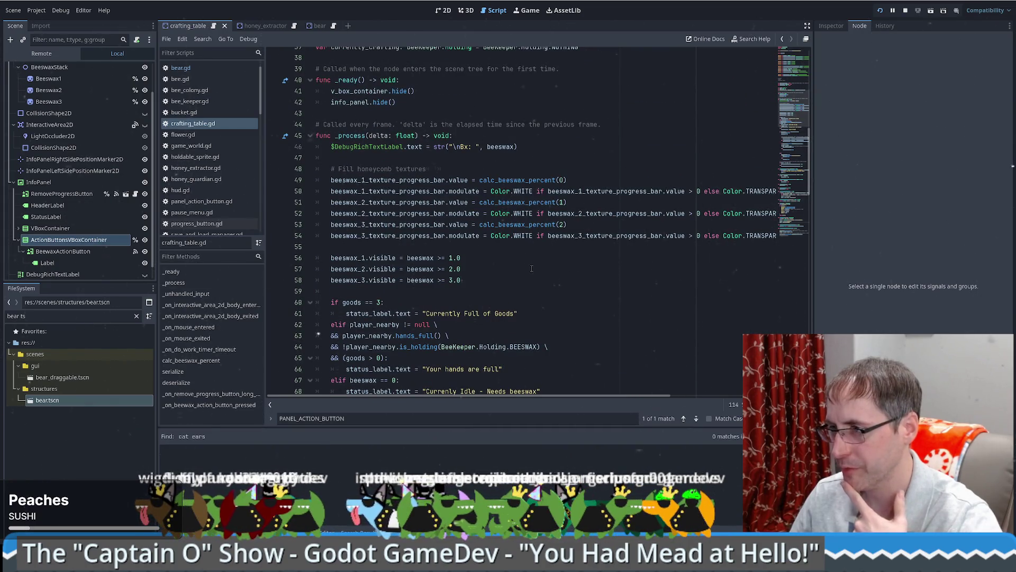
scroll(526, 259, "down", 4)
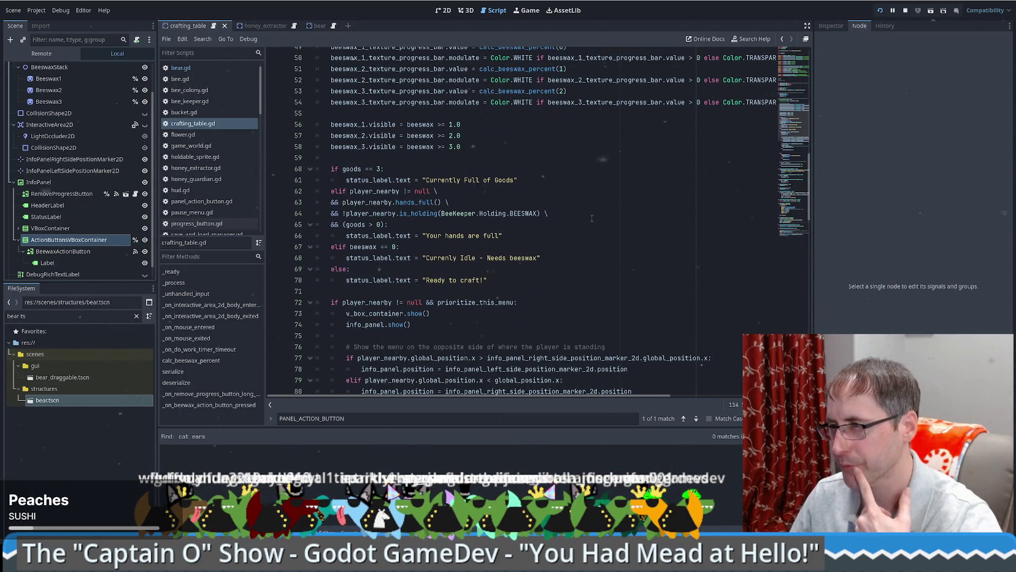
scroll(592, 218, "up", 4)
scroll(575, 227, "down", 4)
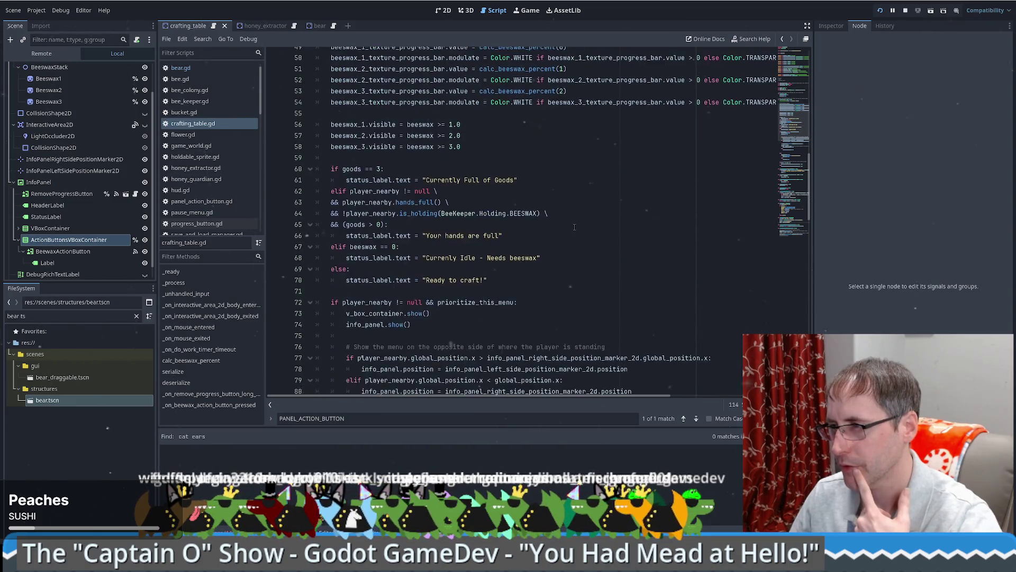
scroll(574, 227, "down", 1)
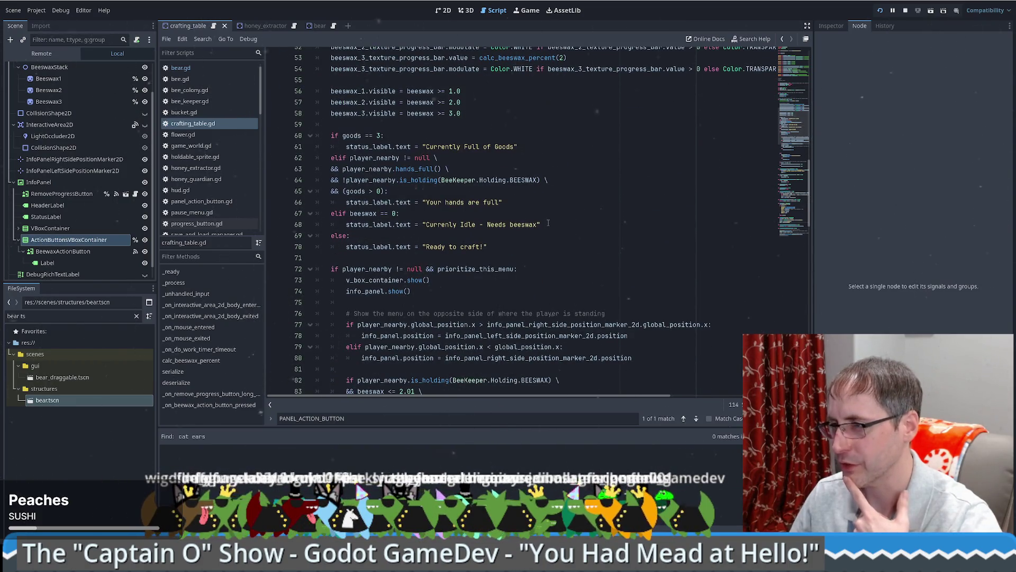
scroll(546, 224, "down", 8)
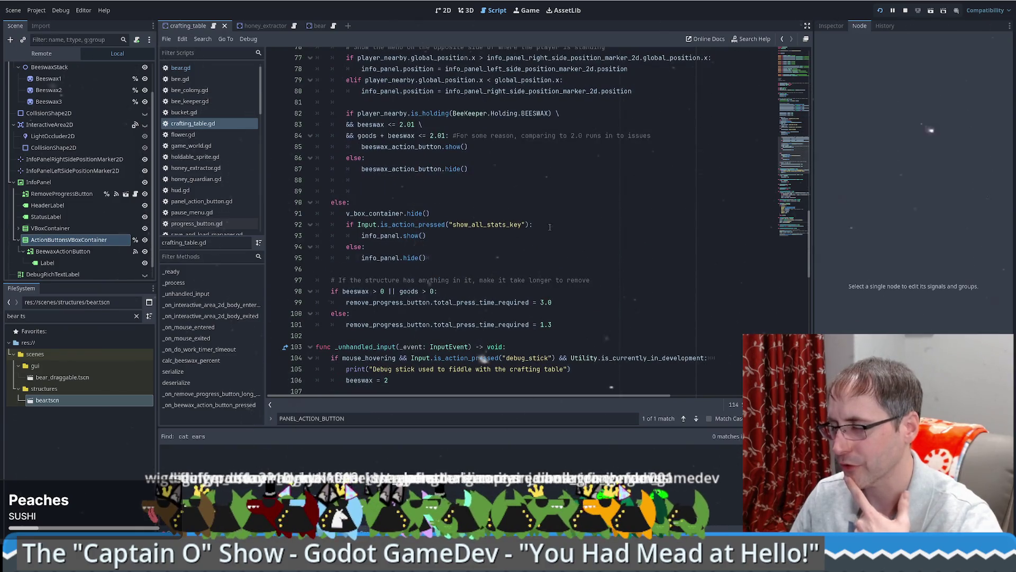
scroll(550, 227, "up", 20)
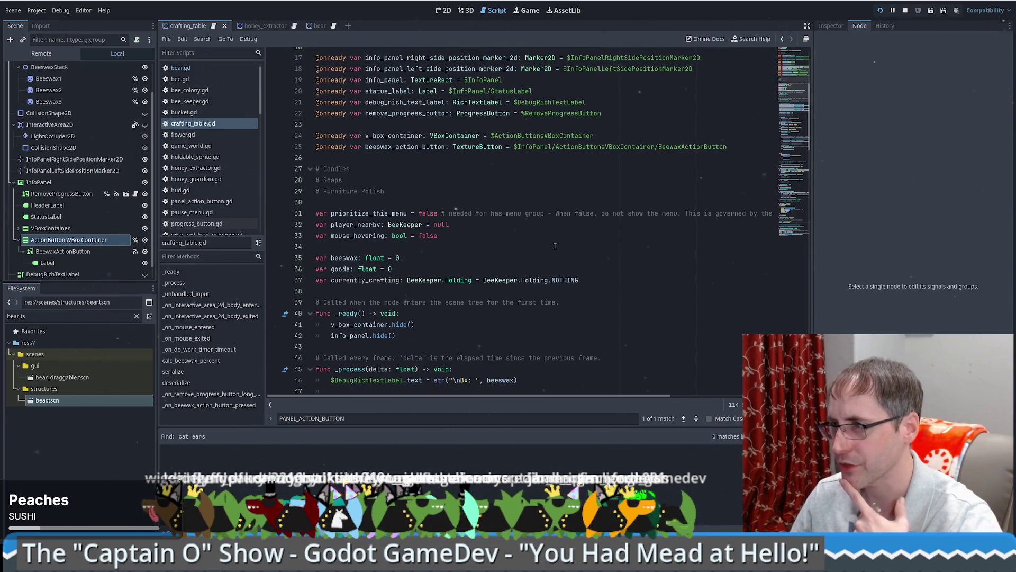
Step: Place the caret on the goods variable and blank lines 34 and 30, then view the scene in 2D
left_click(569, 272)
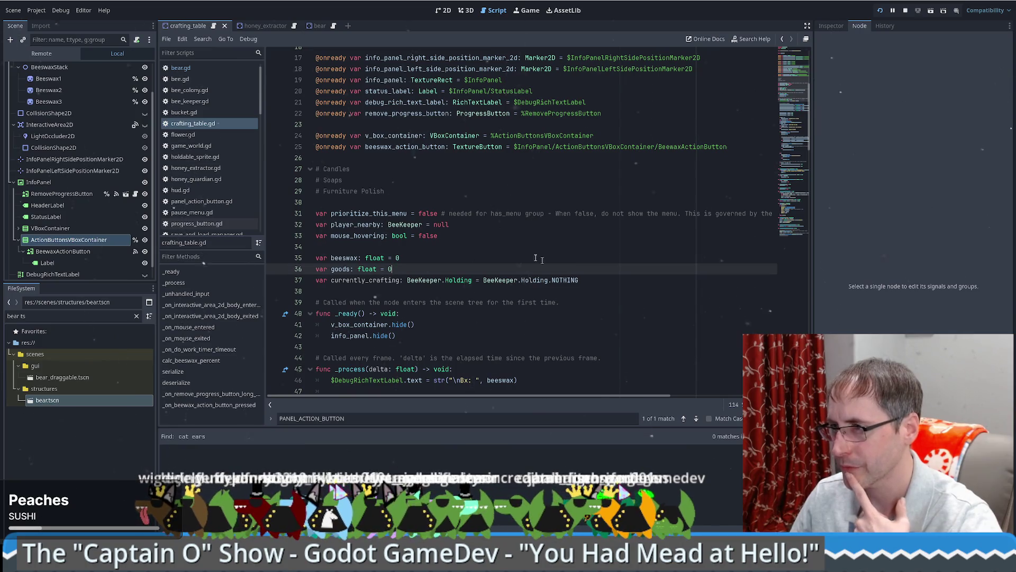
left_click(455, 243)
scroll(455, 243, "down", 1)
left_click(434, 225)
left_click(429, 216)
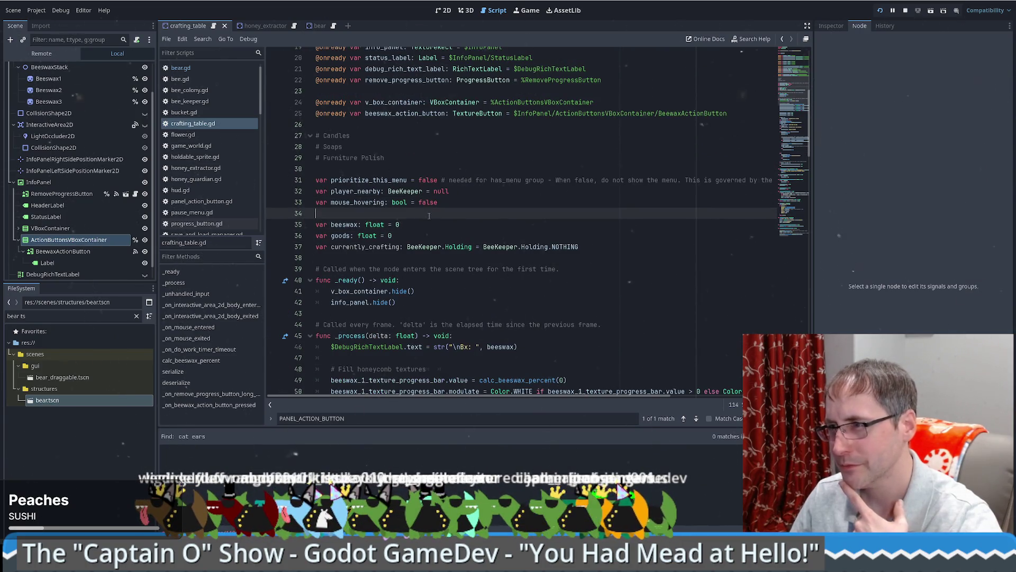
left_click(376, 171)
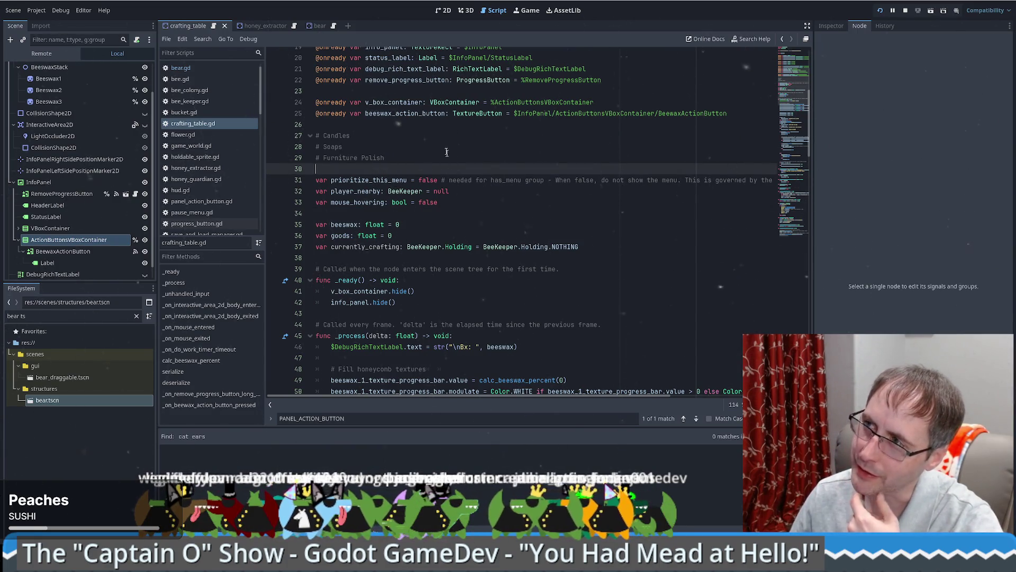
left_click(443, 10)
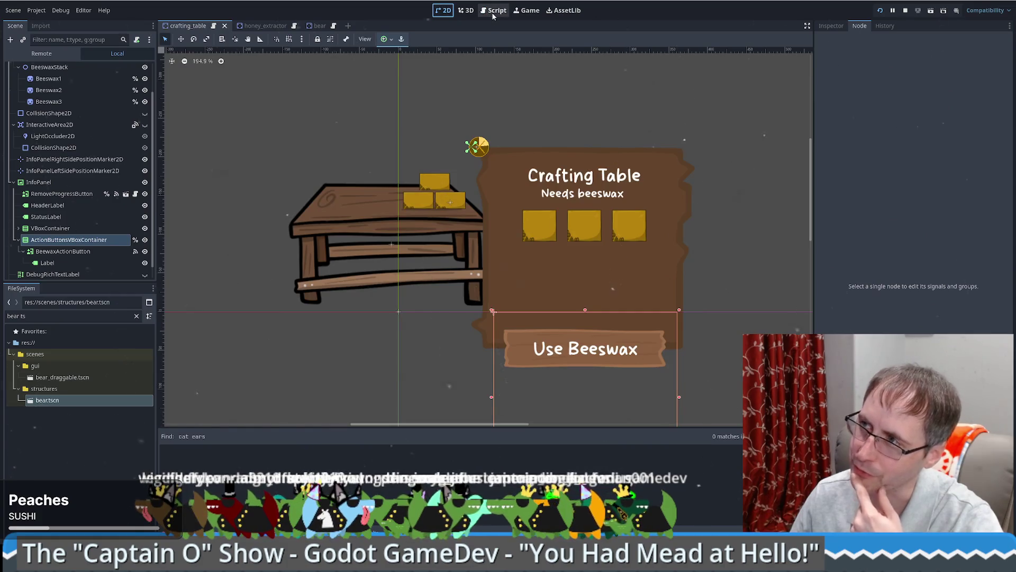
Step: Inspect Beeswax1TextureProgressBar, TopHBoxContainer and BottomHBoxContainer in the crafting table scene
left_click(493, 10)
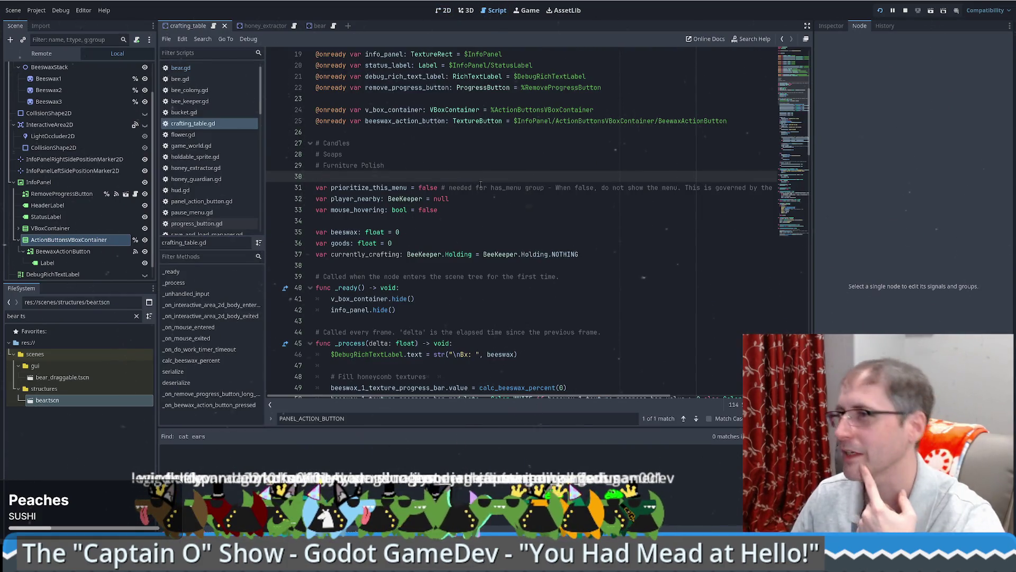
left_click(443, 10)
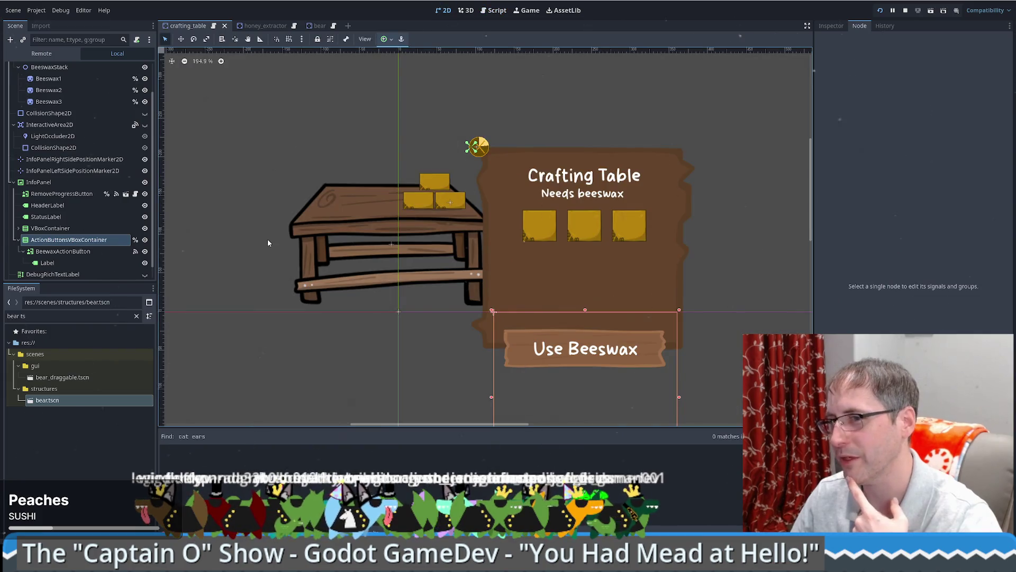
left_click(541, 217)
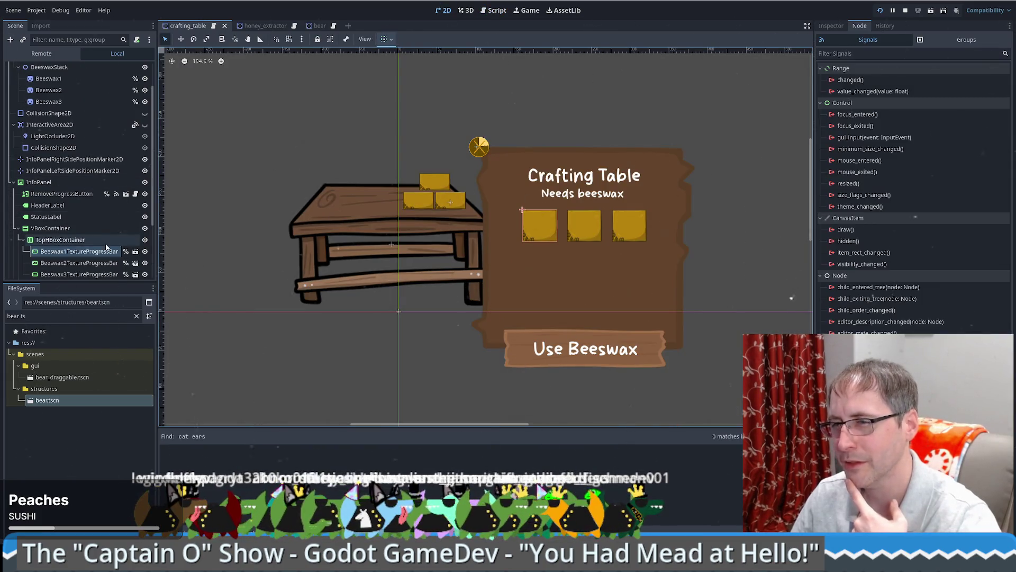
left_click(82, 241)
scroll(84, 242, "down", 3)
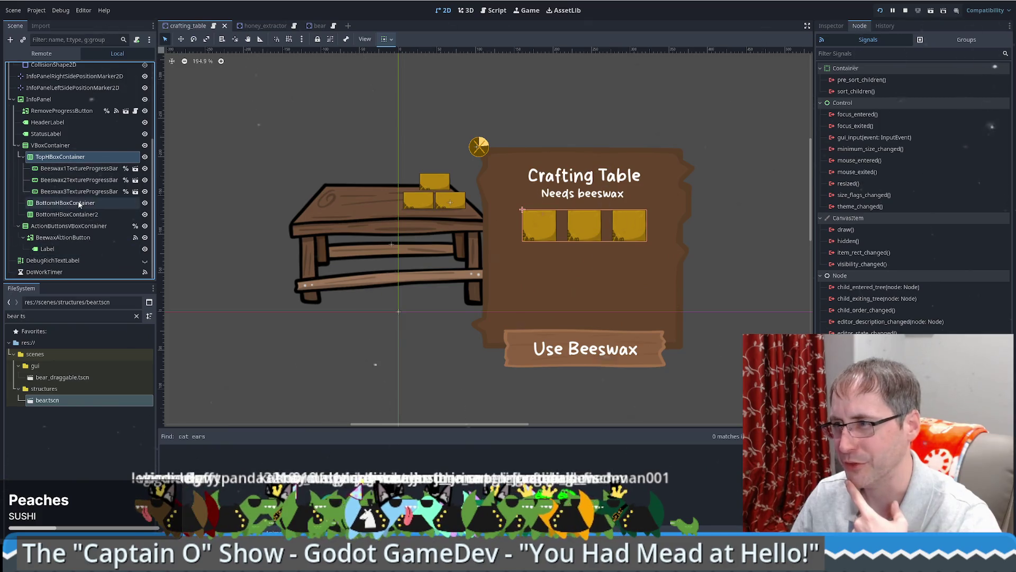
left_click(79, 203)
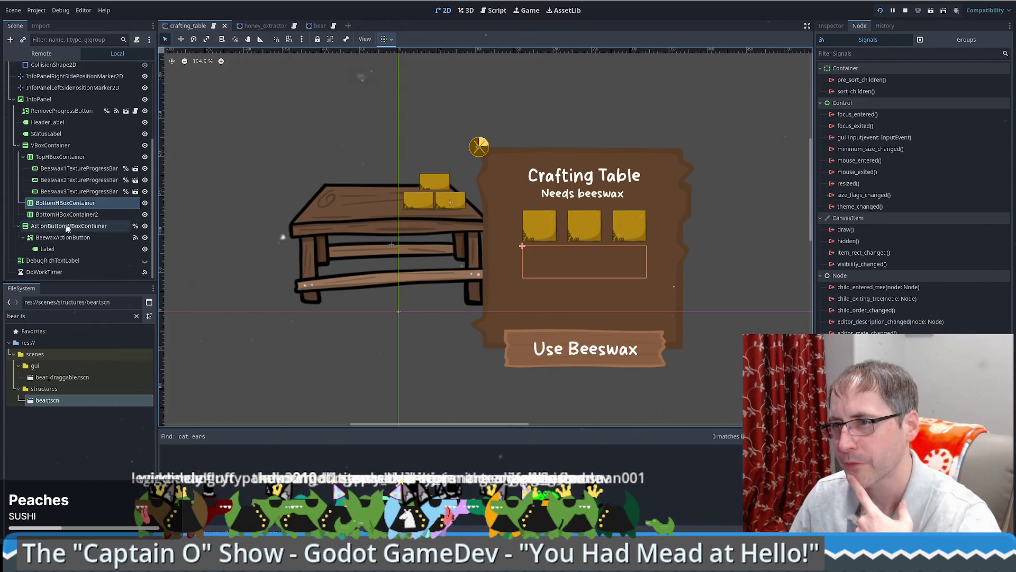
scroll(96, 204, "up", 5)
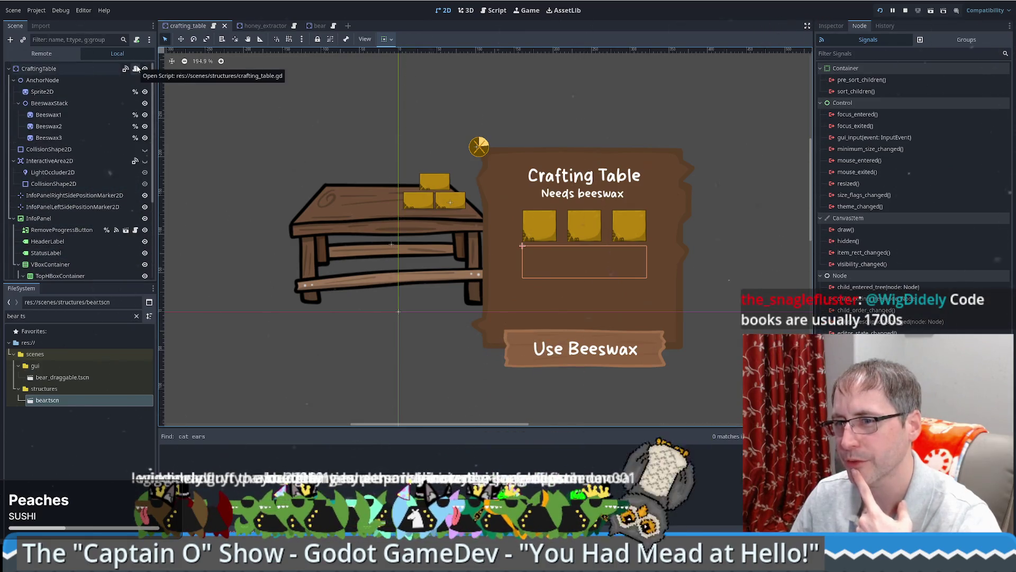
left_click(137, 69)
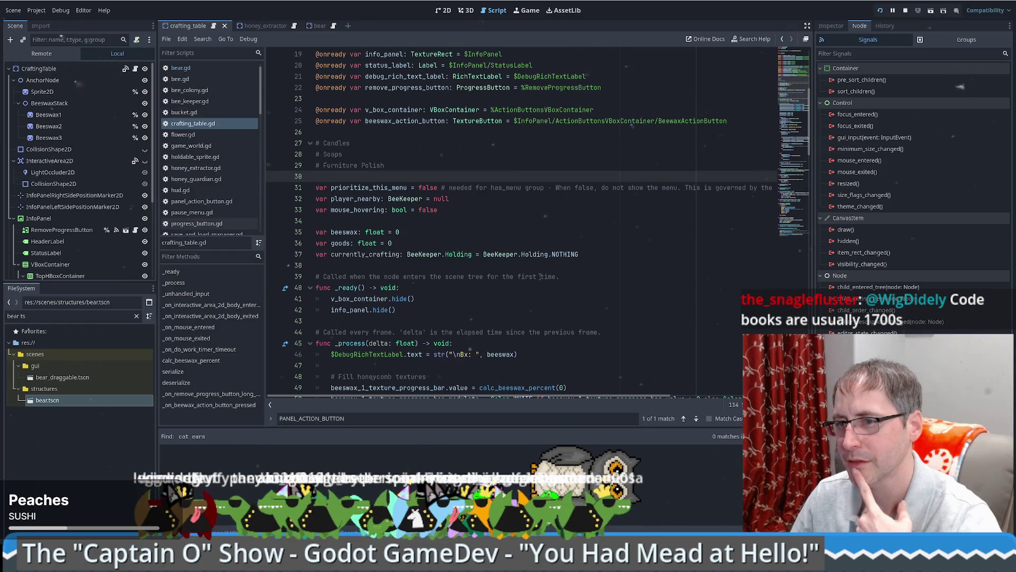
left_click(531, 242)
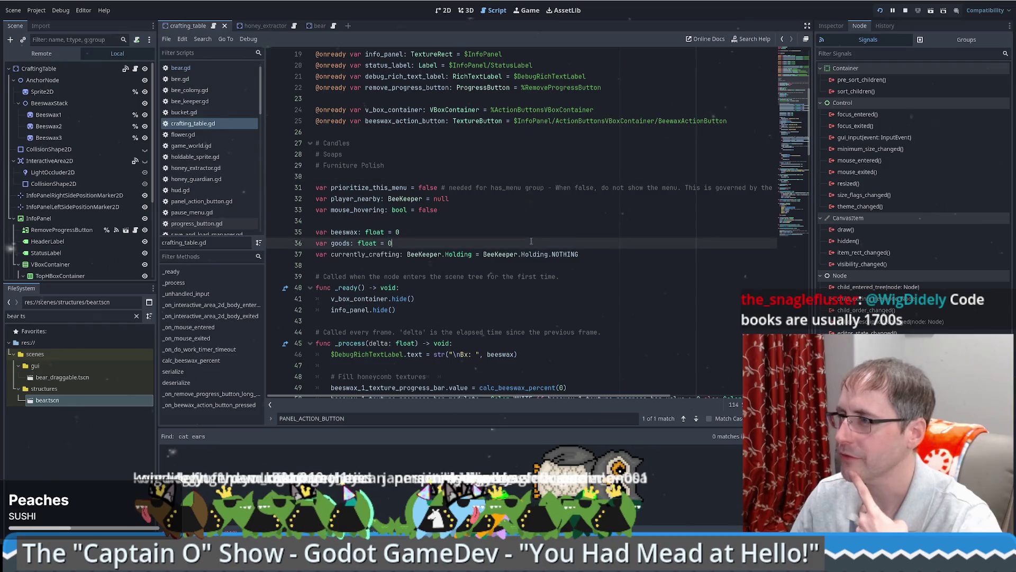
scroll(552, 242, "up", 6)
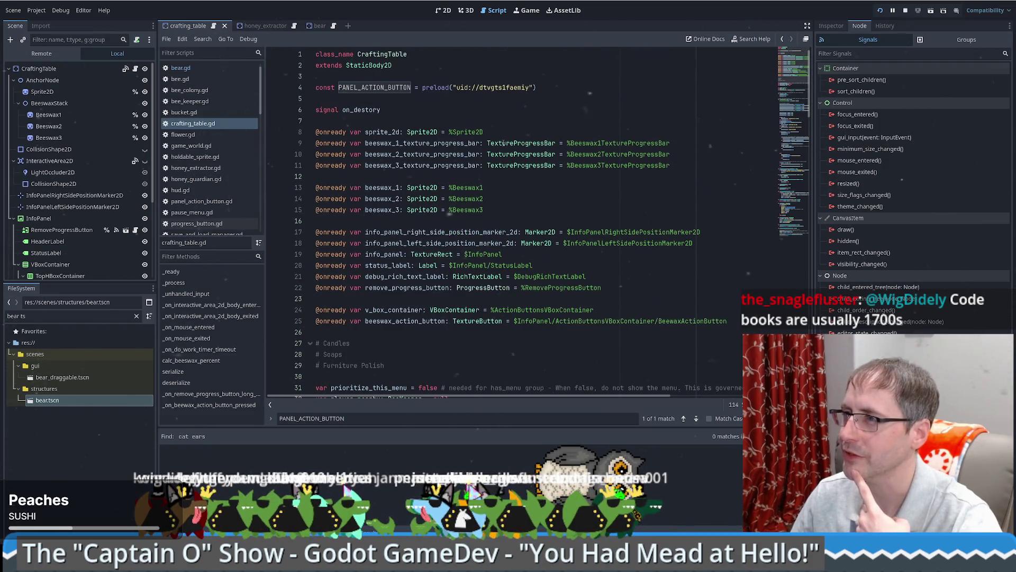
left_click(492, 131)
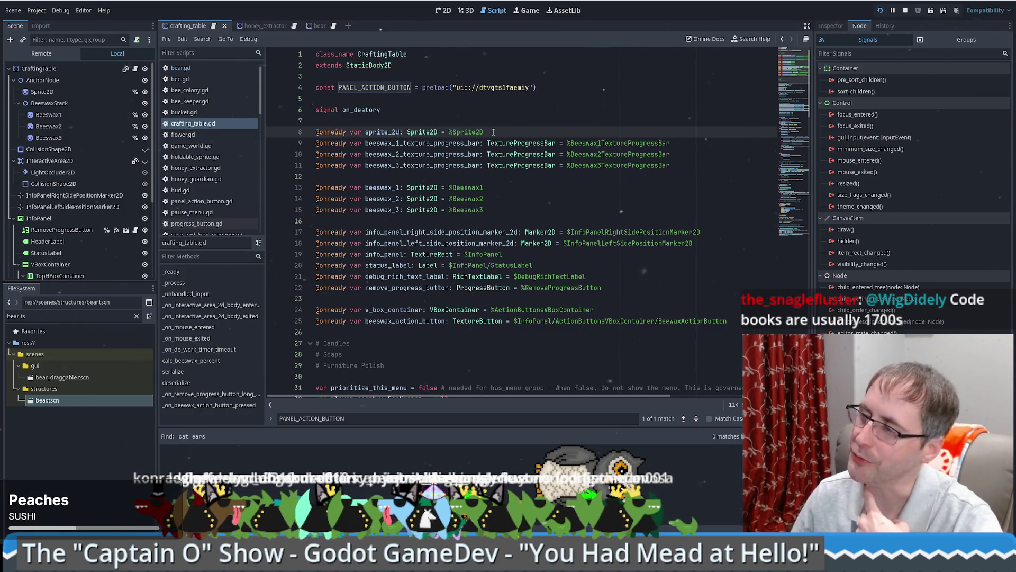
scroll(507, 182, "down", 5)
scroll(497, 188, "up", 5)
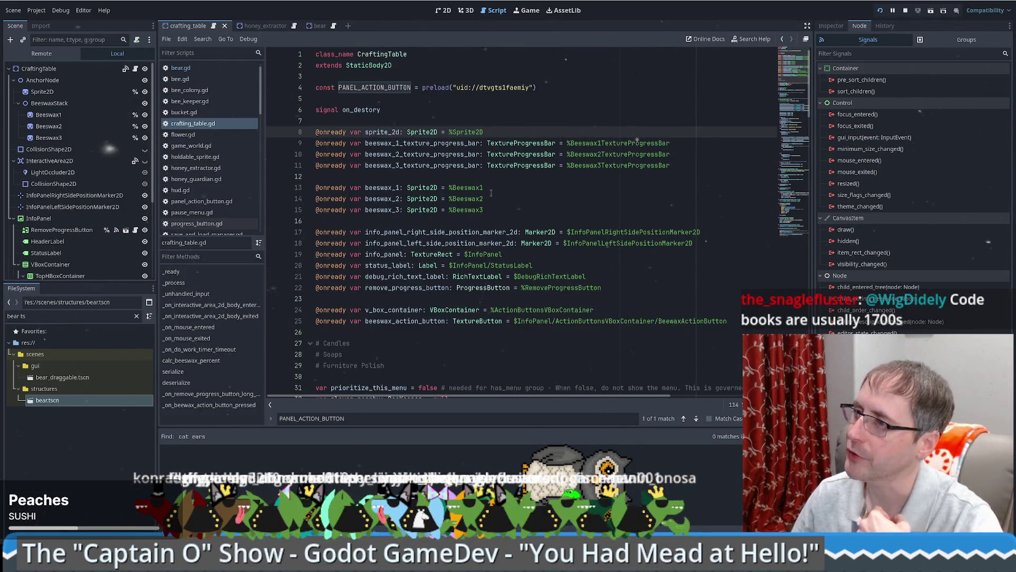
scroll(491, 192, "down", 1)
scroll(492, 192, "up", 1)
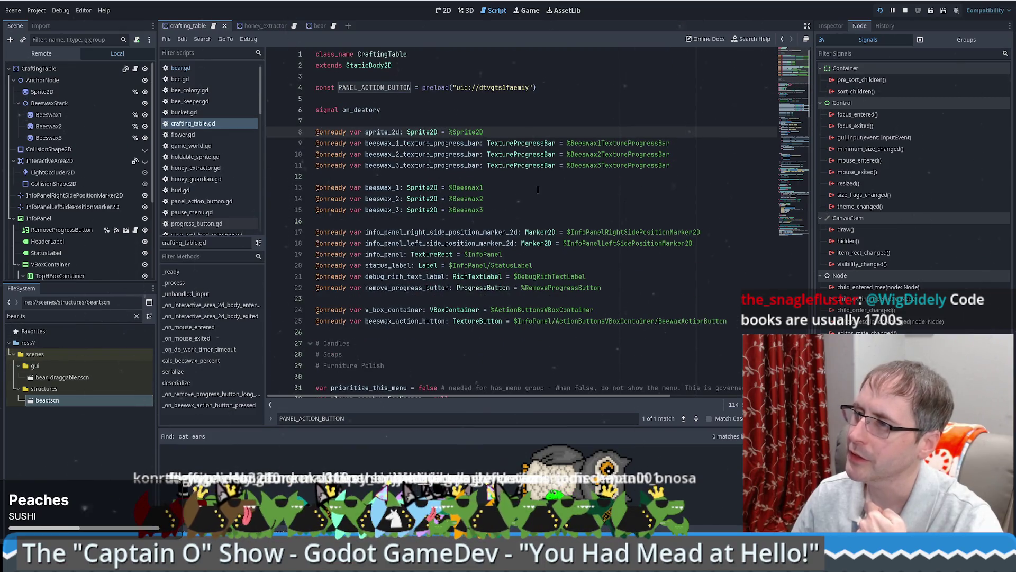
scroll(539, 189, "down", 15)
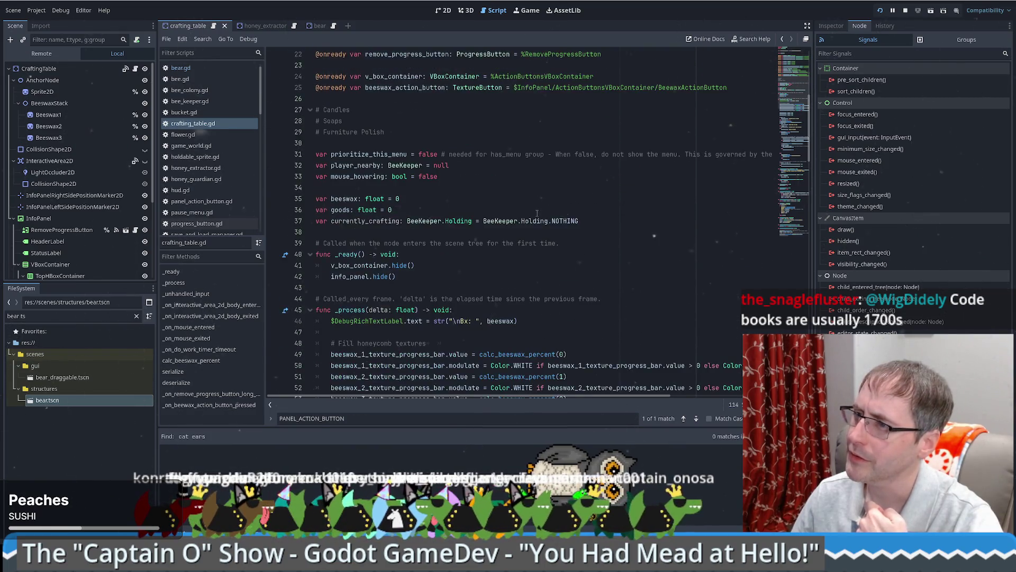
scroll(537, 220, "up", 5)
scroll(537, 223, "down", 7)
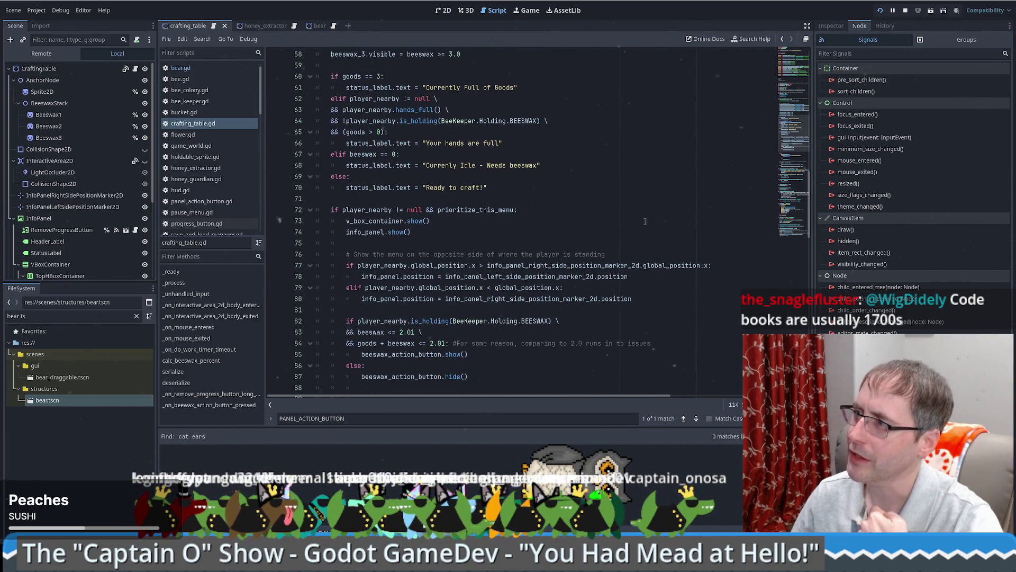
scroll(811, 120, "up", 5)
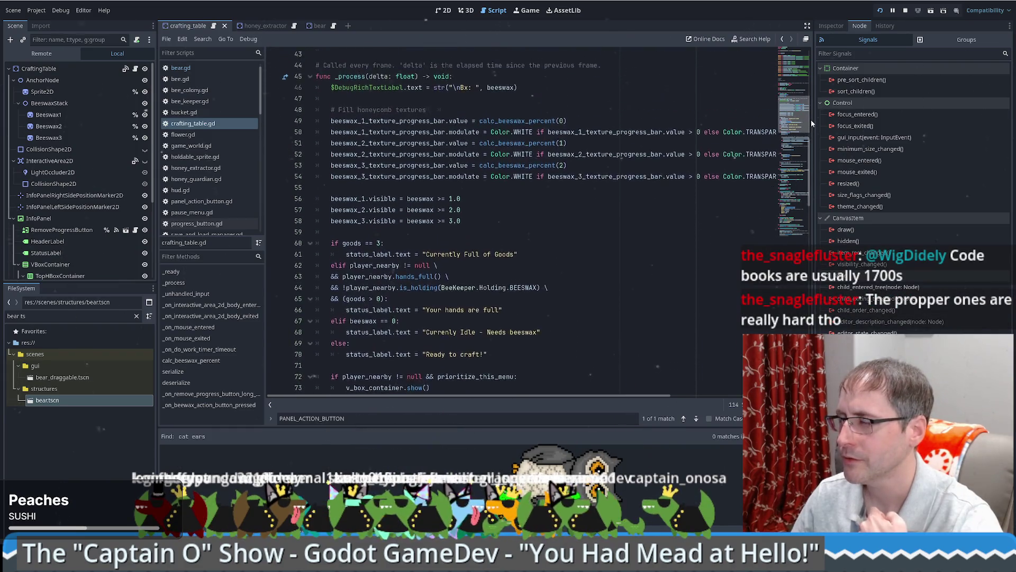
scroll(811, 117, "up", 8)
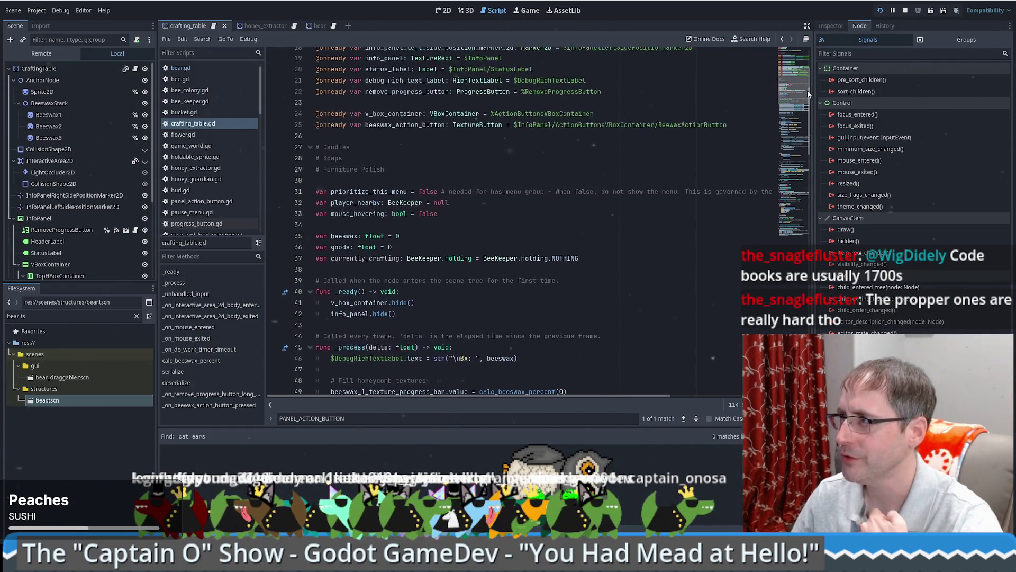
left_click_drag(808, 90, 782, 200)
scroll(783, 210, "down", 1)
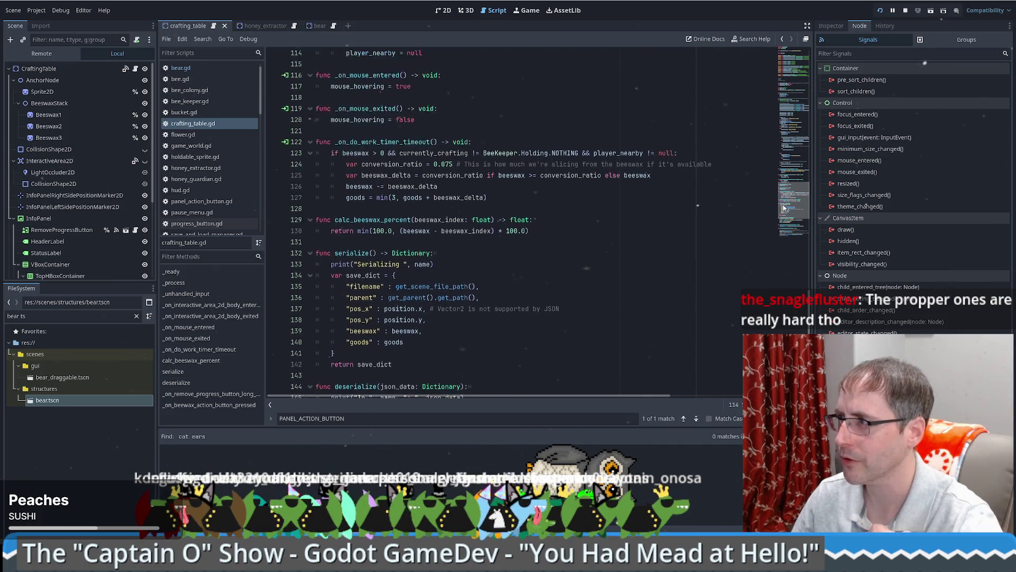
mouse_move(782, 209)
left_mouse_down()
mouse_move(811, 81)
mouse_move(797, 112)
mouse_move(798, 229)
left_mouse_up()
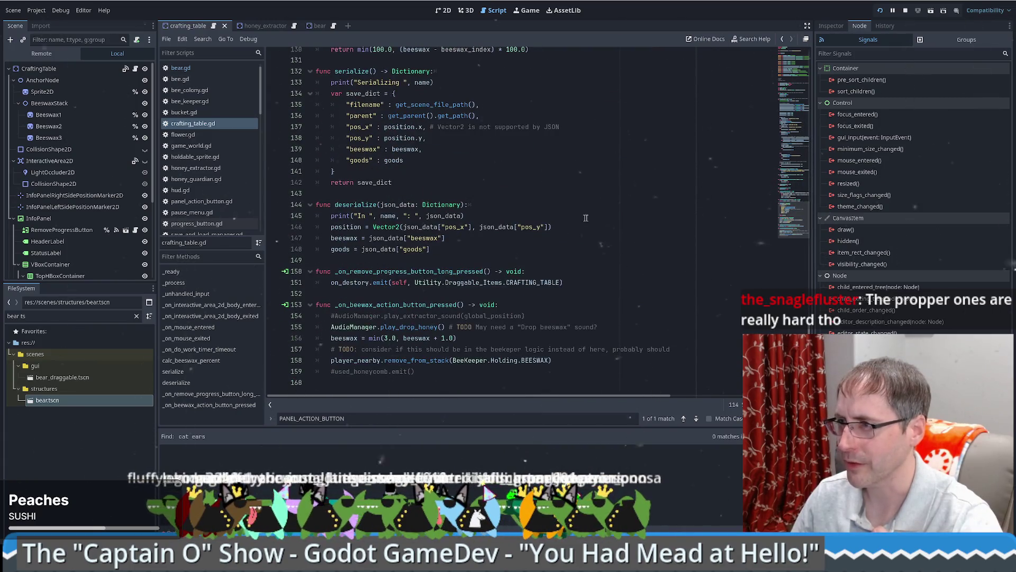
left_click(557, 189)
left_click(560, 183)
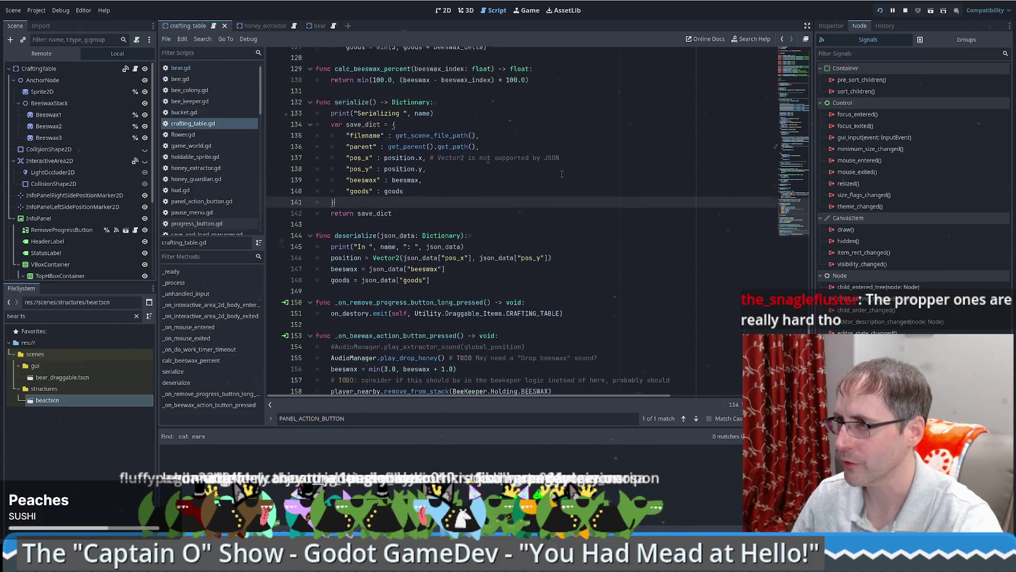
left_click(524, 71)
scroll(525, 183, "down", 1)
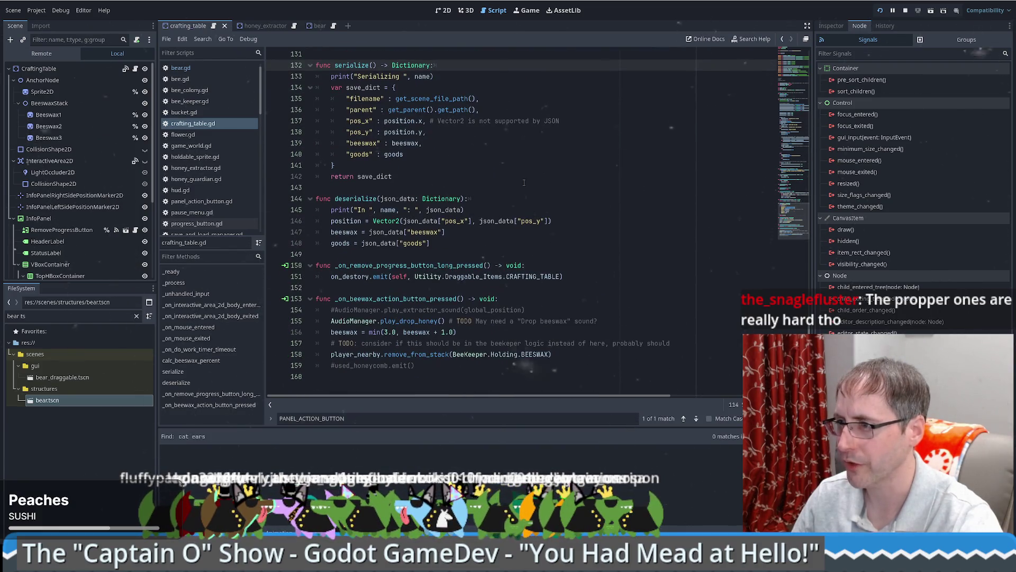
left_click(373, 287)
left_click(598, 269)
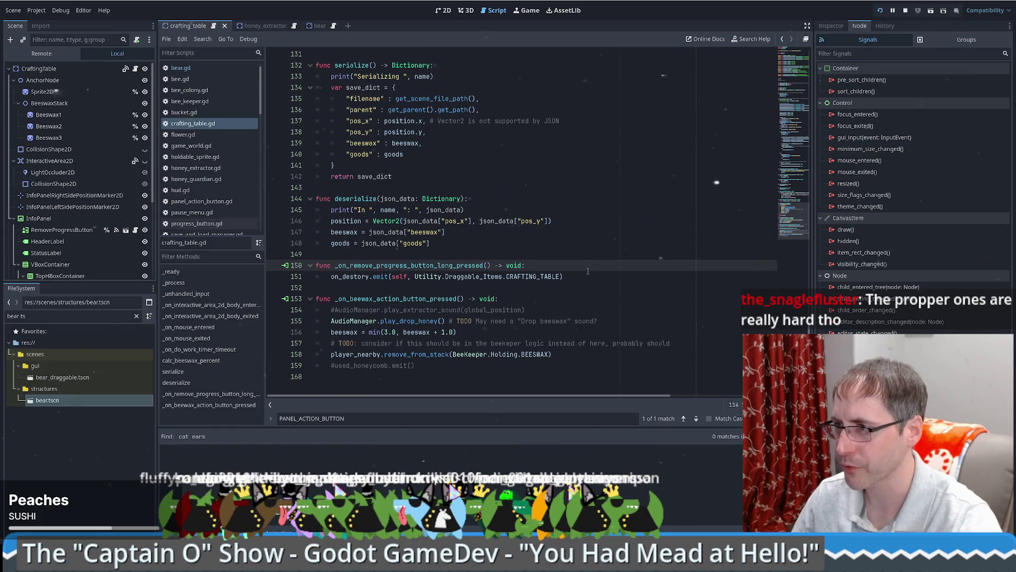
left_click(560, 246)
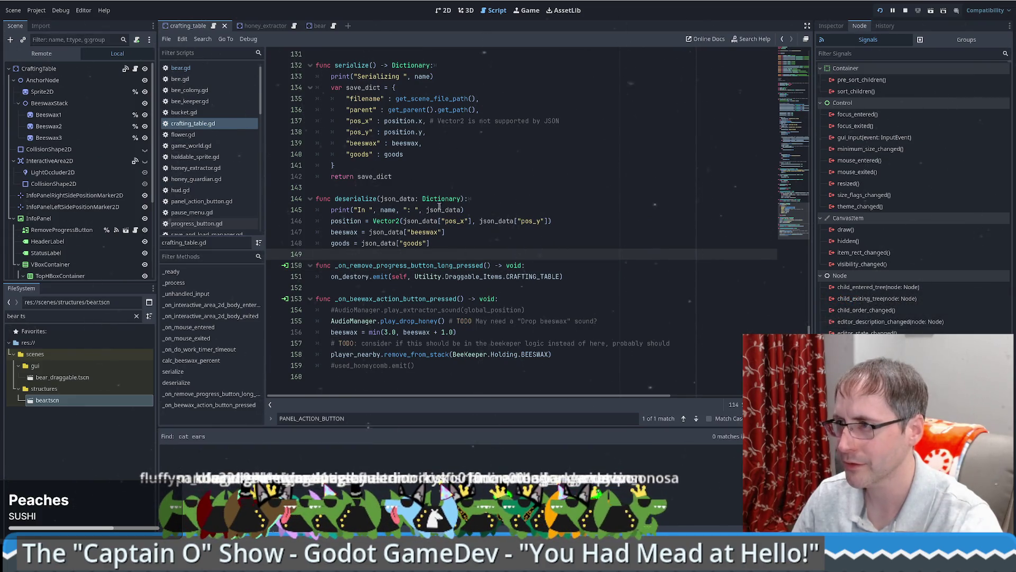
left_click(466, 199)
left_click(522, 188)
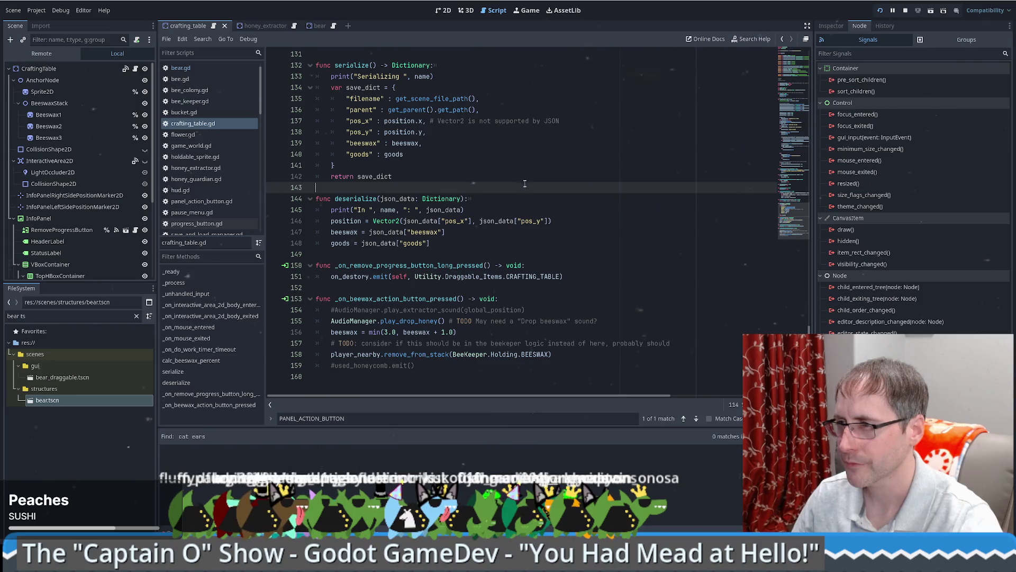
scroll(522, 186, "up", 1)
scroll(517, 189, "down", 1)
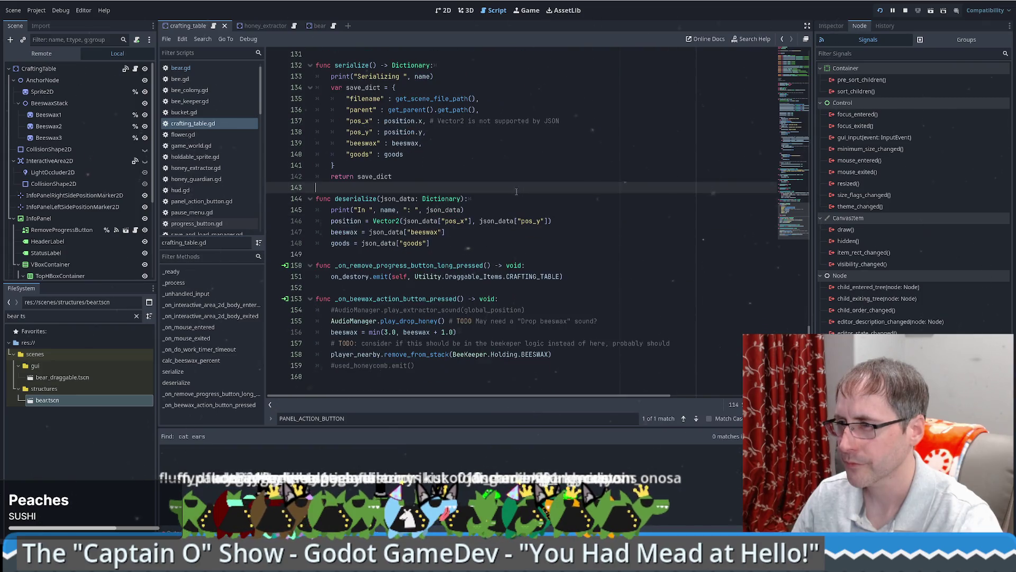
left_click(395, 300)
scroll(655, 235, "up", 9)
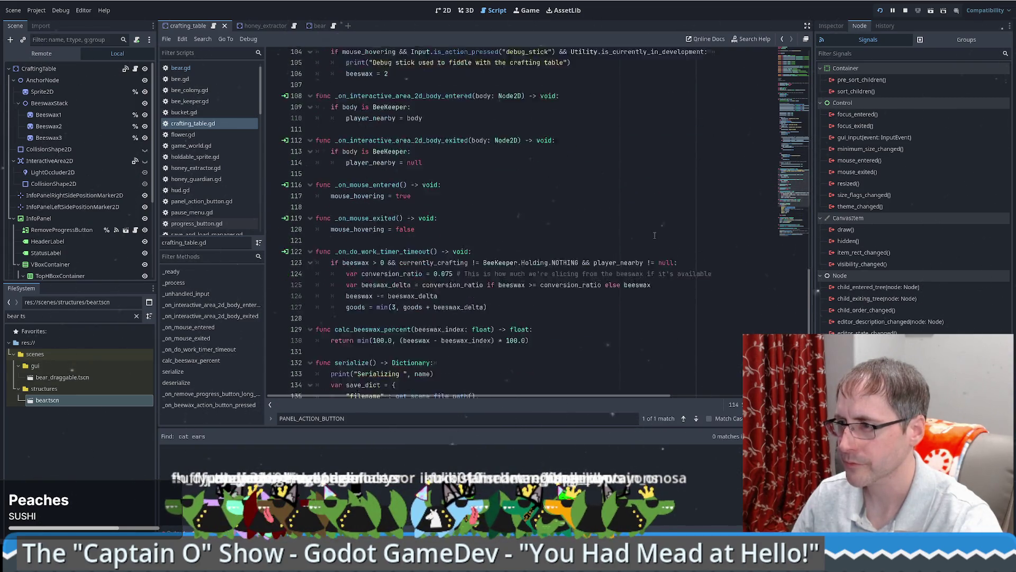
scroll(655, 235, "up", 10)
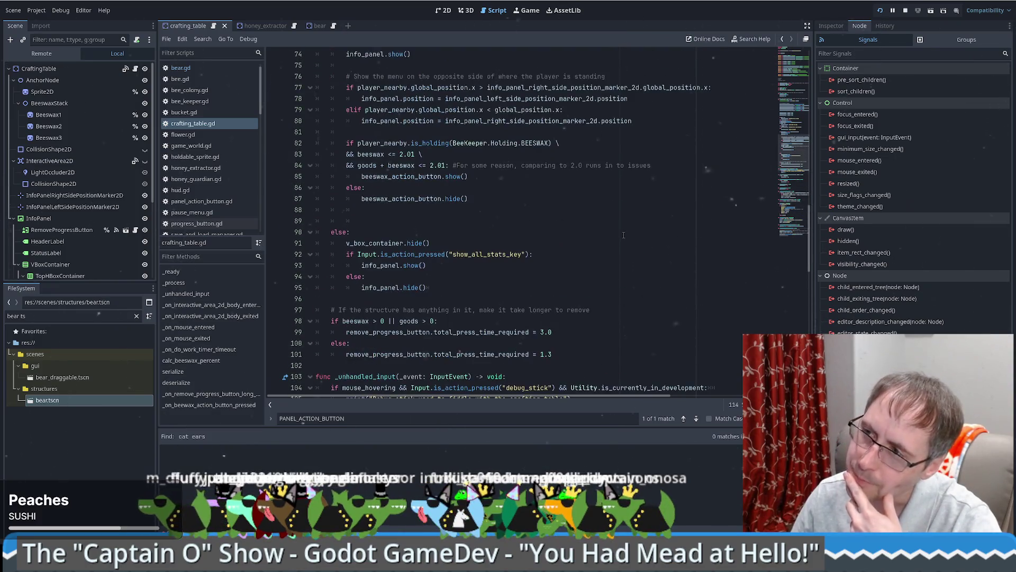
scroll(623, 235, "up", 17)
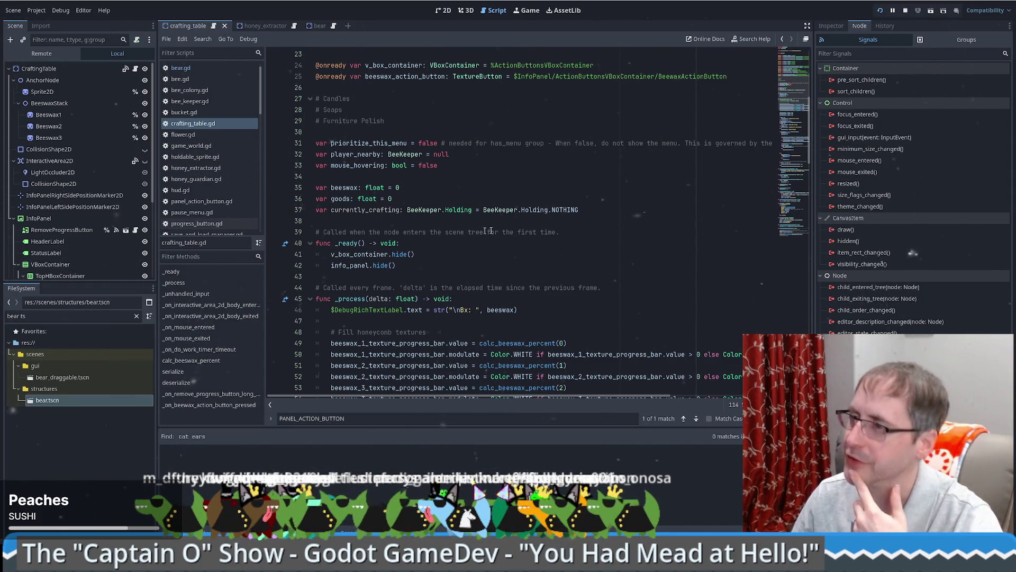
left_click(542, 254)
scroll(572, 249, "up", 7)
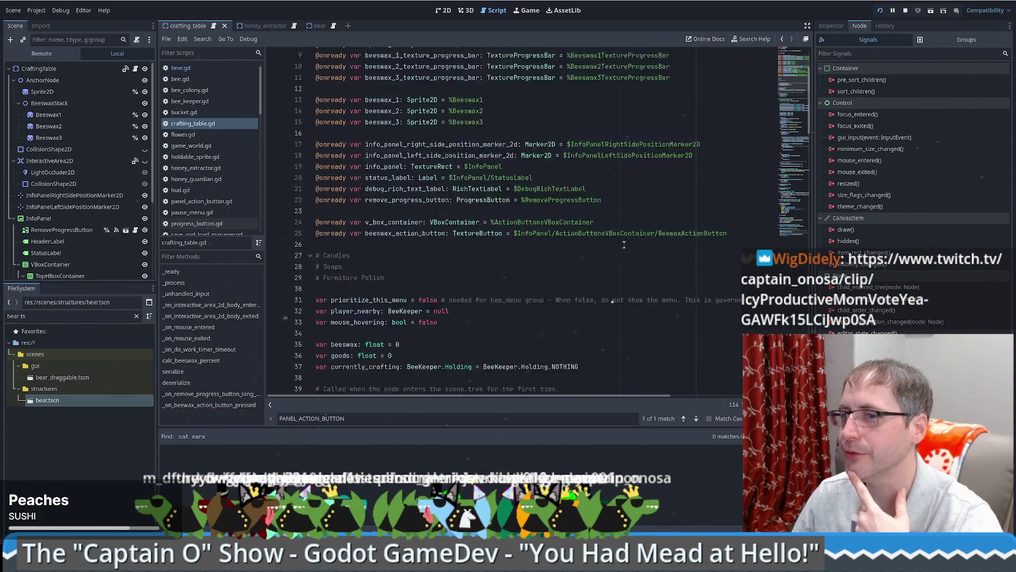
scroll(588, 247, "down", 6)
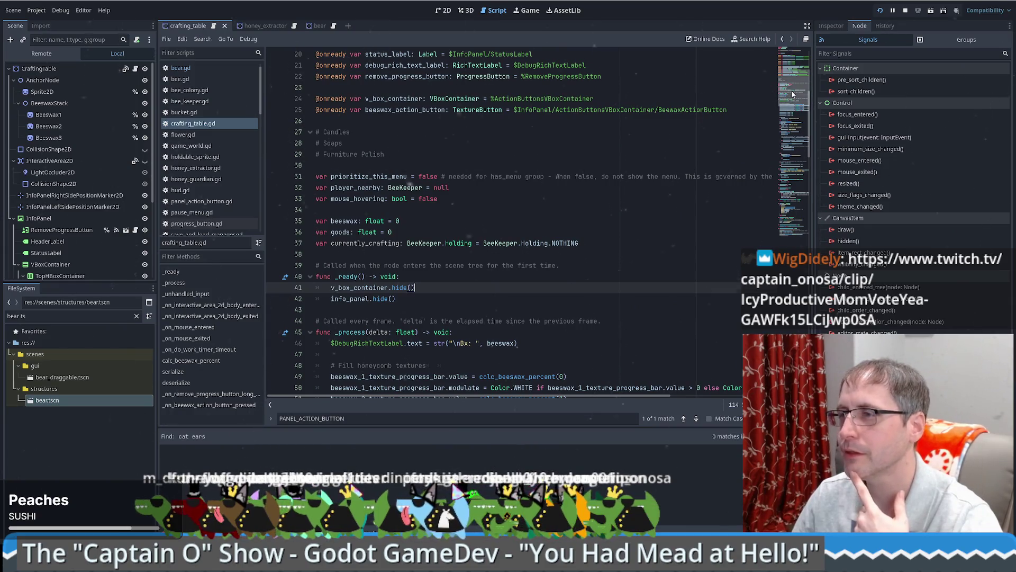
left_click_drag(792, 90, 799, 72)
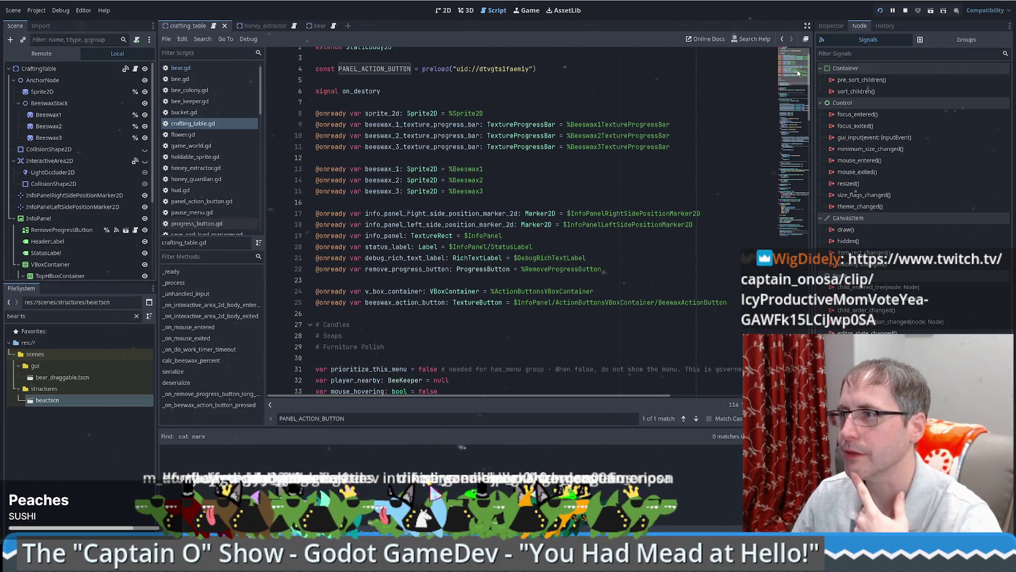
scroll(799, 73, "down", 7)
scroll(280, 101, "up", 7)
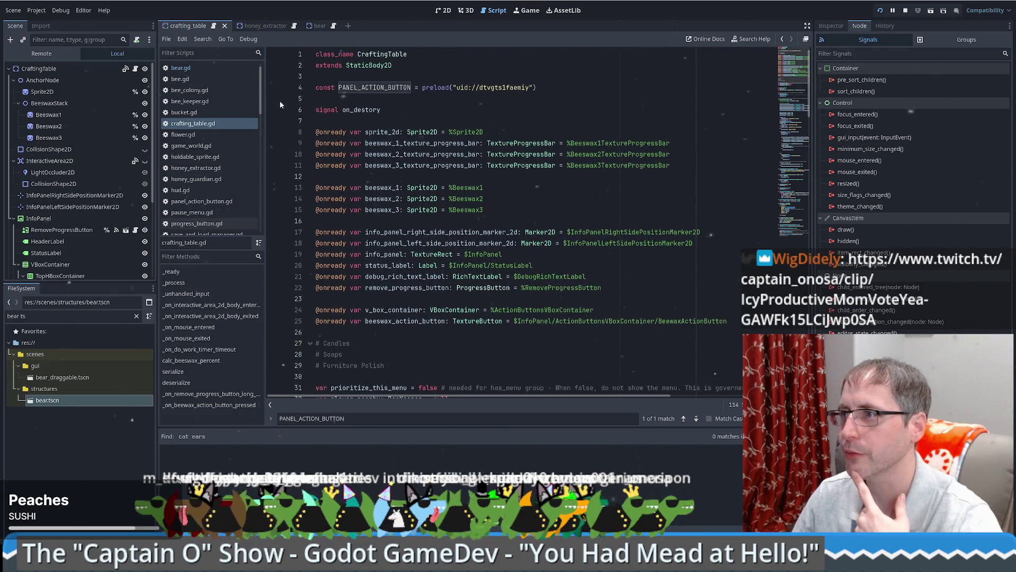
left_click(378, 88)
left_click(630, 129)
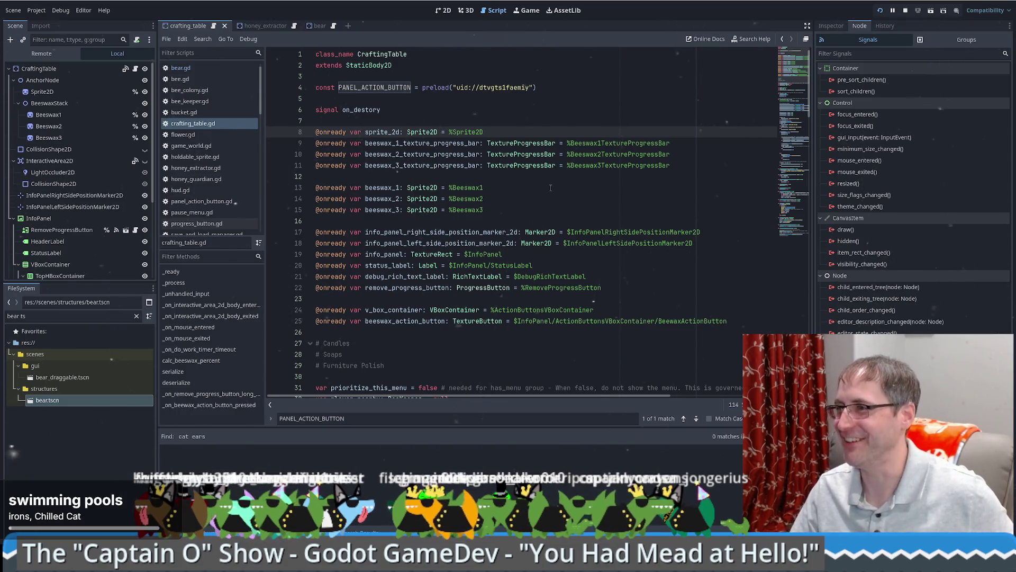
scroll(507, 202, "down", 7)
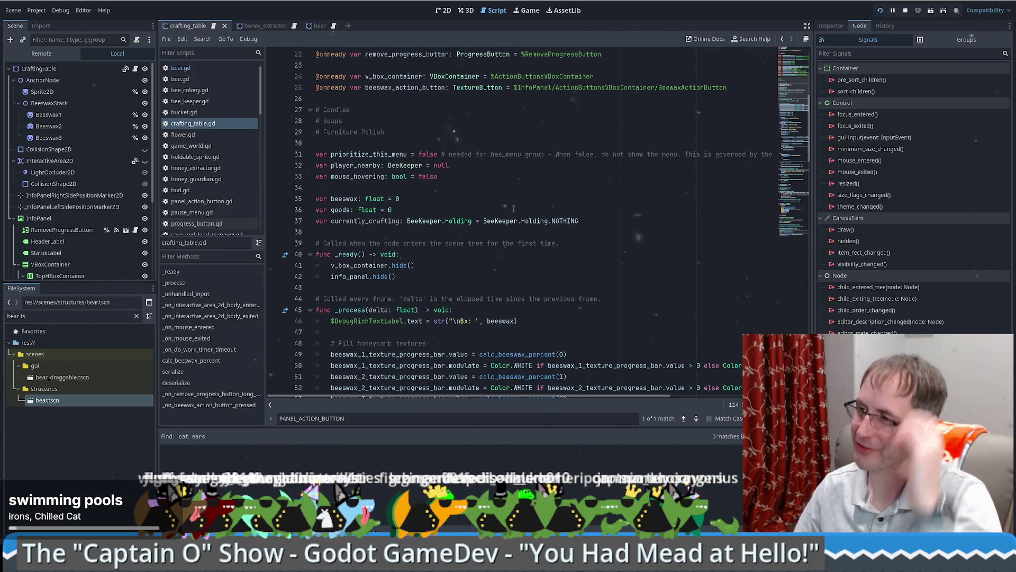
scroll(469, 262, "up", 7)
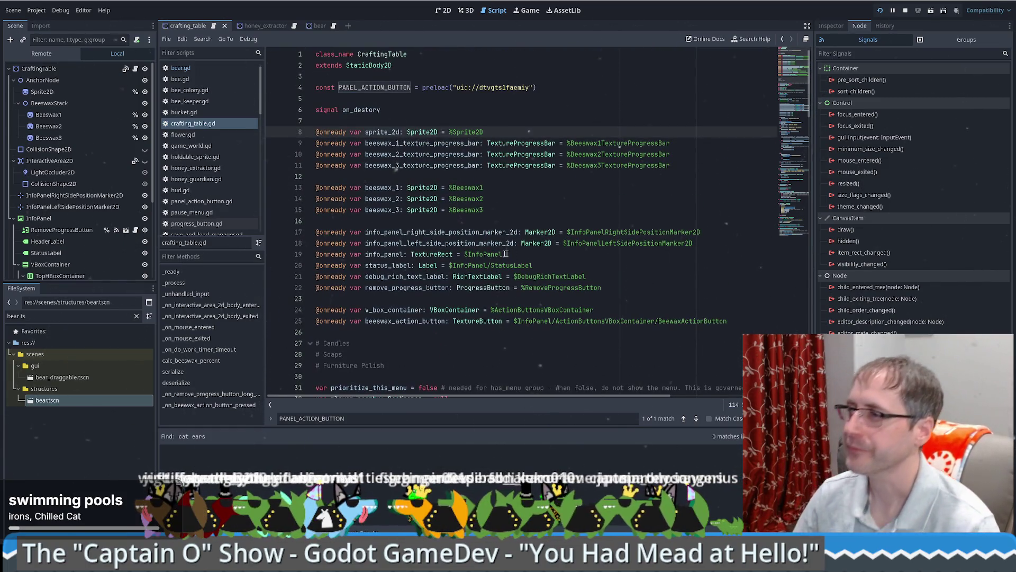
scroll(540, 221, "down", 1)
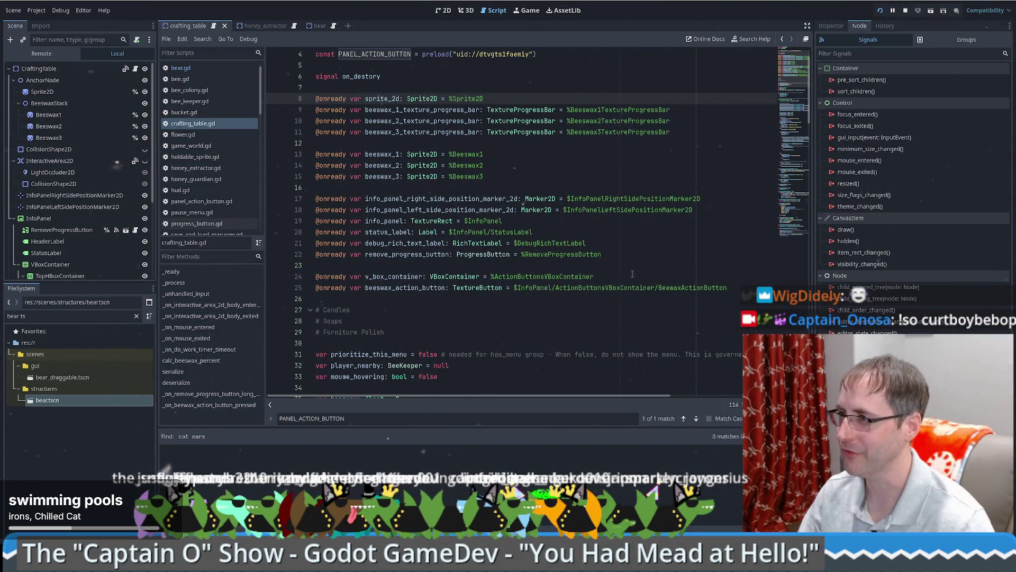
Step: Review crafting_table.gd's beeswax and goods float declarations and its _ready and _process functions
left_click(631, 280)
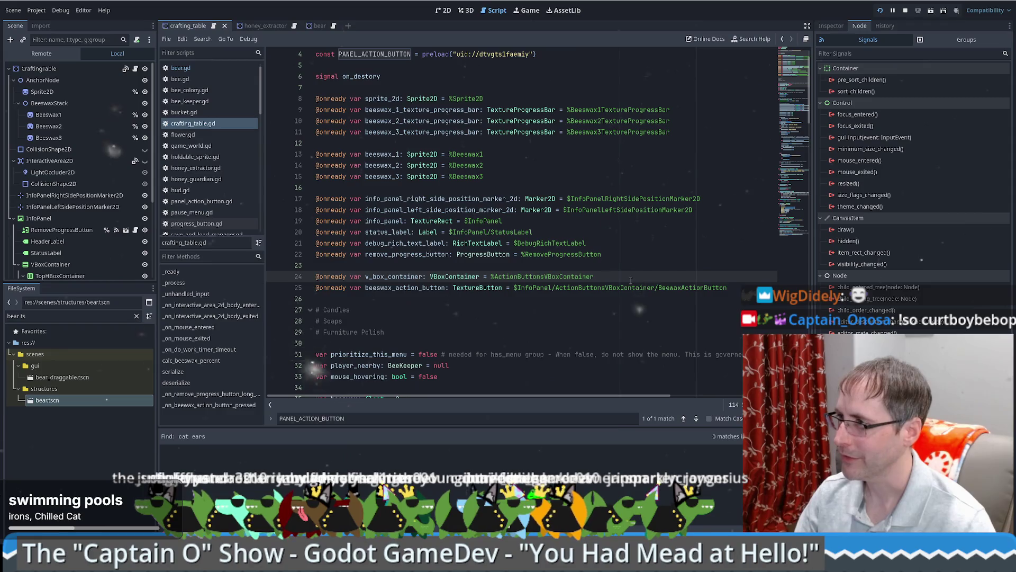
scroll(798, 78, "down", 3)
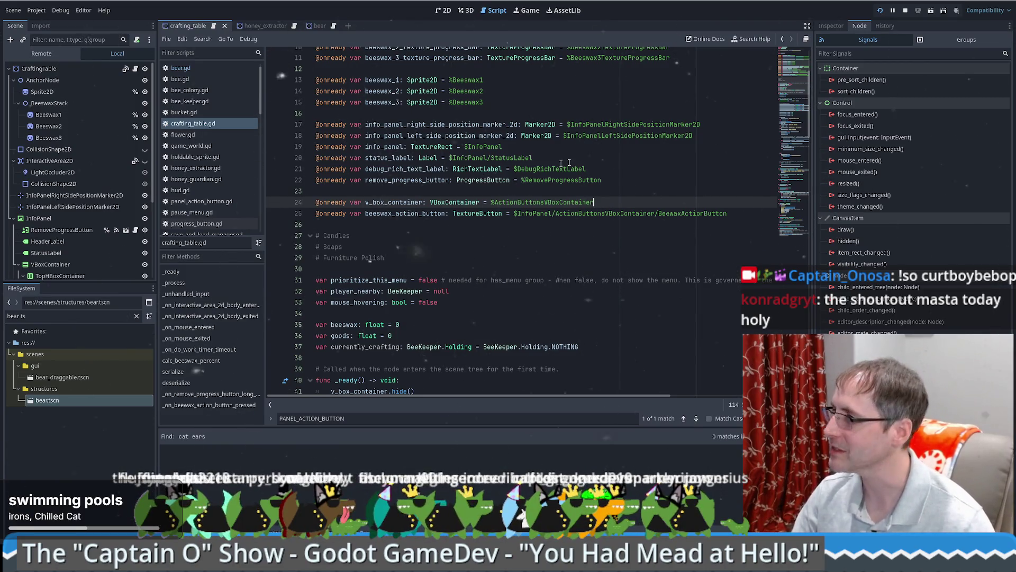
scroll(569, 163, "up", 4)
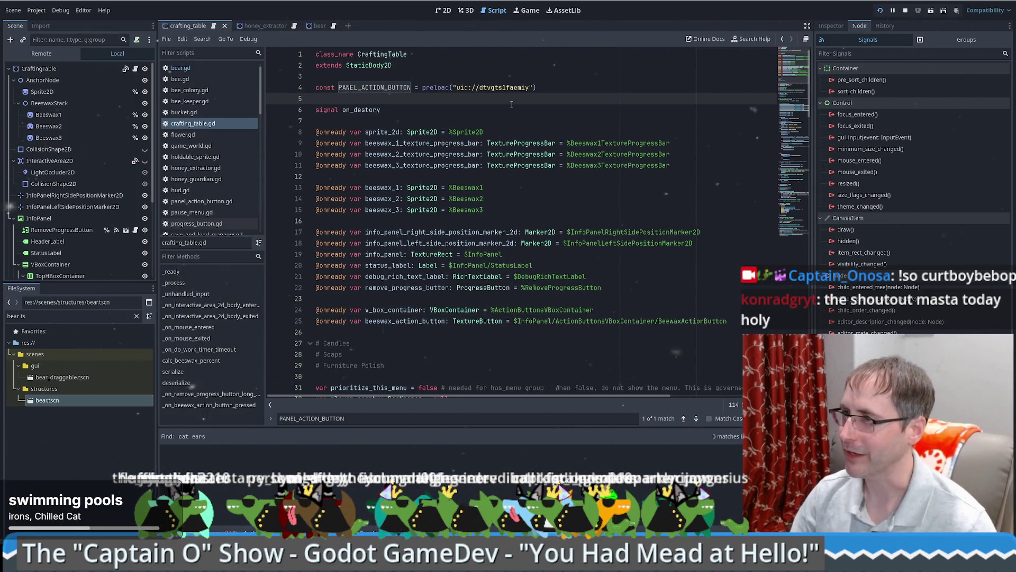
scroll(503, 122, "down", 4)
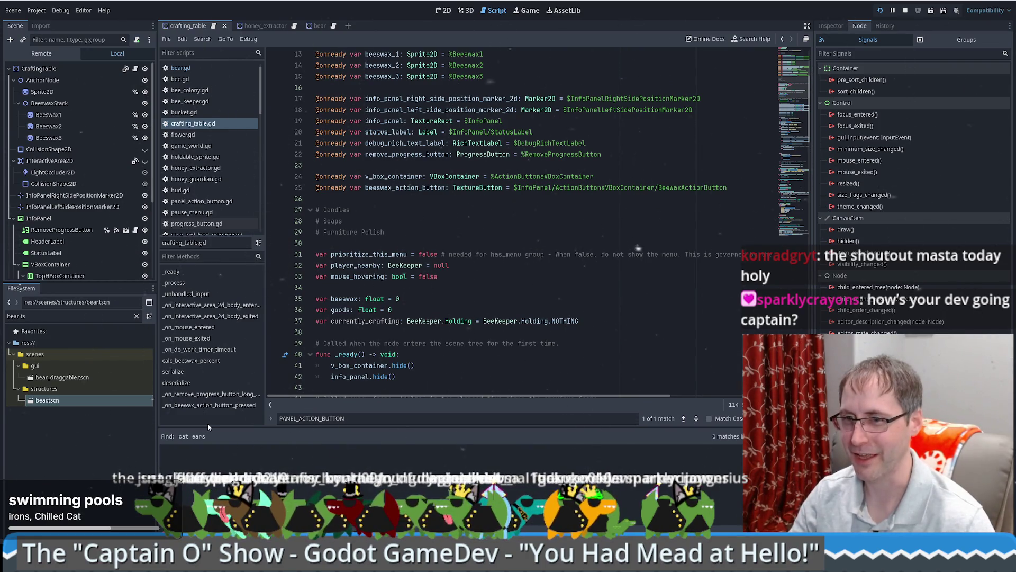
left_click(522, 291)
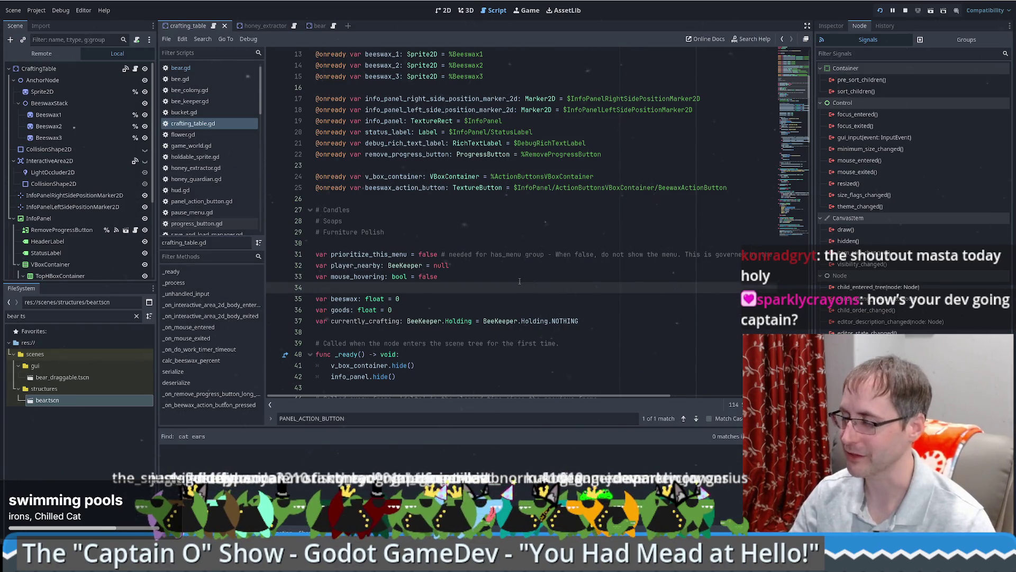
scroll(517, 277, "down", 6)
scroll(509, 284, "up", 5)
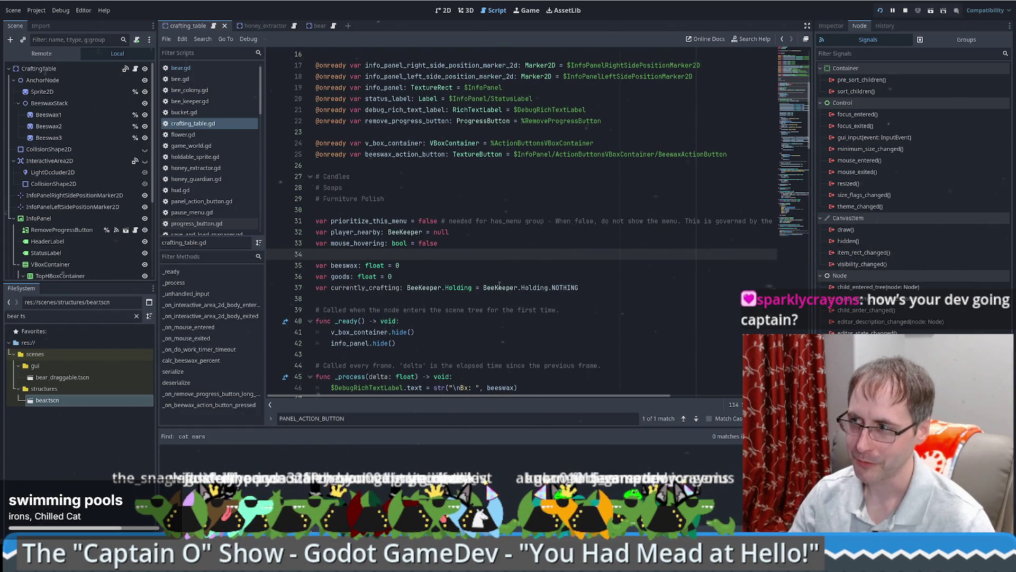
mouse_move(497, 286)
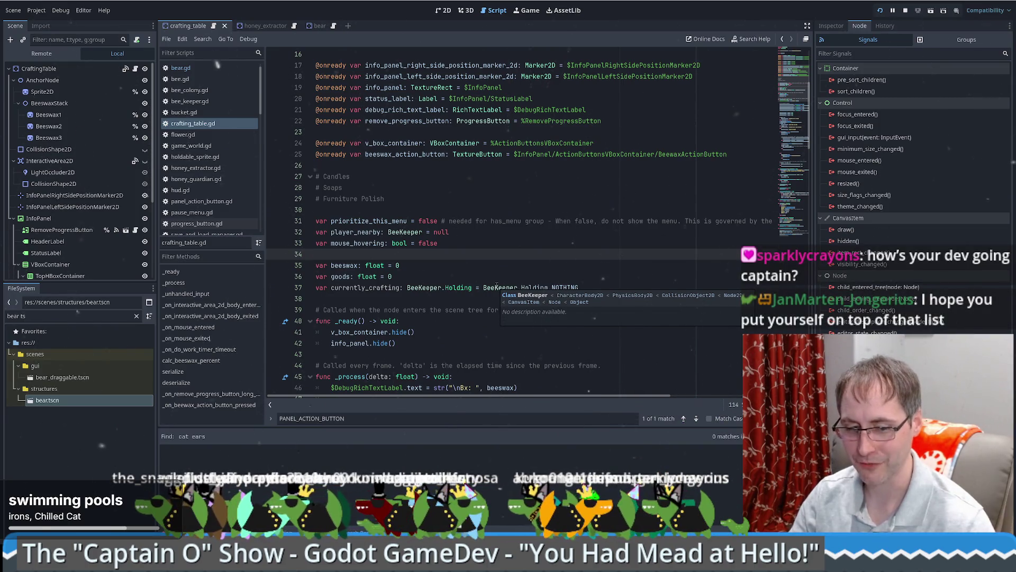
key("Down")
key("Down")
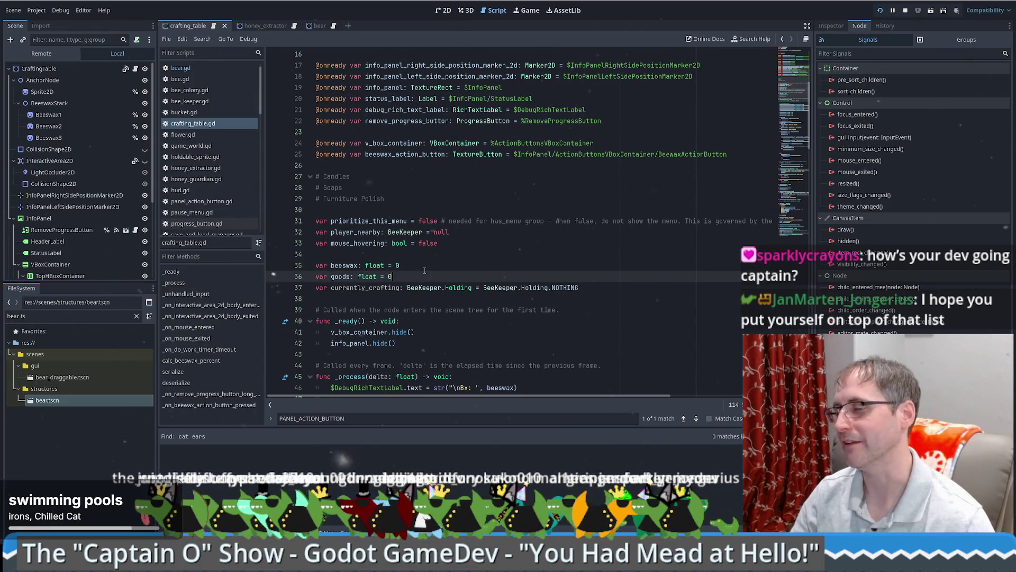
scroll(424, 271, "down", 1)
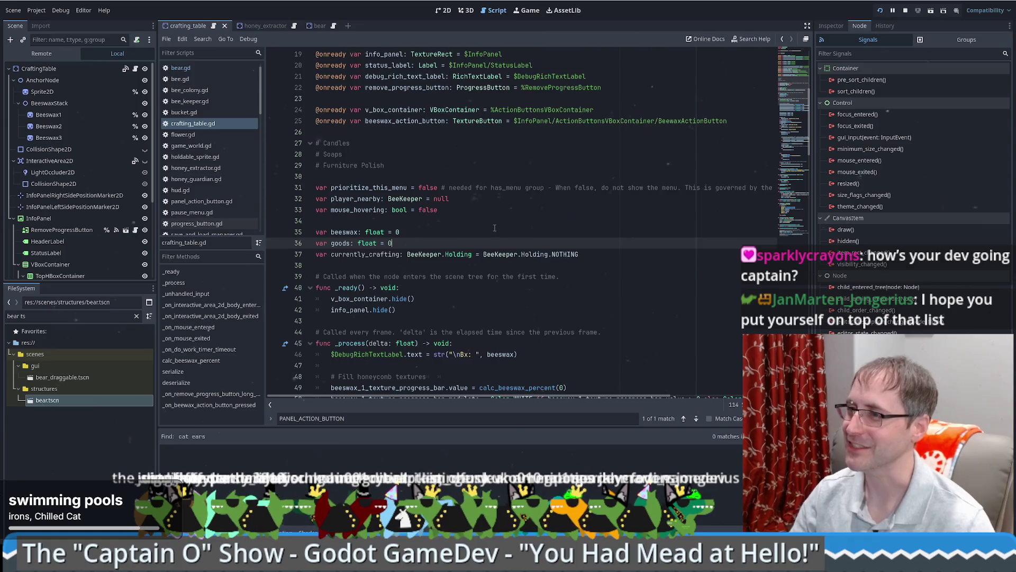
scroll(494, 228, "down", 5)
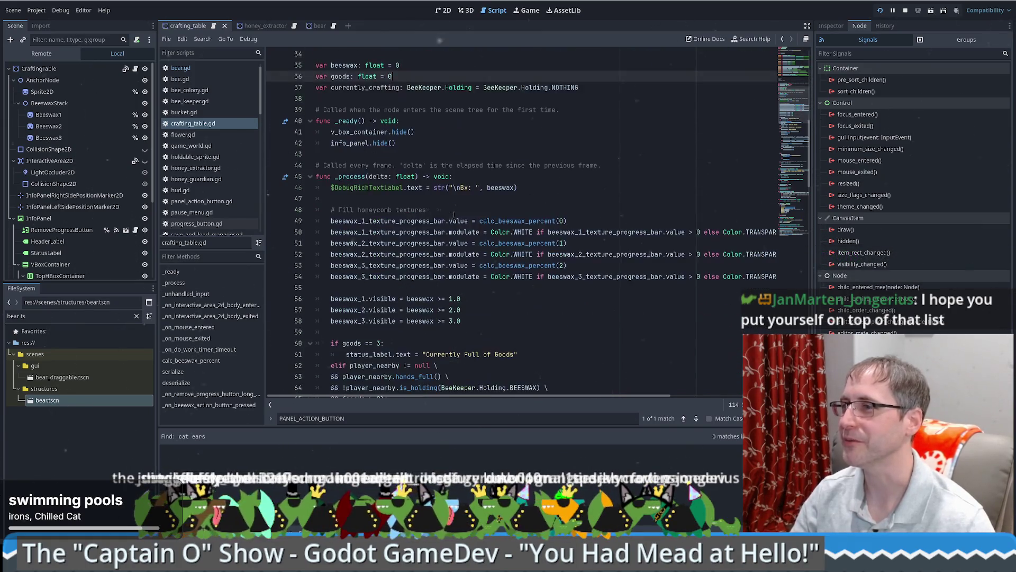
scroll(454, 215, "up", 3)
left_click(444, 198)
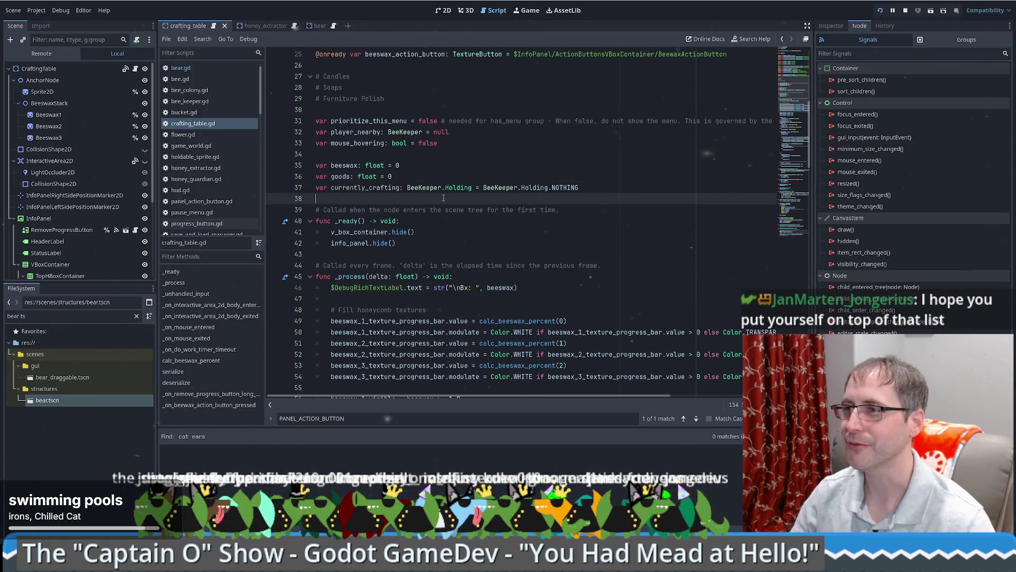
key("Left")
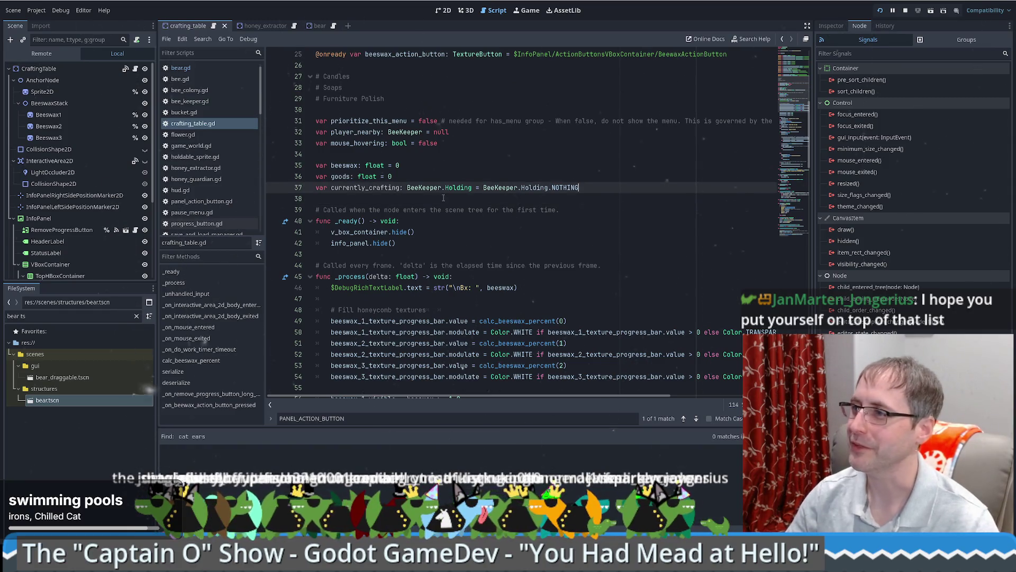
key("Up")
key("Up")
key("Down")
key("Down")
key("Down")
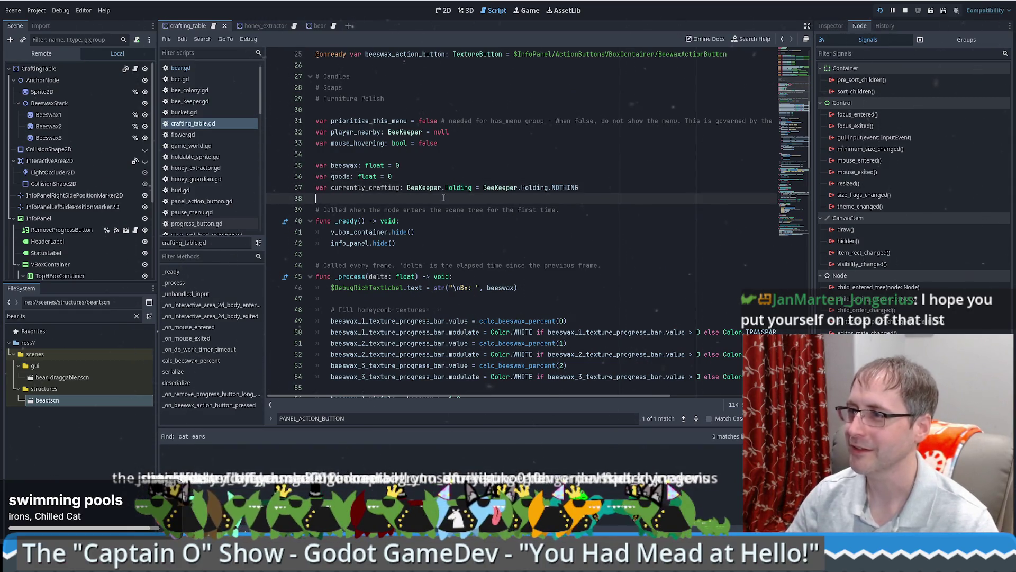
key("Down")
key("Down")
key("Down")
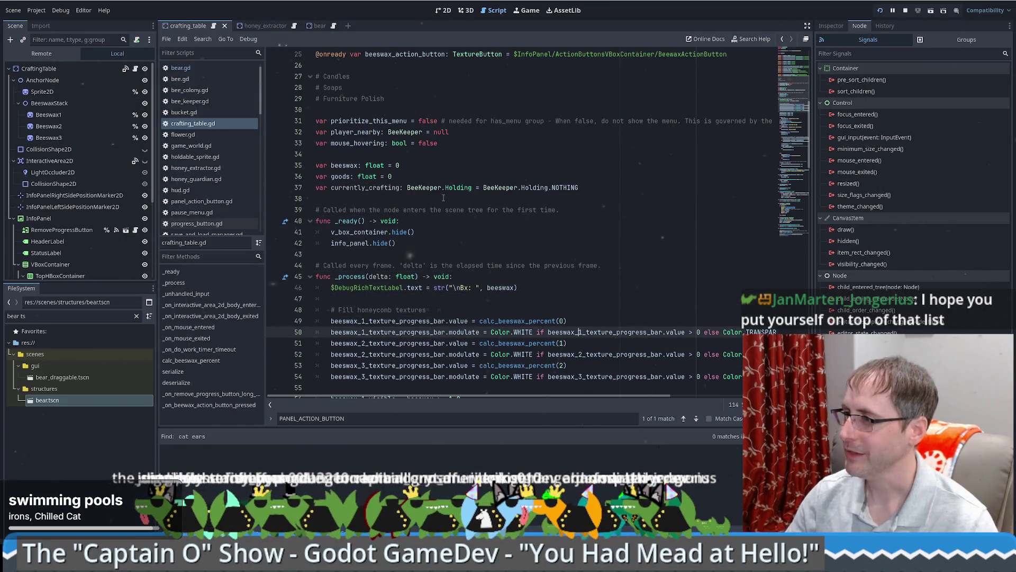
key("Down")
key("Up")
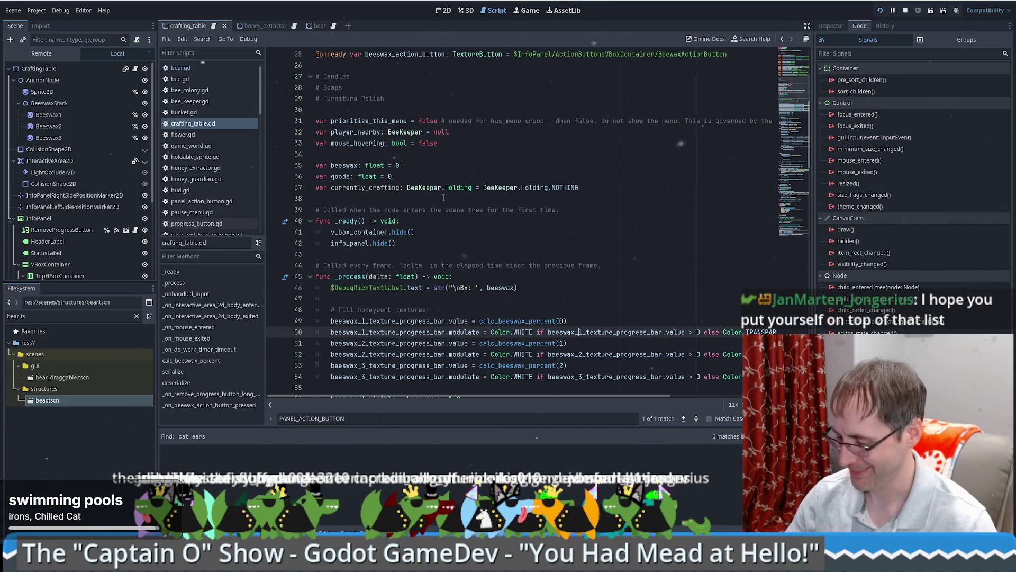
key("Up")
key("Up")
key("Up")
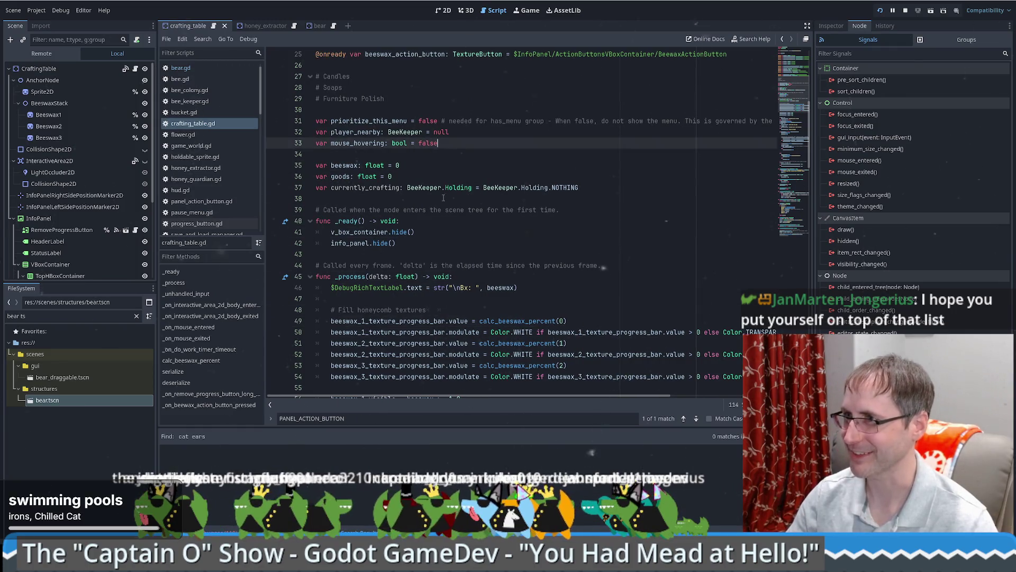
key("Up")
key("Up")
key("Up")
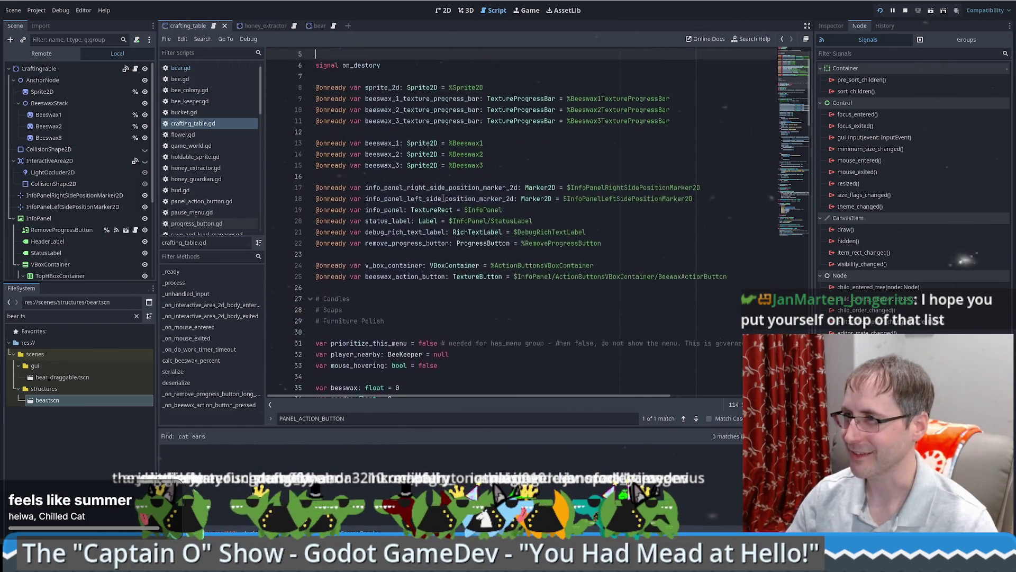
key("Up")
key("Up")
key("Up")
key("Down")
key("Down")
key("Down")
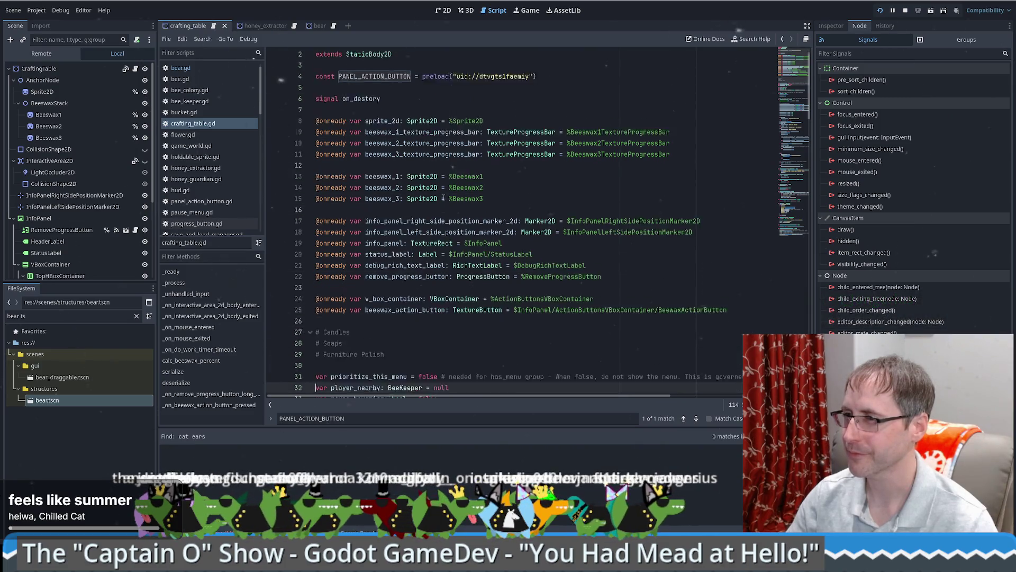
key("Down")
key("Down")
key("Down")
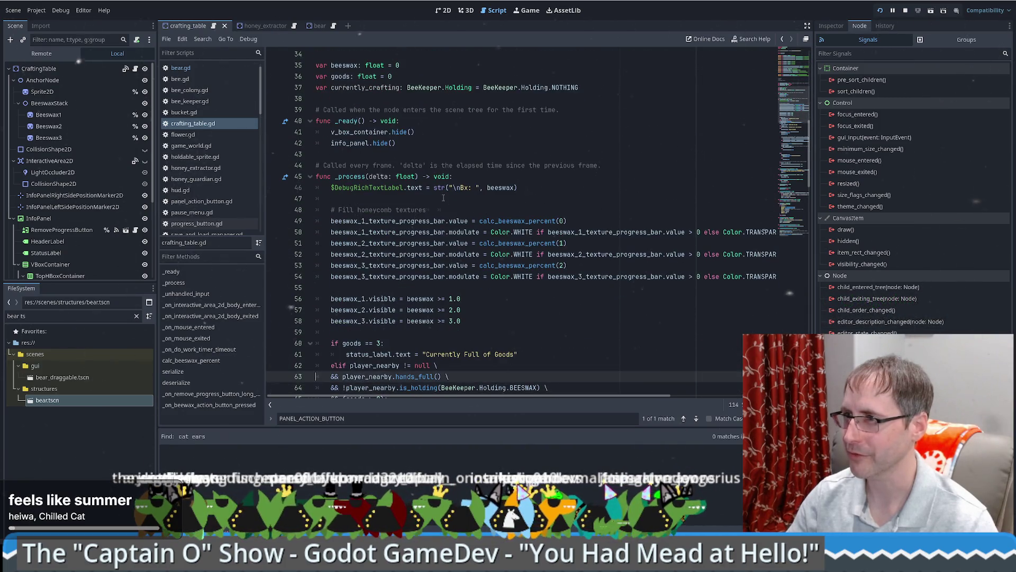
key("Up")
key("Up")
key("Up")
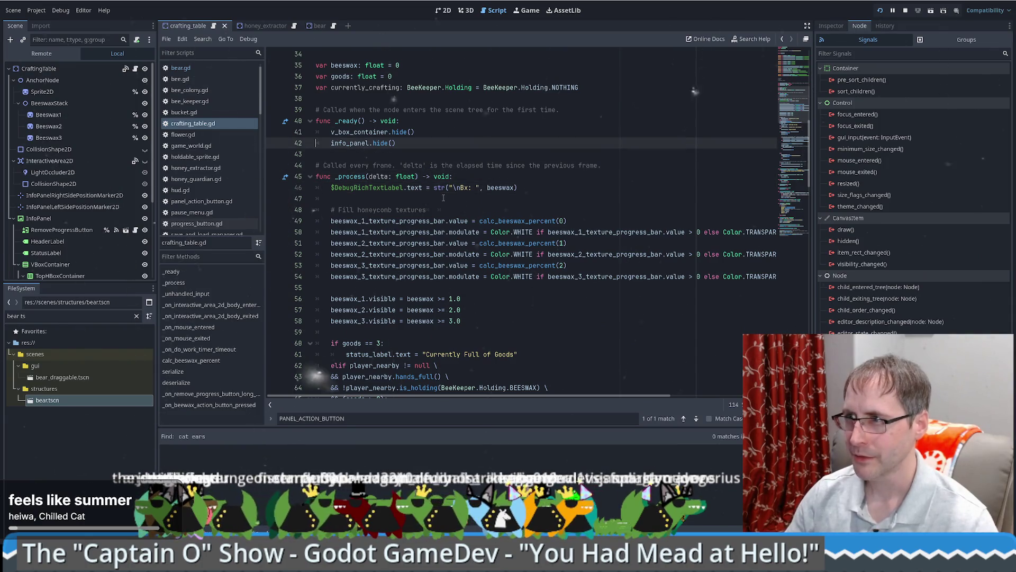
key("Up")
key("Up")
key("Up")
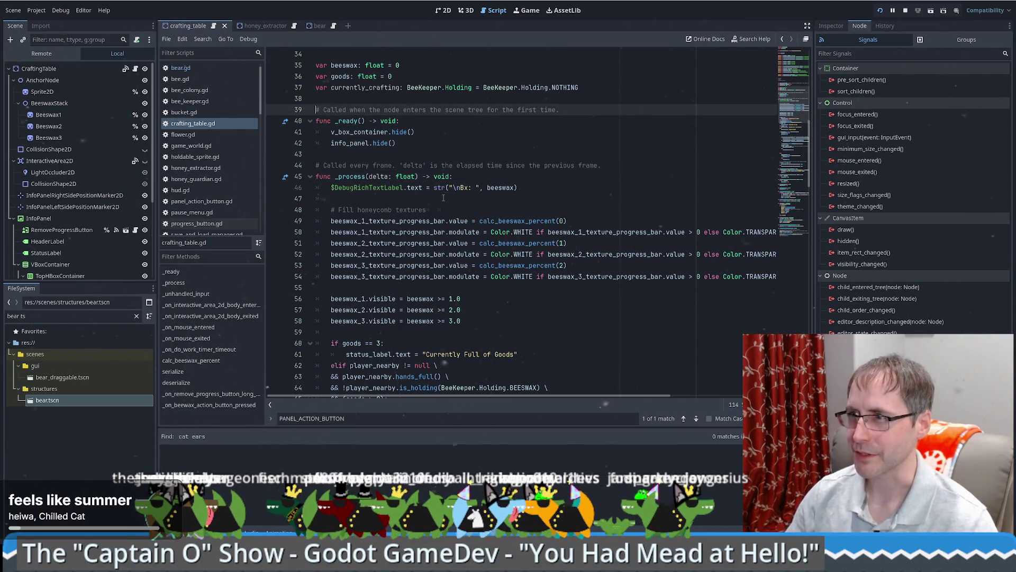
key("Up")
key("Up")
key("Up")
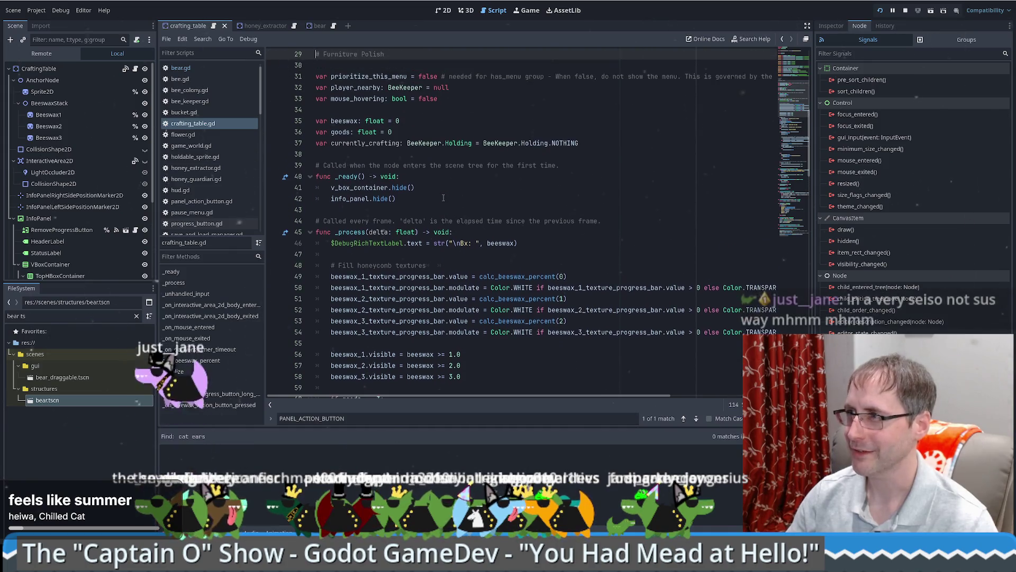
key("Down")
key("Down")
key("Down")
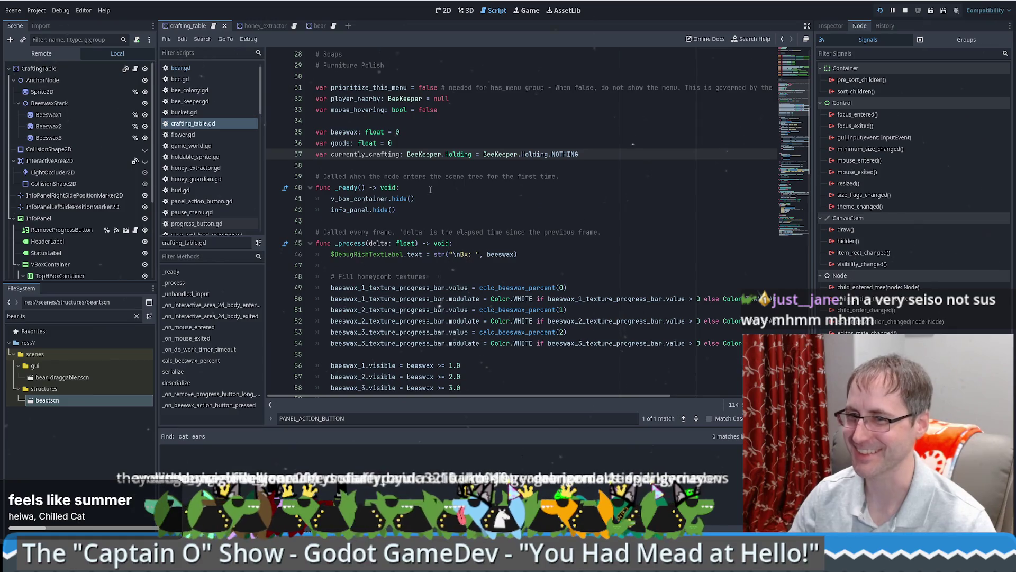
scroll(606, 159, "up", 3)
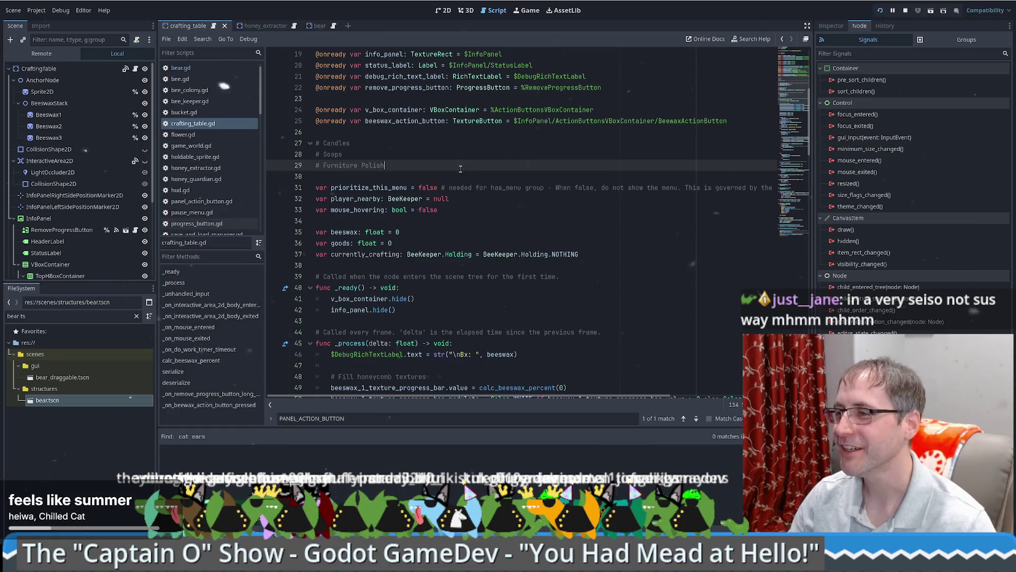
scroll(454, 169, "down", 7)
left_click(405, 67)
left_click(405, 76)
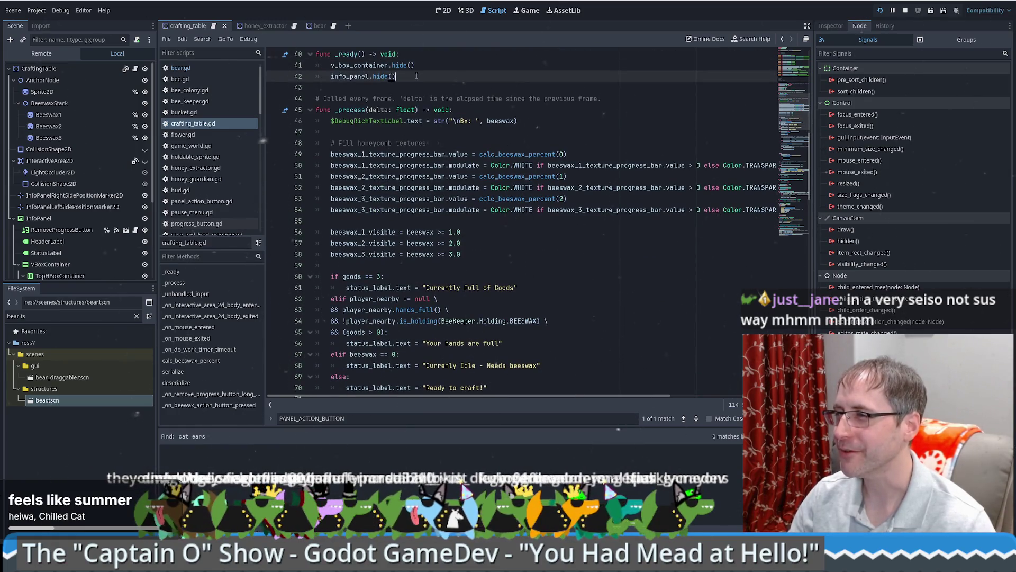
left_click(444, 98)
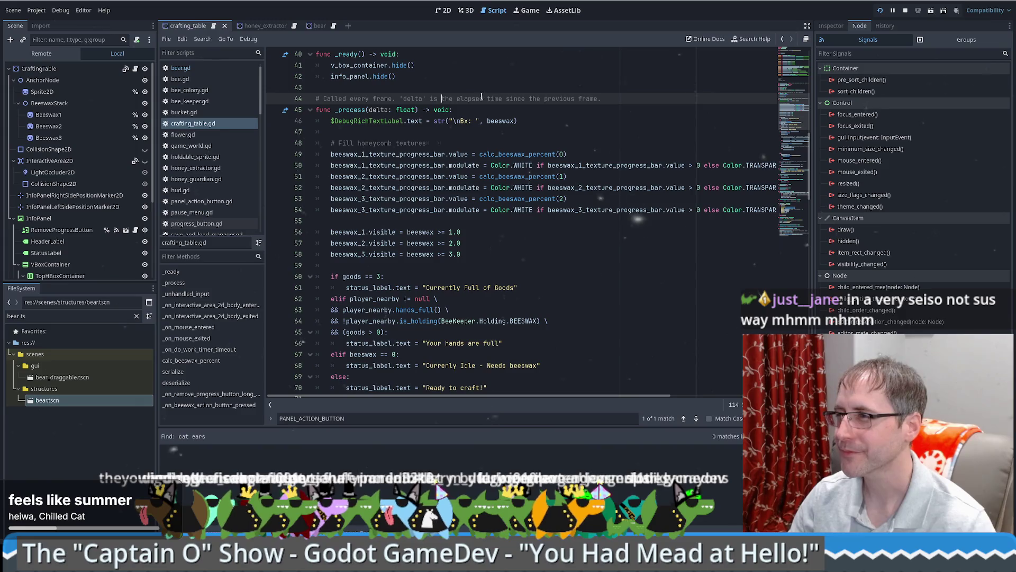
scroll(482, 97, "down", 7)
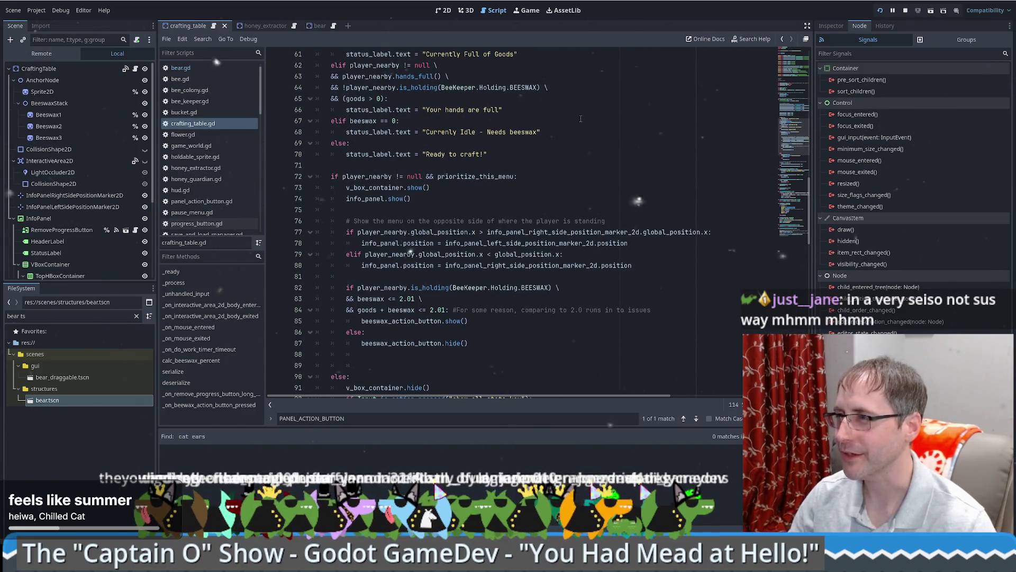
scroll(581, 119, "down", 11)
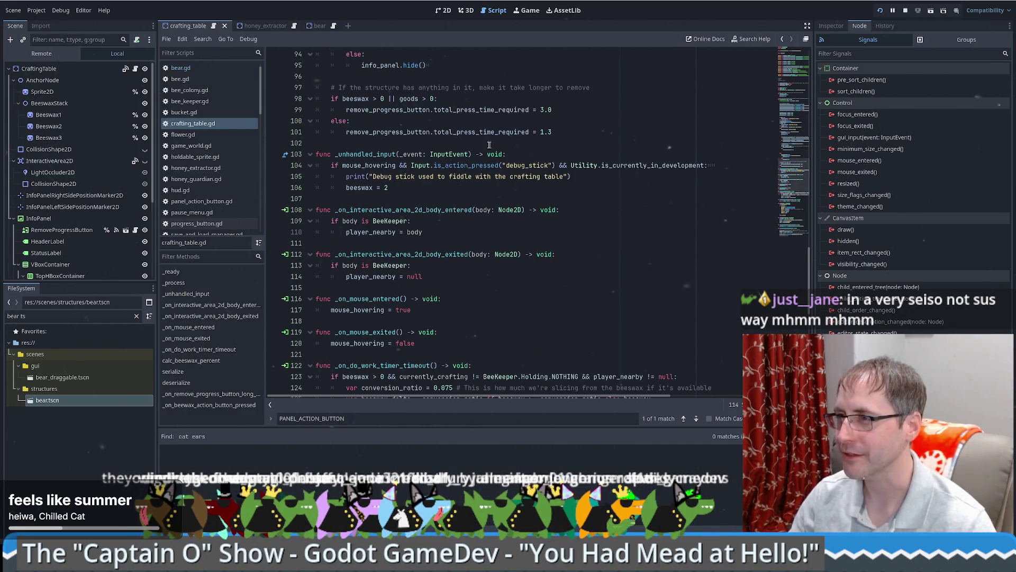
left_click_drag(490, 145, 361, 154)
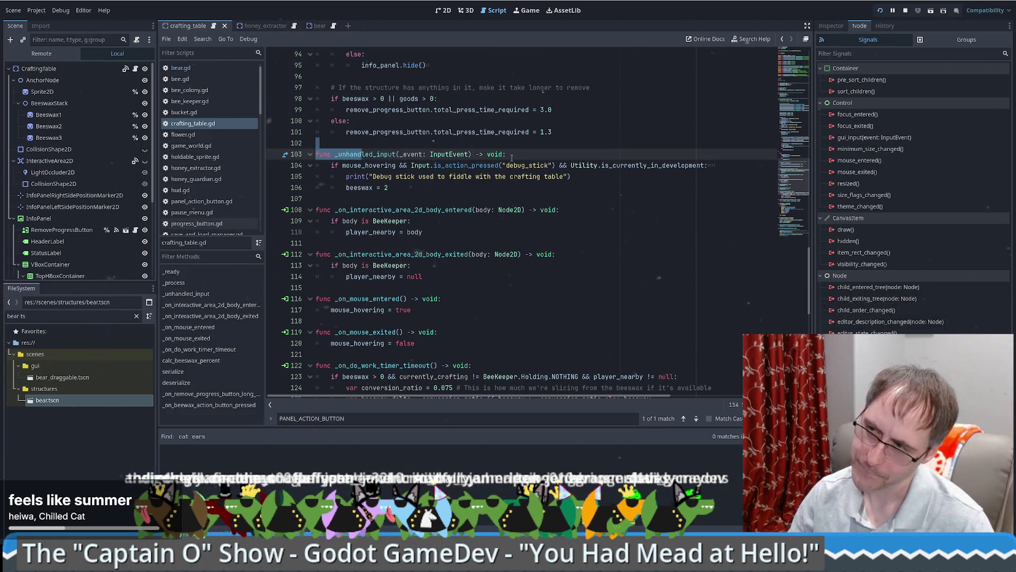
scroll(530, 157, "up", 8)
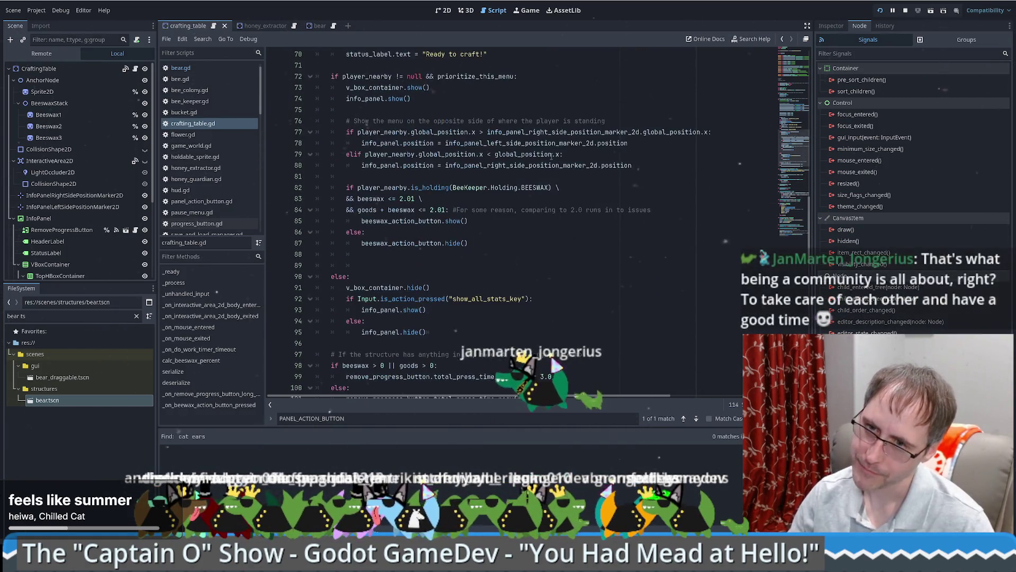
mouse_move(552, 155)
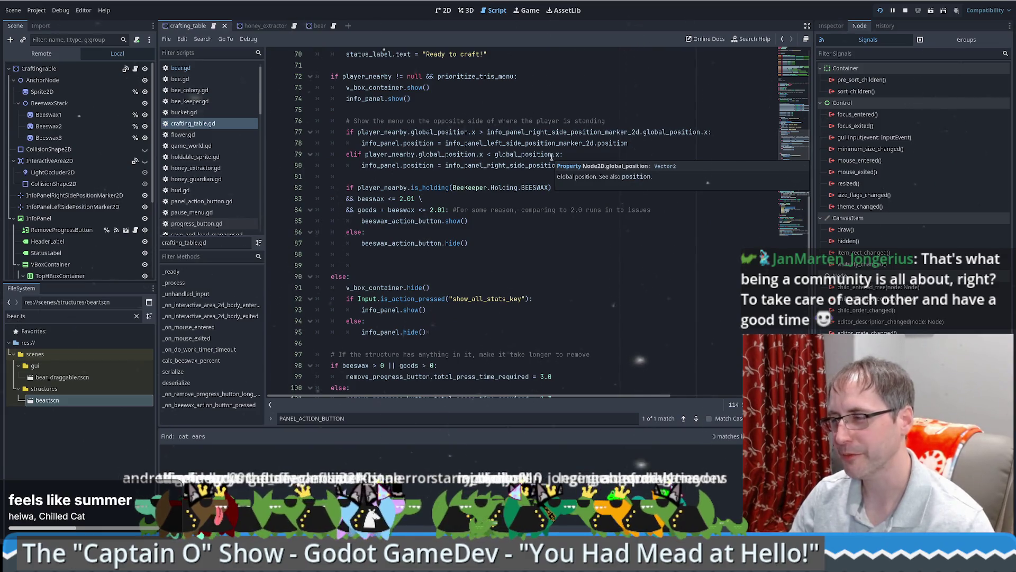
scroll(793, 66, "up", 20)
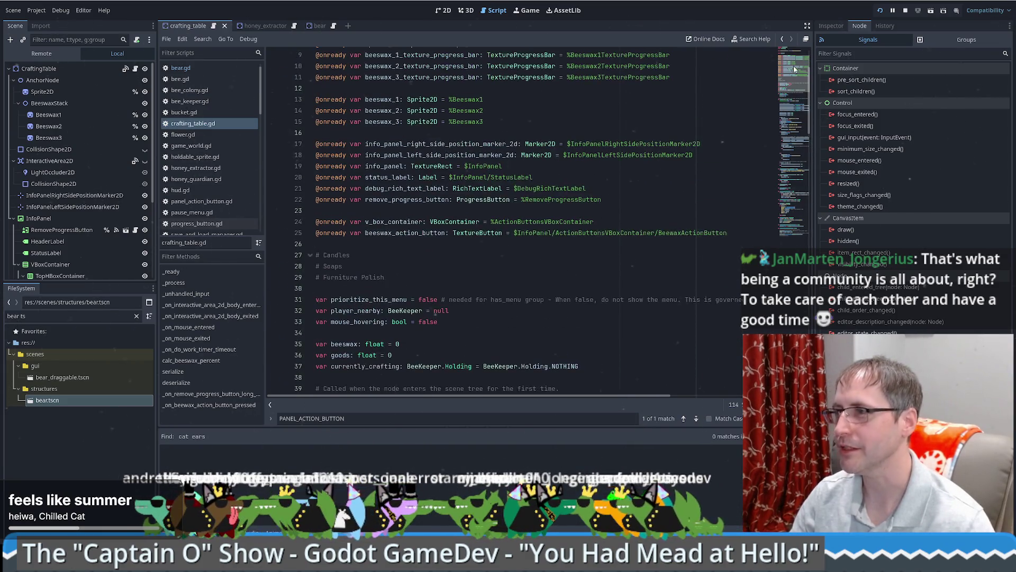
scroll(794, 68, "up", 3)
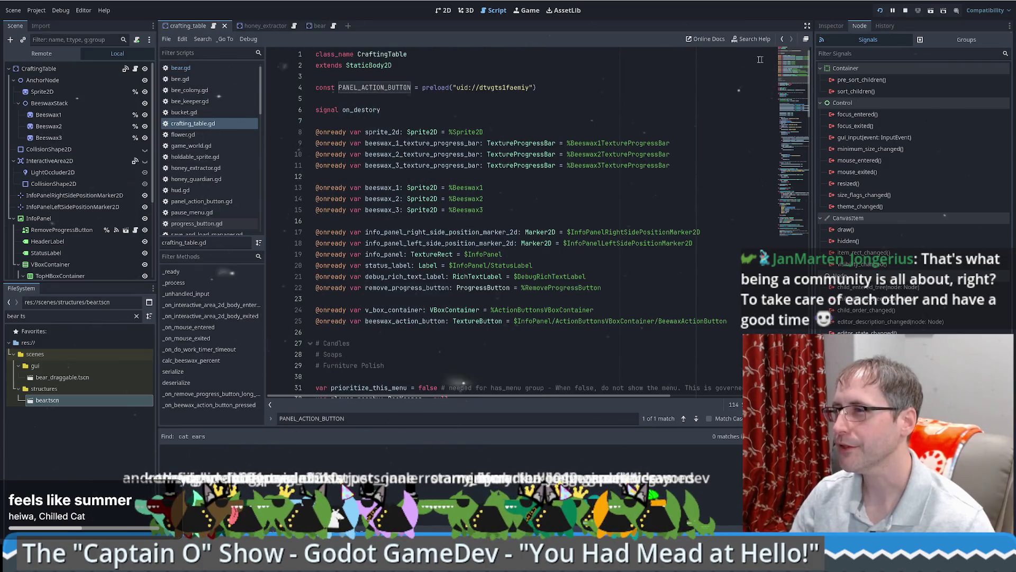
left_click(570, 107)
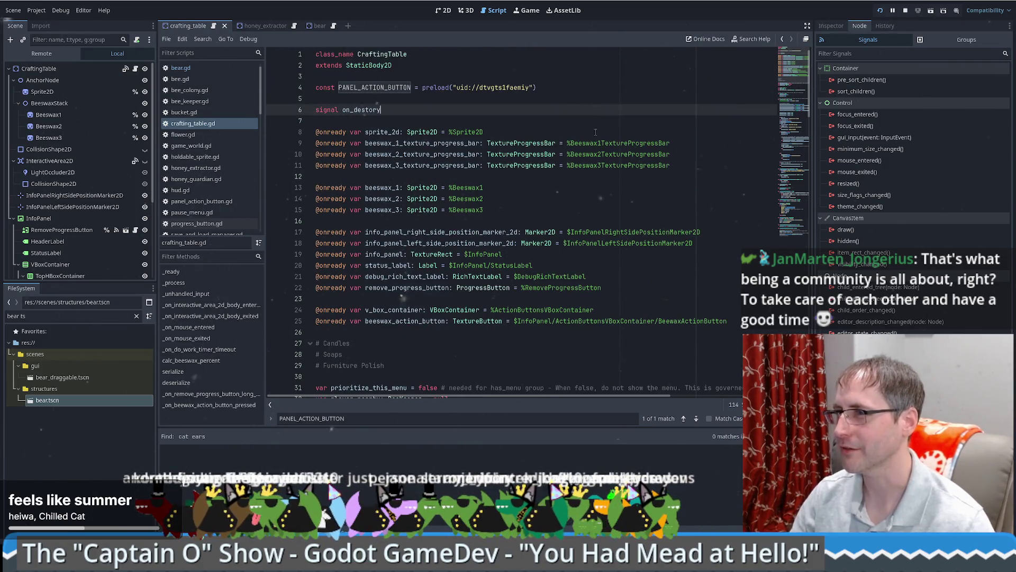
left_click(707, 147)
left_click(709, 155)
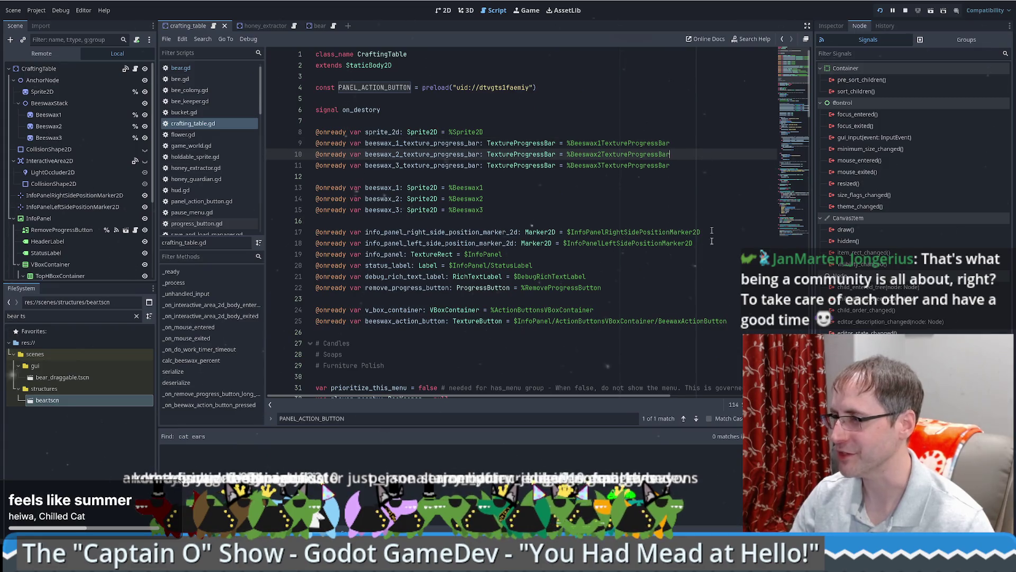
left_click(720, 321)
scroll(719, 286, "down", 5)
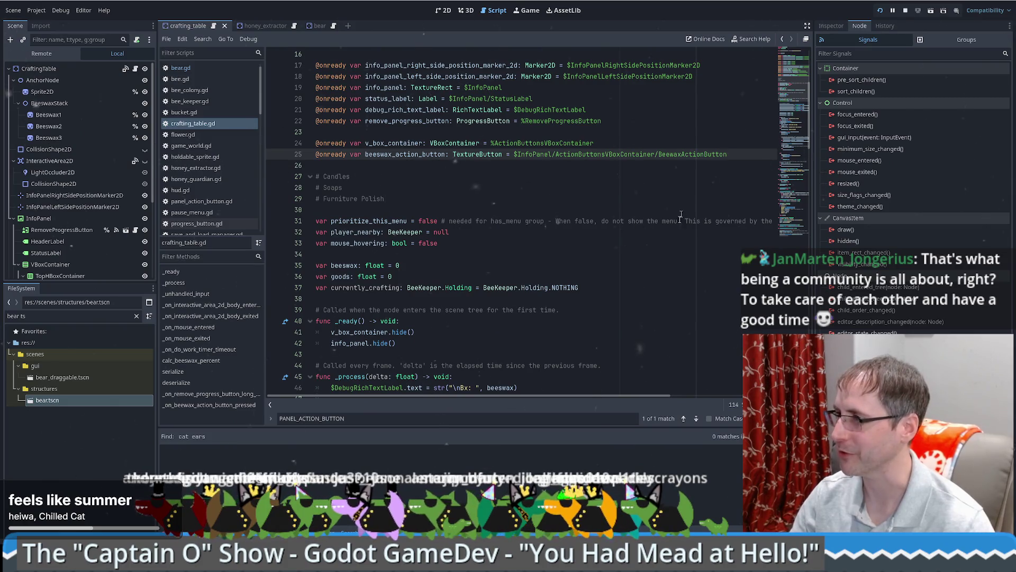
scroll(681, 217, "down", 8)
scroll(681, 217, "up", 4)
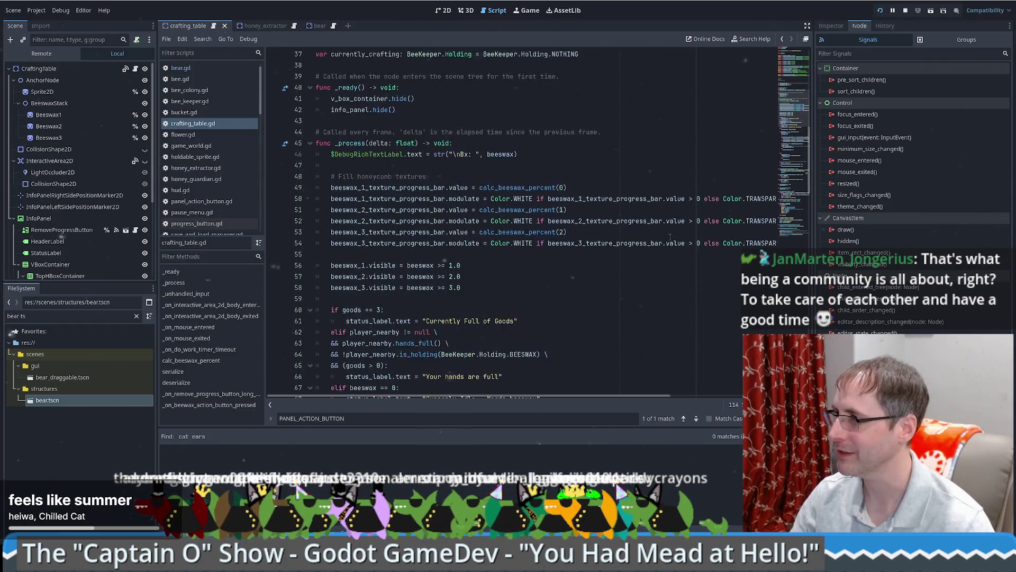
left_click(771, 322)
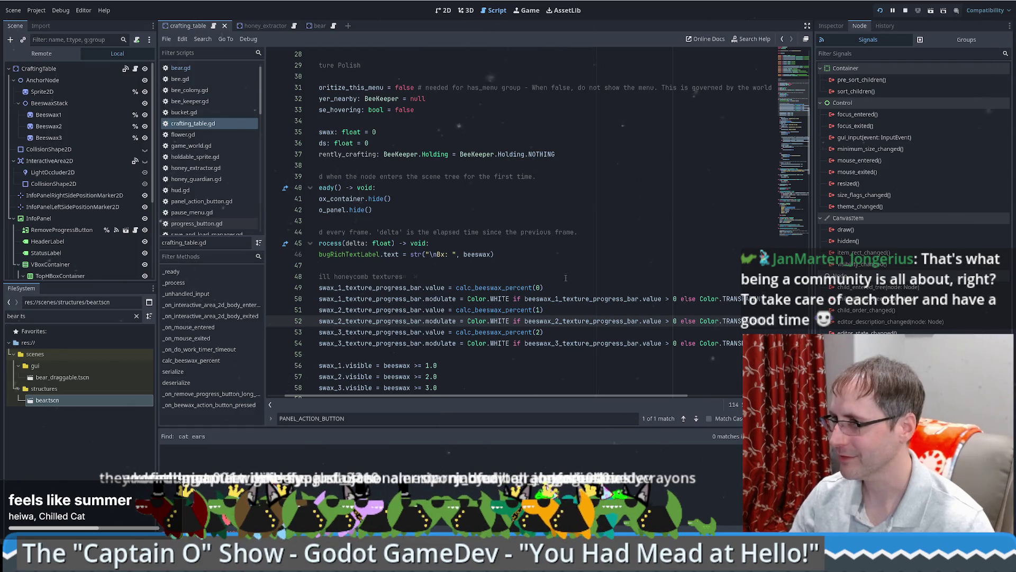
scroll(467, 392, "left", 2)
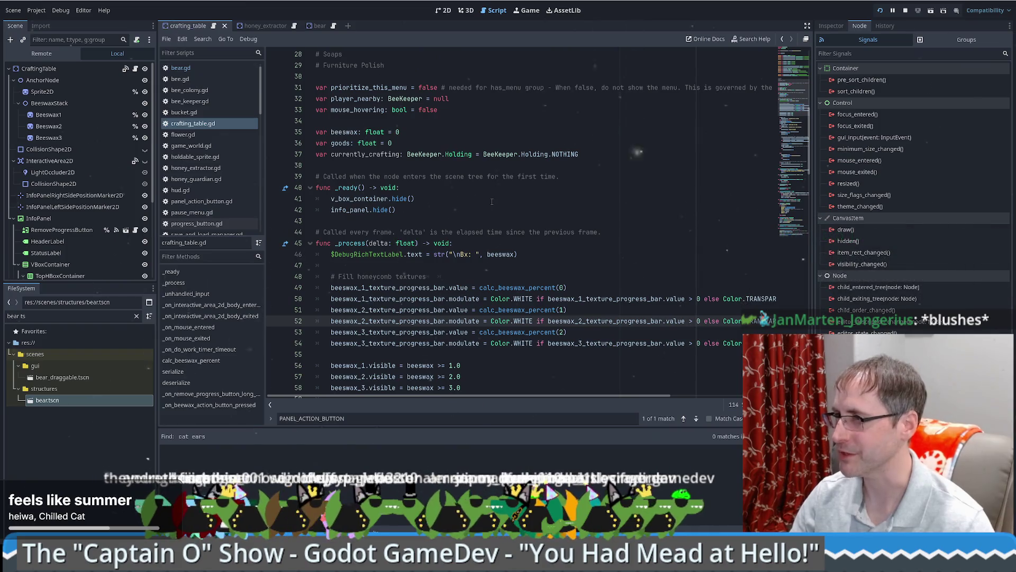
scroll(492, 202, "down", 6)
scroll(495, 199, "up", 6)
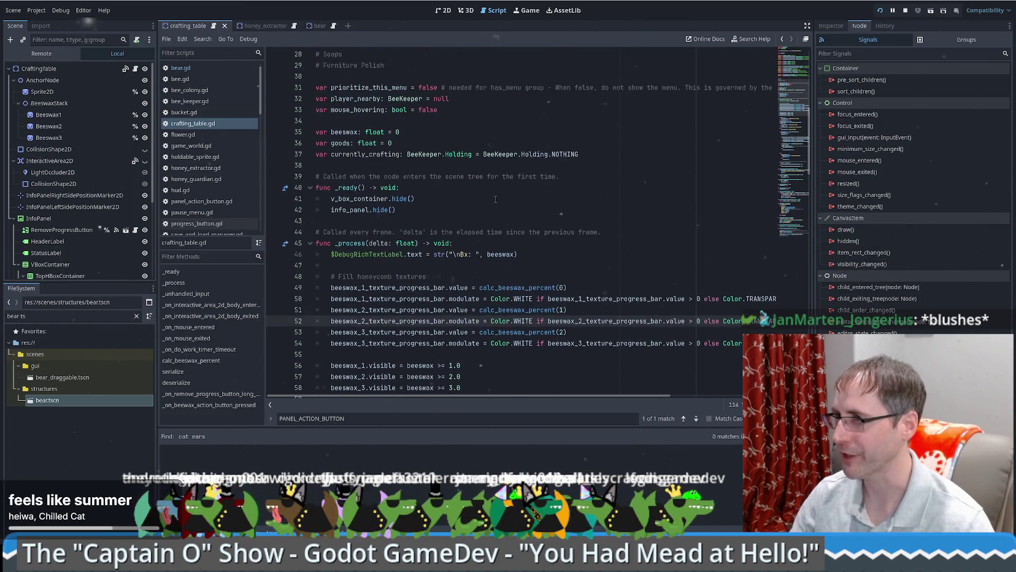
scroll(496, 204, "up", 6)
scroll(486, 190, "down", 7)
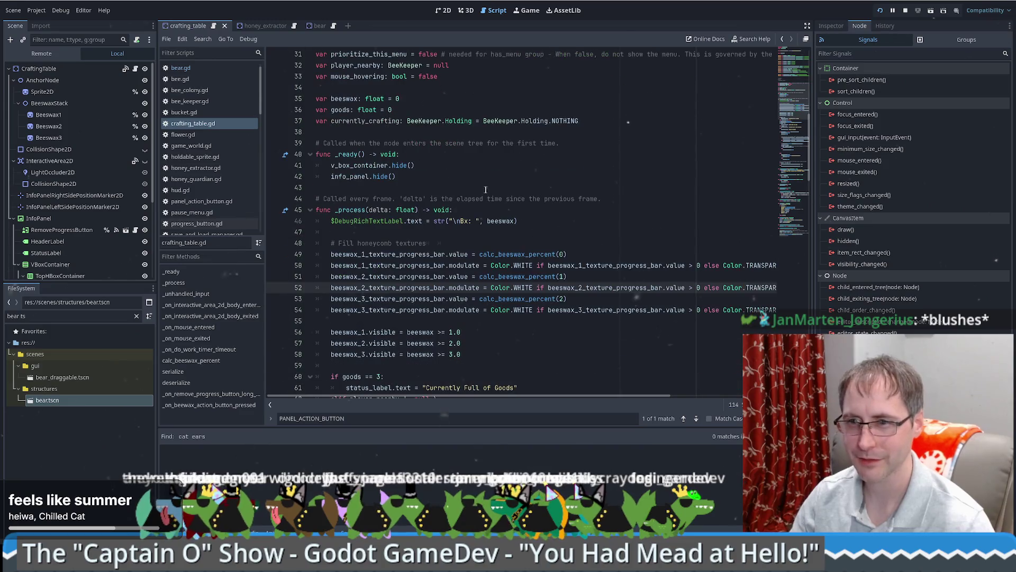
scroll(487, 190, "up", 5)
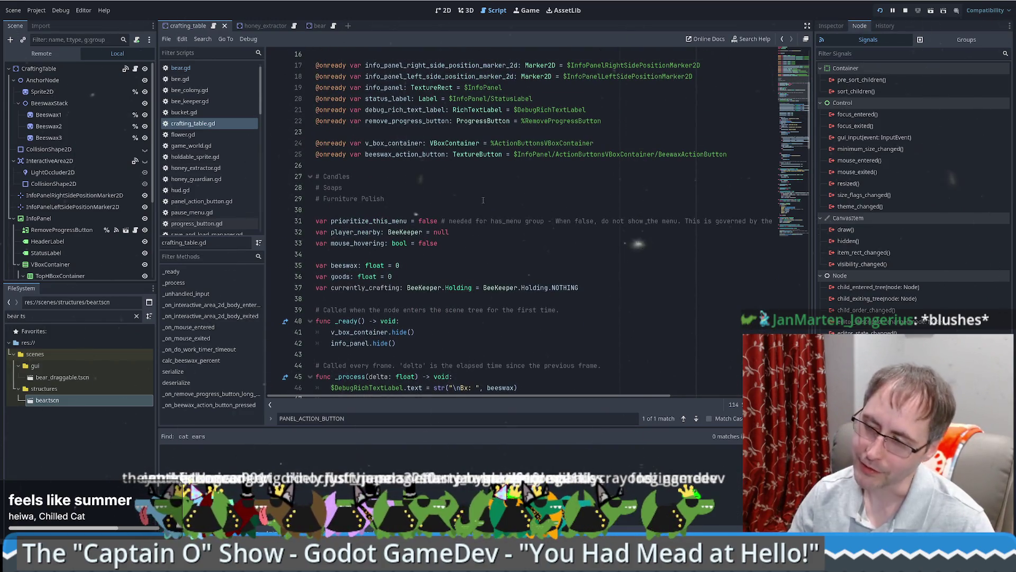
scroll(482, 200, "down", 6)
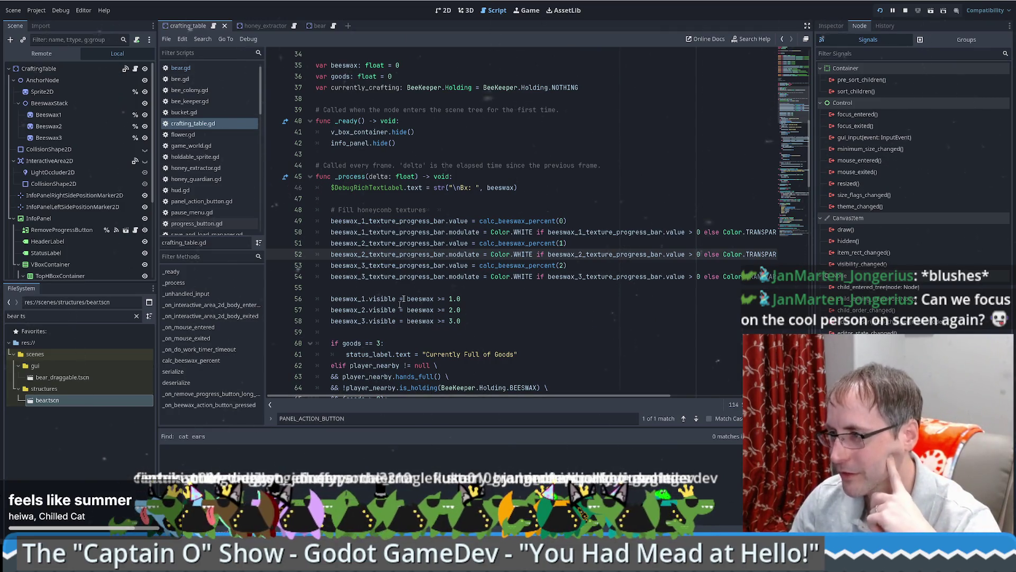
scroll(401, 300, "down", 7)
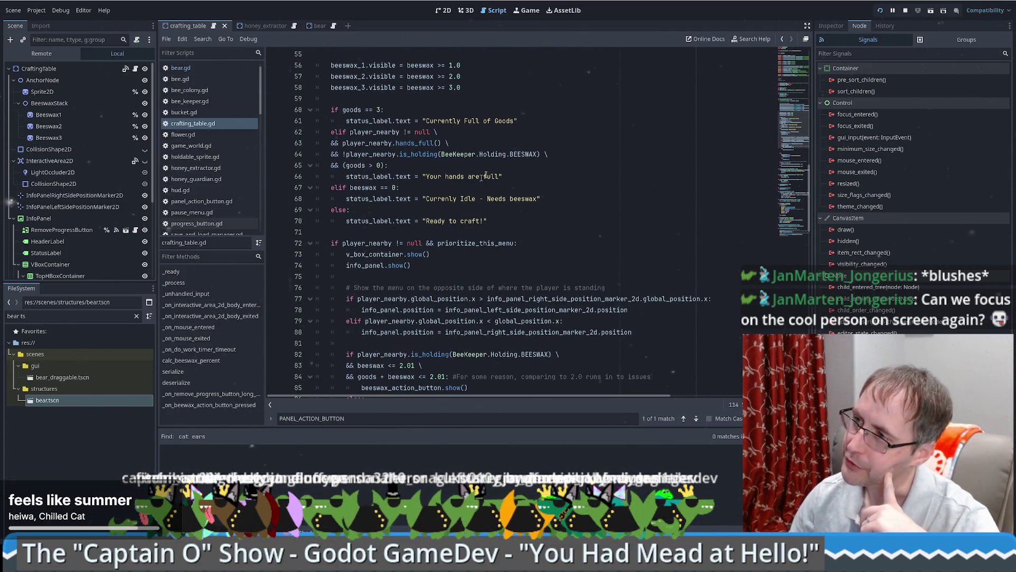
scroll(492, 179, "up", 5)
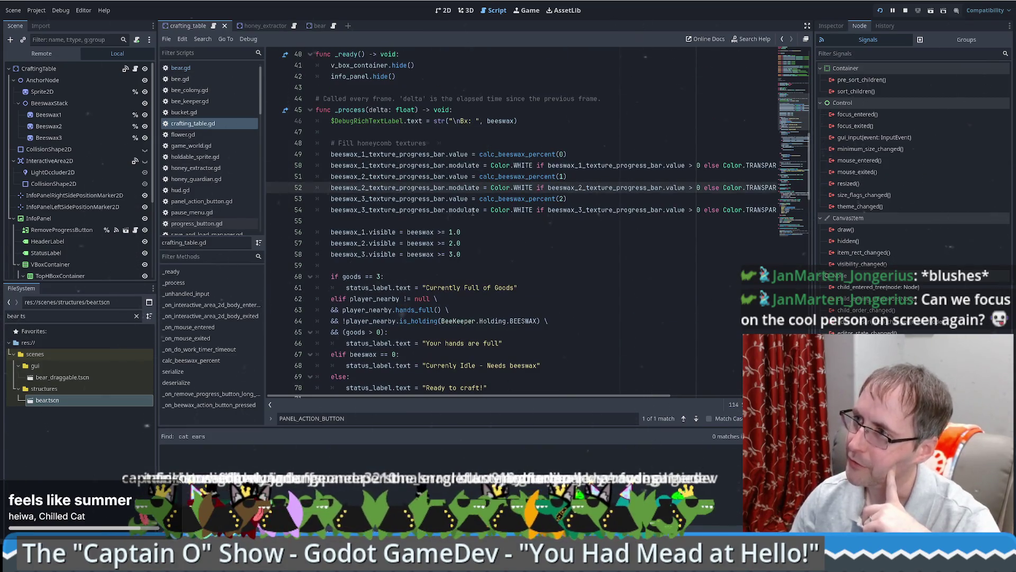
left_click(417, 279)
scroll(423, 268, "down", 7)
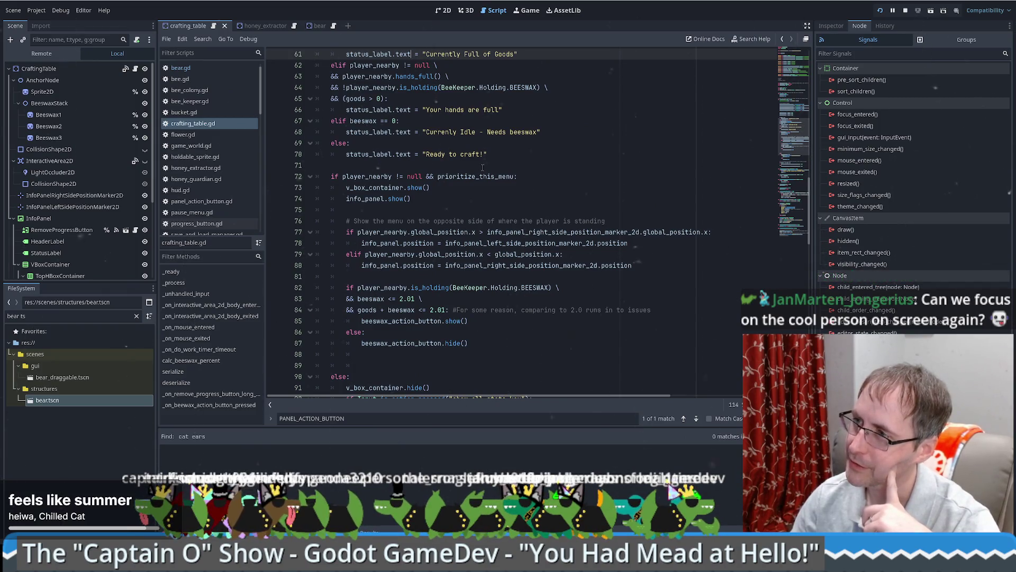
scroll(484, 170, "down", 3)
scroll(482, 175, "up", 3)
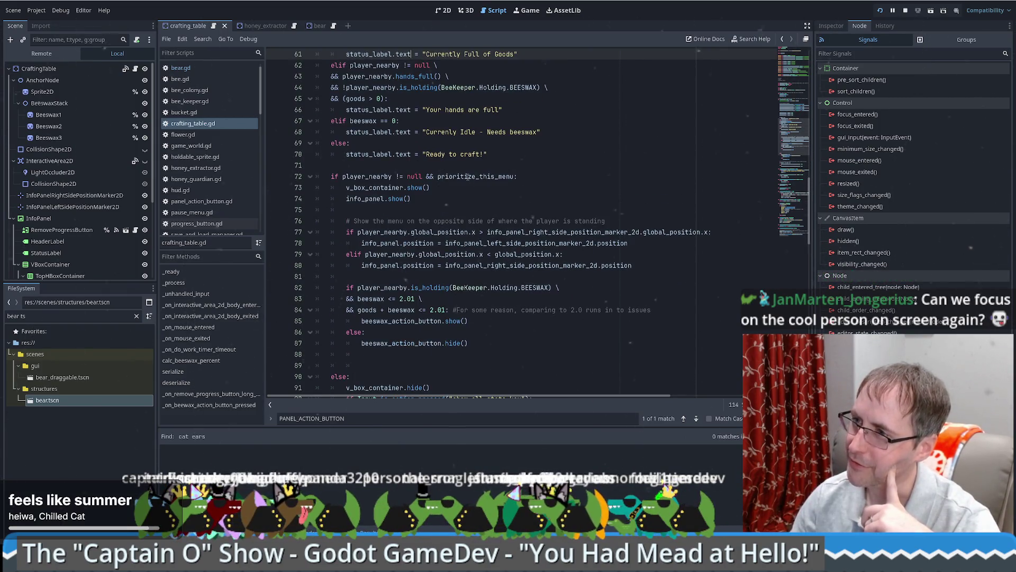
scroll(454, 189, "down", 5)
scroll(438, 197, "up", 4)
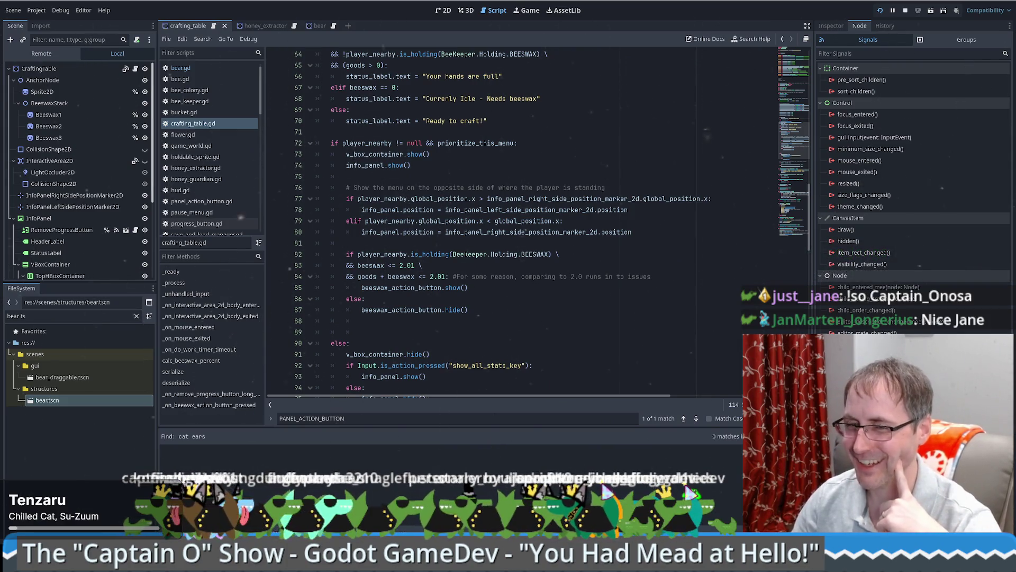
left_click_drag(492, 154, 493, 165)
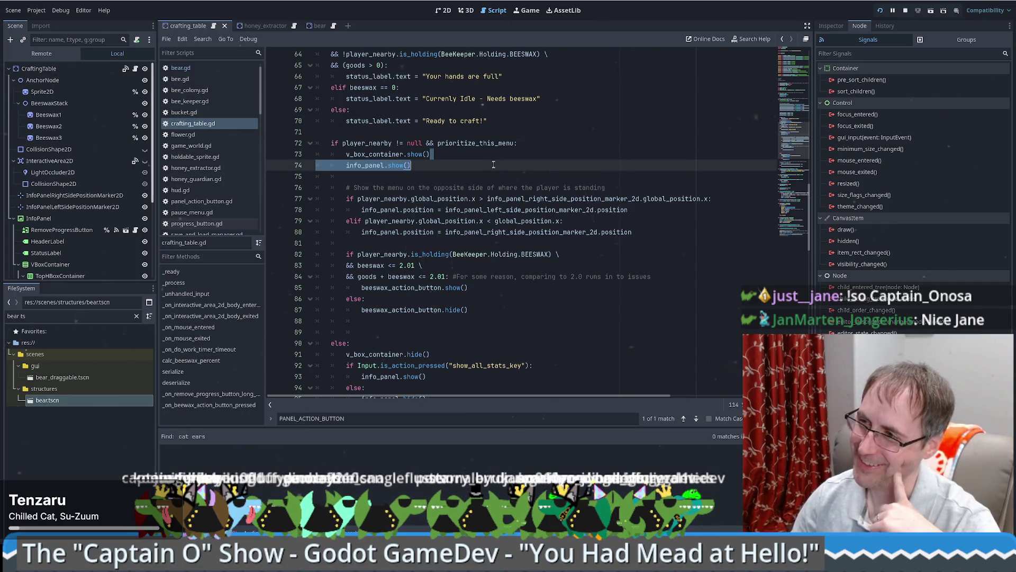
left_click(493, 164)
scroll(490, 164, "up", 3)
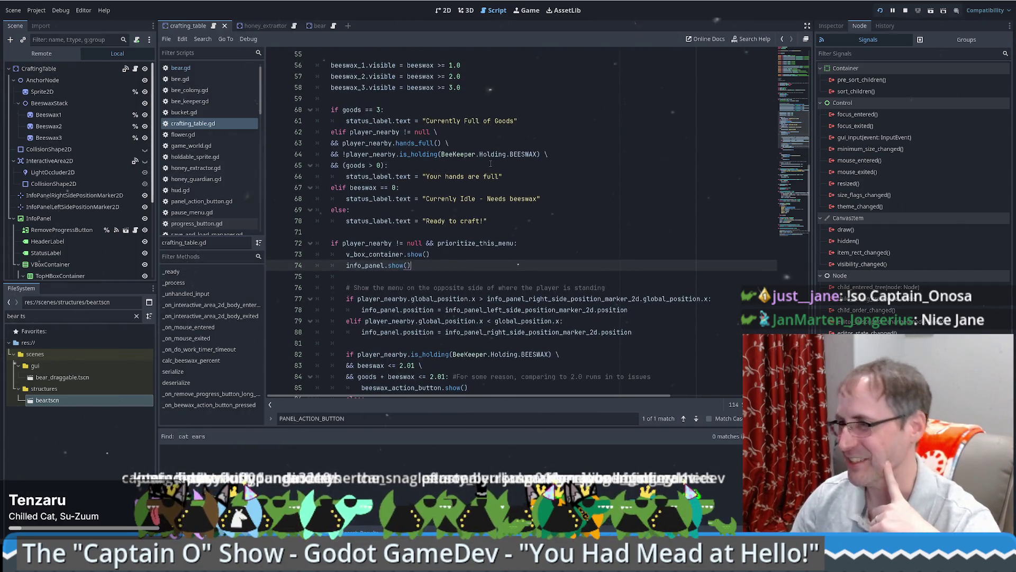
scroll(491, 164, "up", 6)
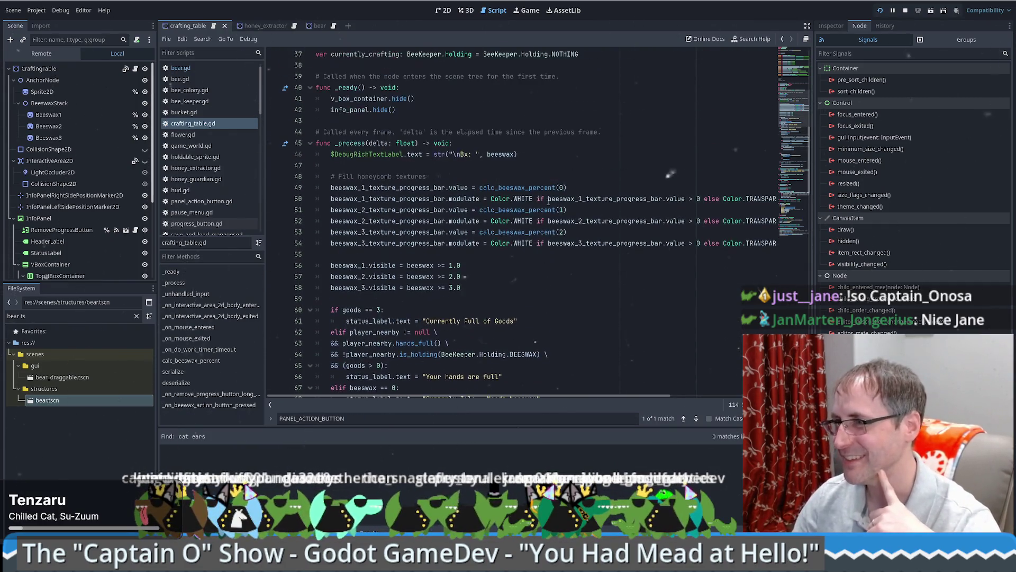
left_click(466, 165)
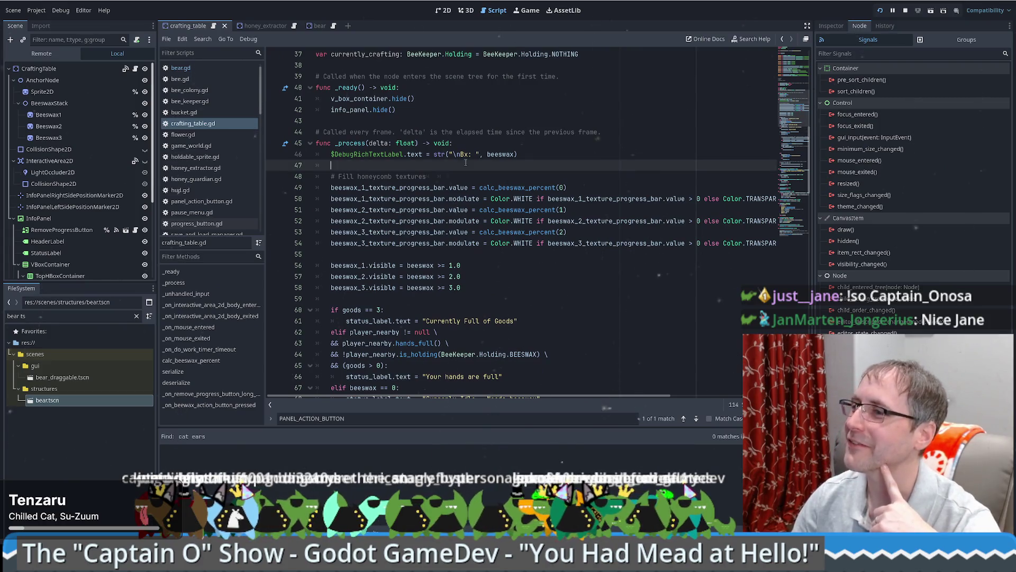
left_click(388, 120)
scroll(392, 123, "up", 4)
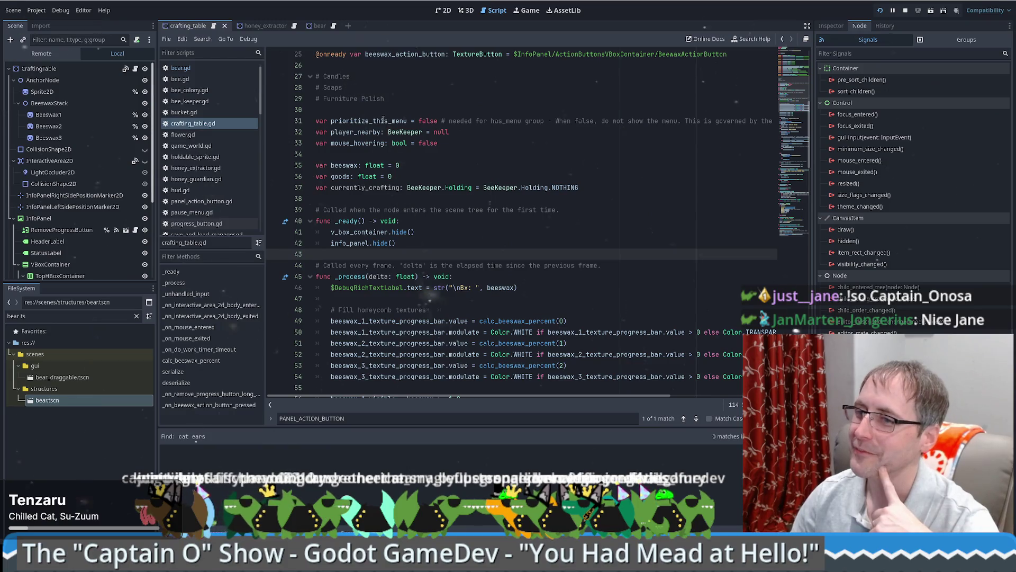
scroll(390, 228, "up", 4)
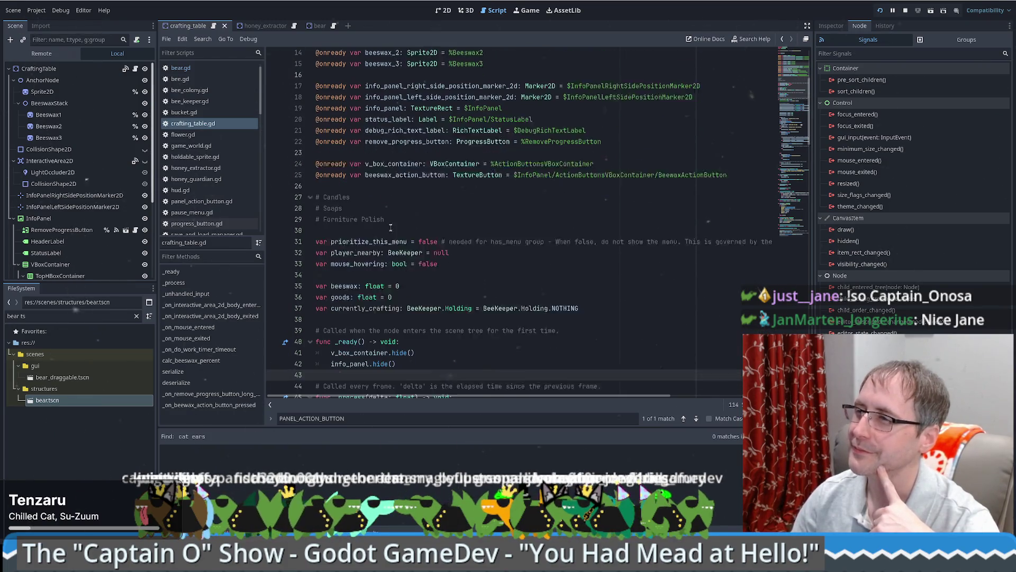
scroll(390, 227, "down", 1)
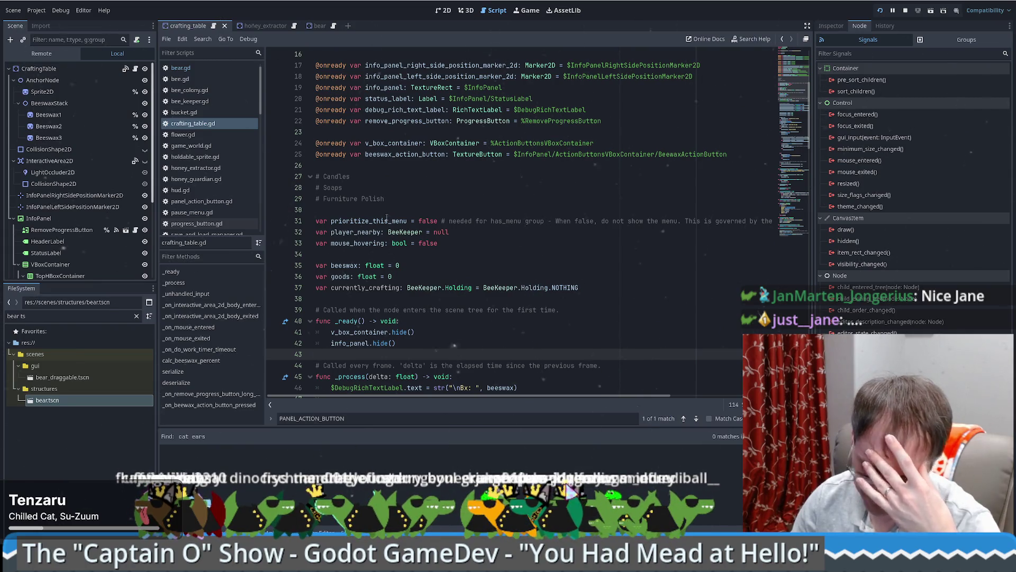
scroll(387, 217, "up", 4)
scroll(370, 201, "down", 7)
scroll(332, 152, "up", 1)
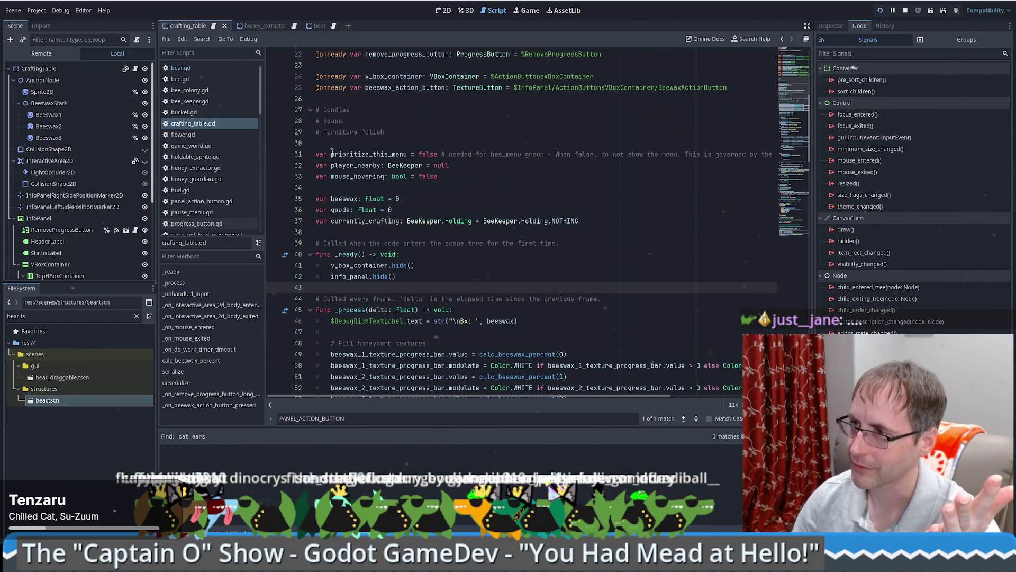
scroll(88, 204, "down", 5)
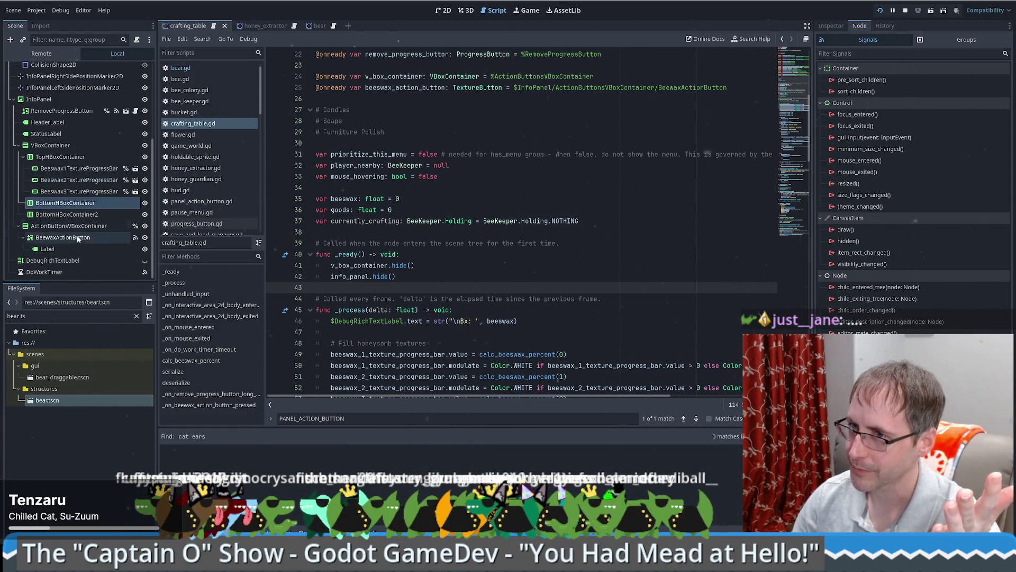
left_click(474, 189)
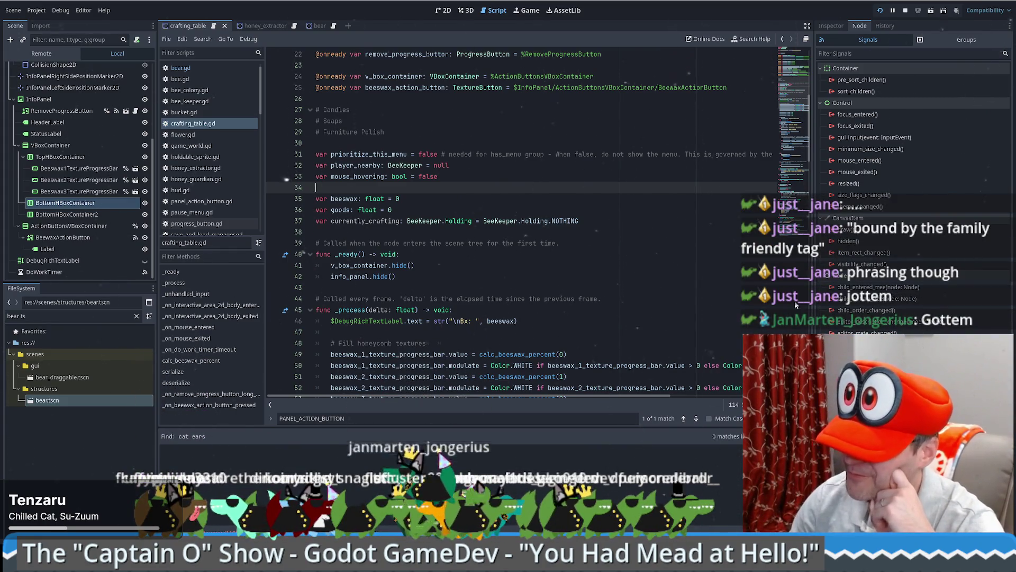
scroll(553, 265, "up", 2)
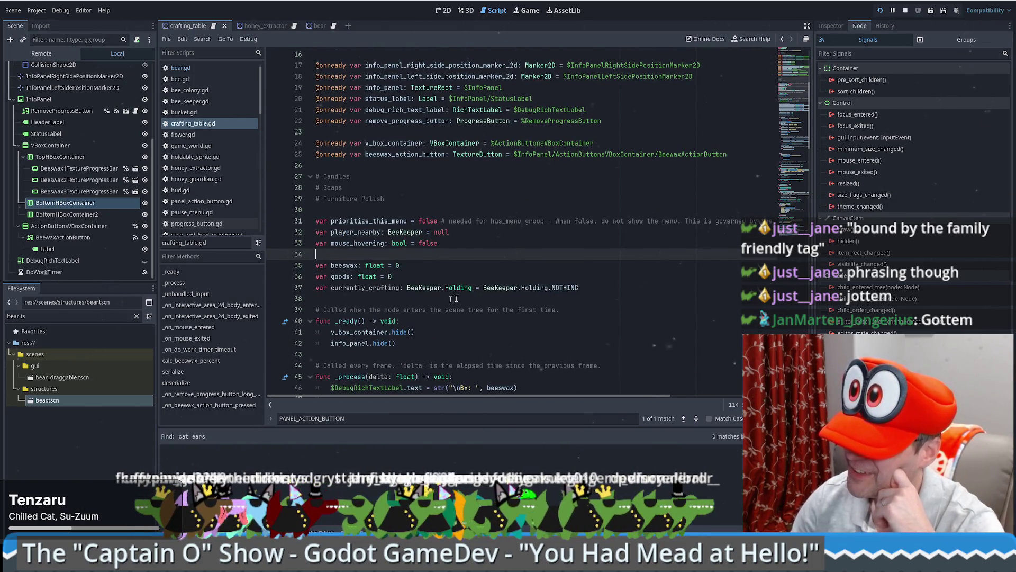
scroll(461, 305, "down", 5)
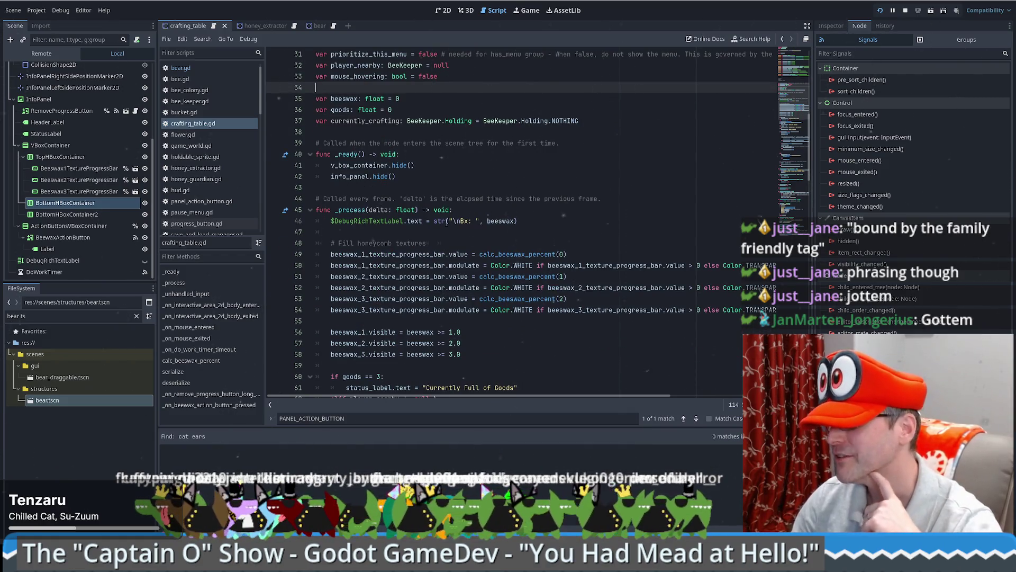
scroll(457, 241, "down", 1)
scroll(439, 236, "down", 4)
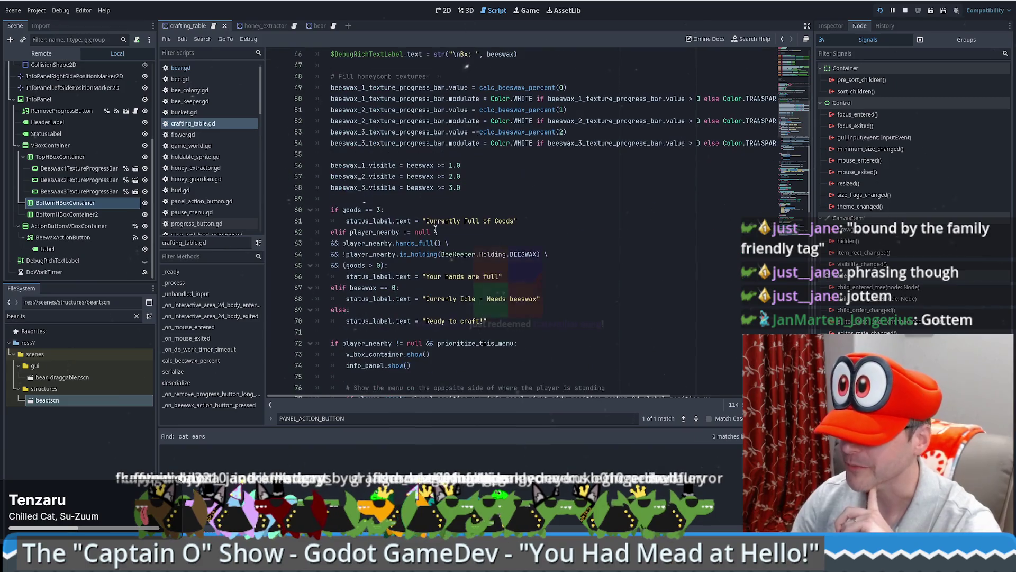
scroll(568, 245, "down", 3)
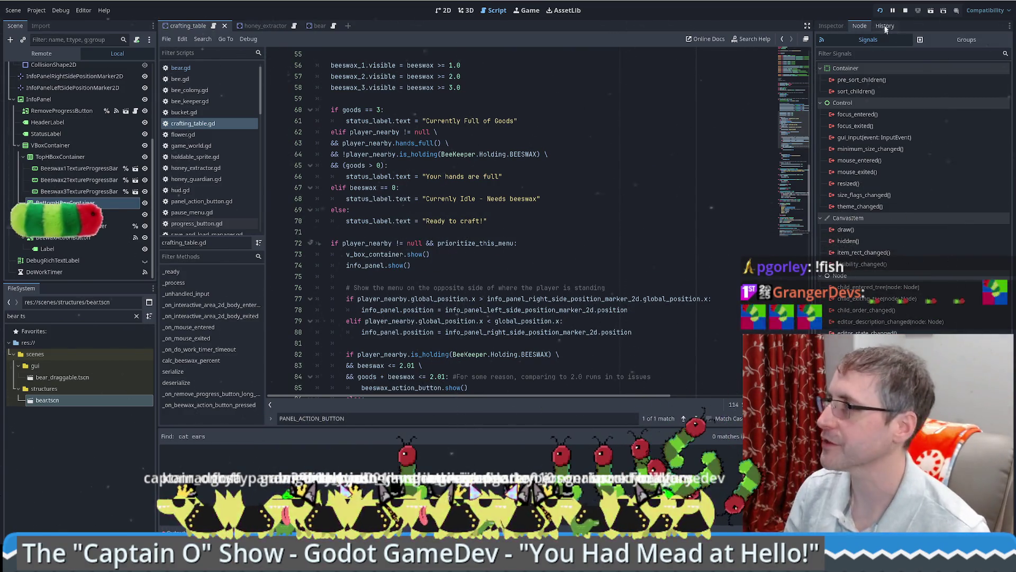
Step: Run the game with F5, maximize its window, and walk the beekeeper right and down
key("F5")
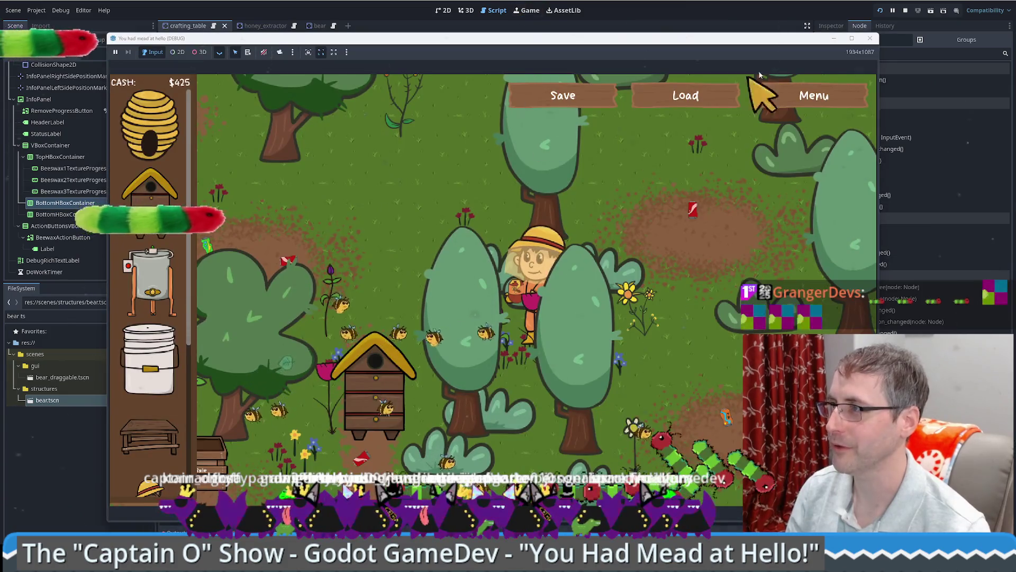
left_click(851, 40)
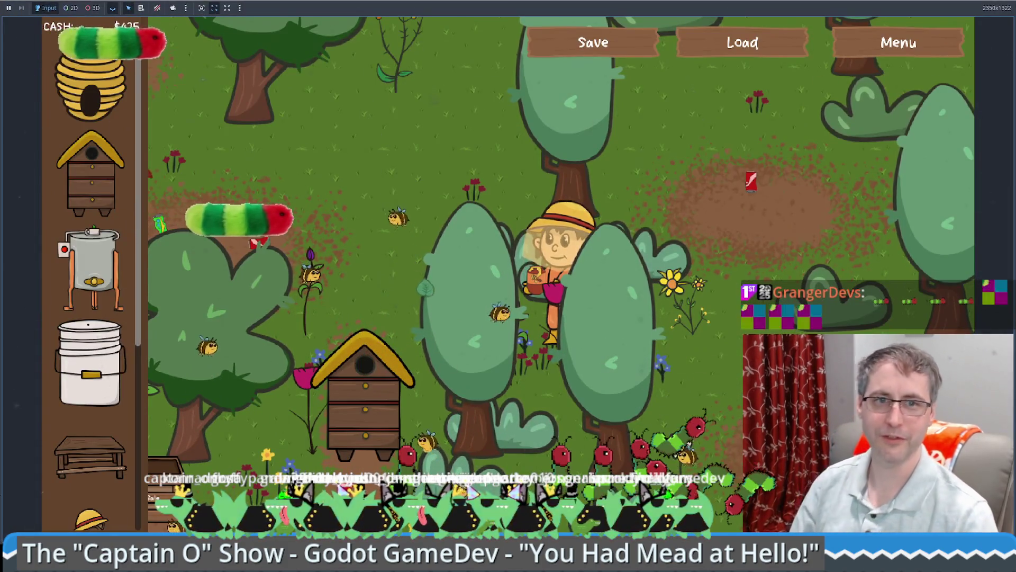
key("d")
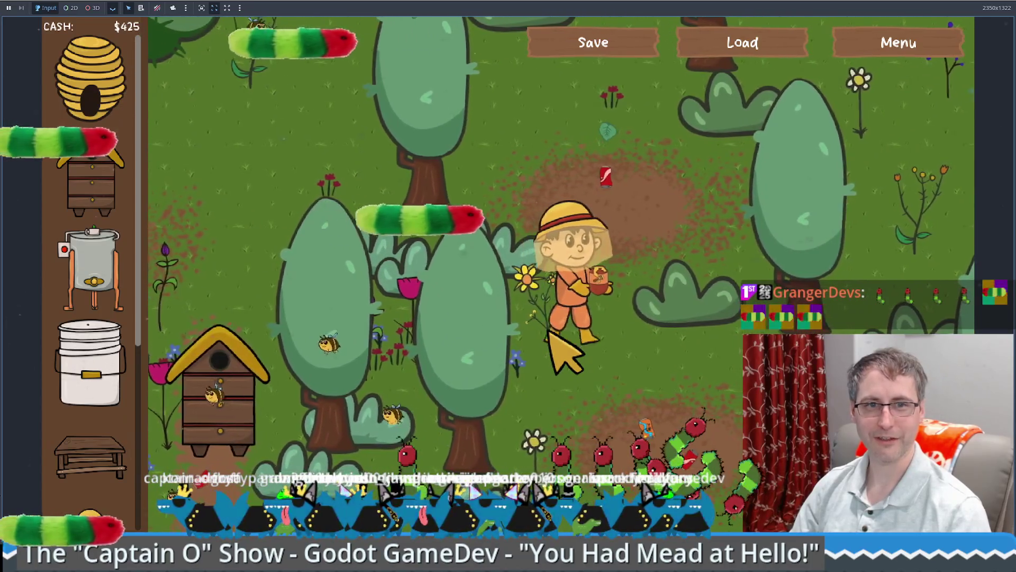
key("d")
key("s")
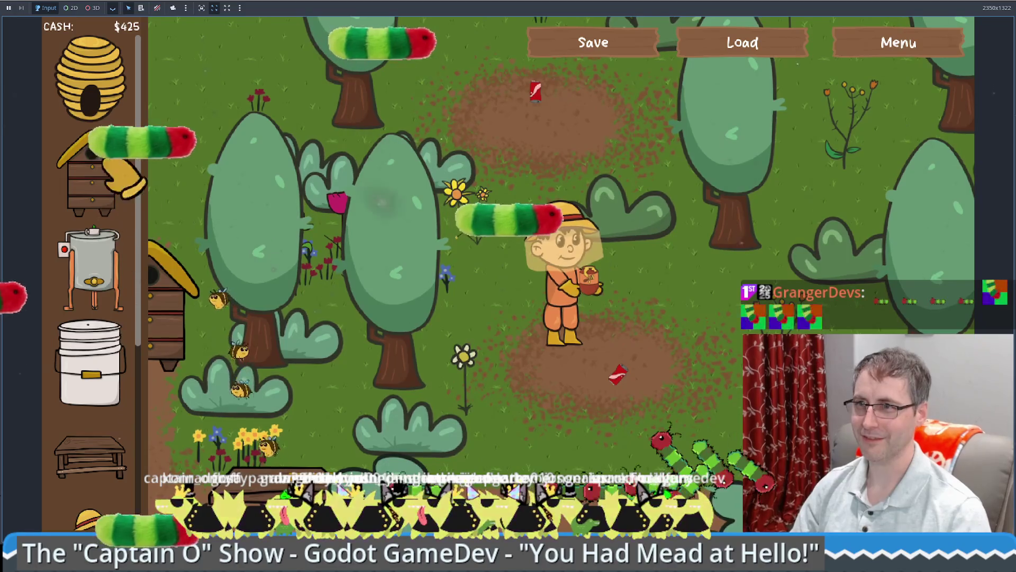